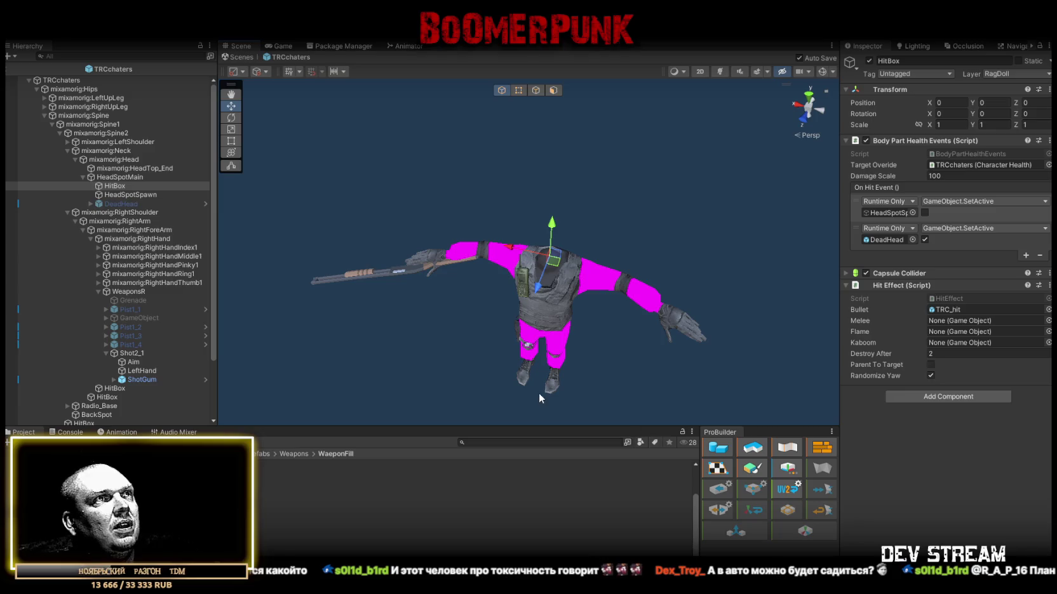
Step: Select Shot2_1 under WeaponsR to view its Gun settings (Rate 1.4, Reload Speed 0.8, Damage 14)
scroll(545, 205, up, 3)
scroll(545, 205, down, 2)
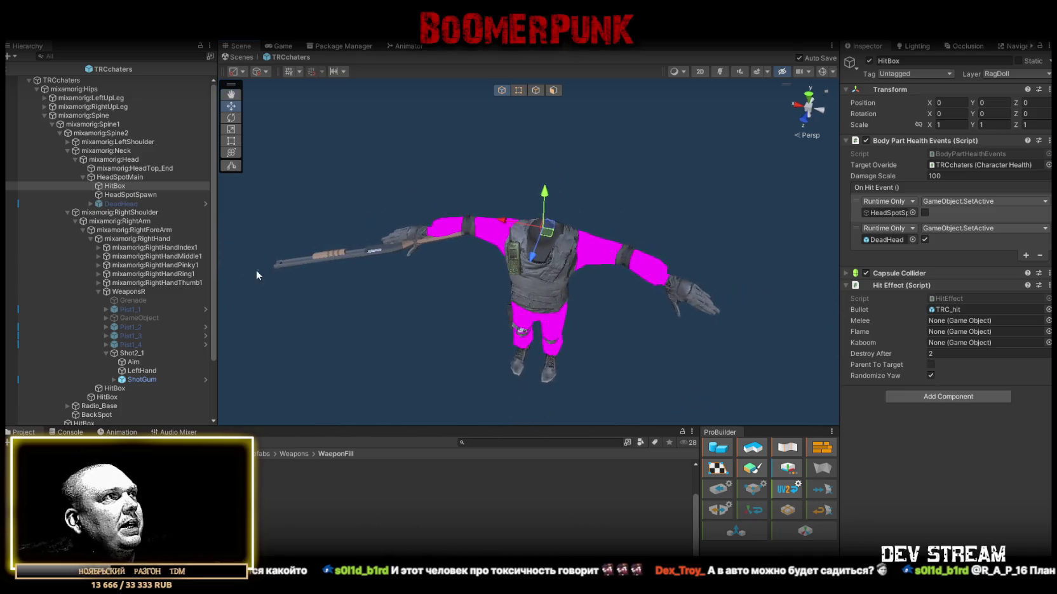
click(136, 352)
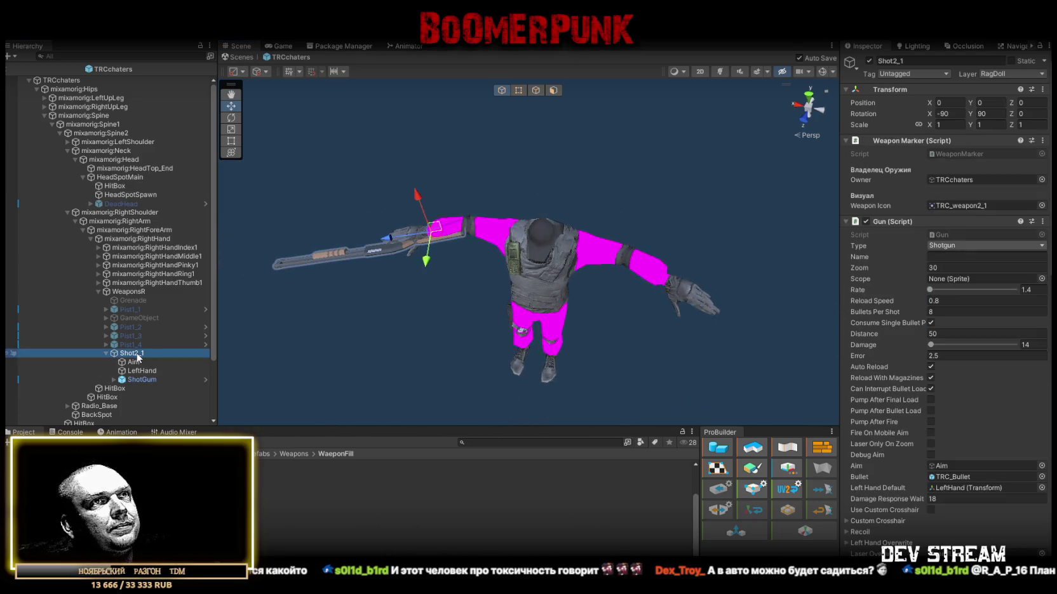
mouse_move(552, 209)
mouse_down()
mouse_move(571, 243)
mouse_move(599, 226)
mouse_up()
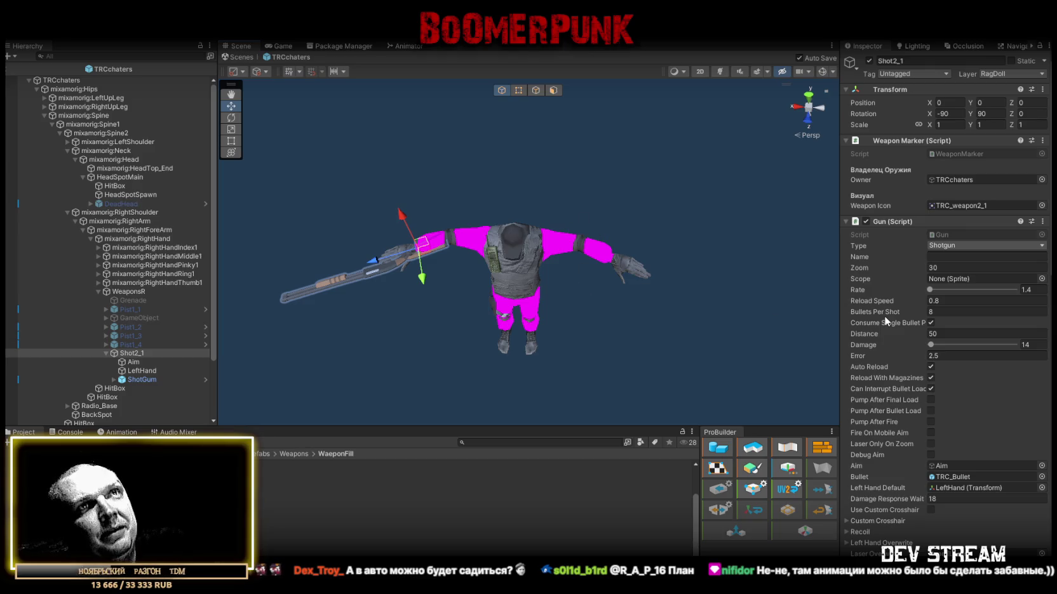
scroll(886, 315, down, 1)
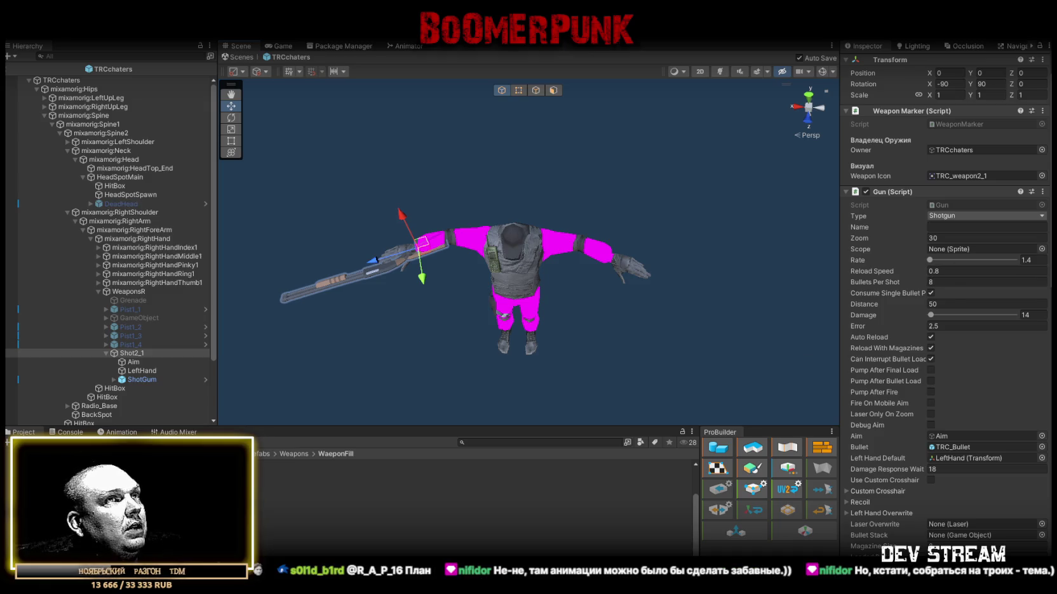
Step: Set the shotgun's Reload Speed to 1 and save the scene
click(935, 270)
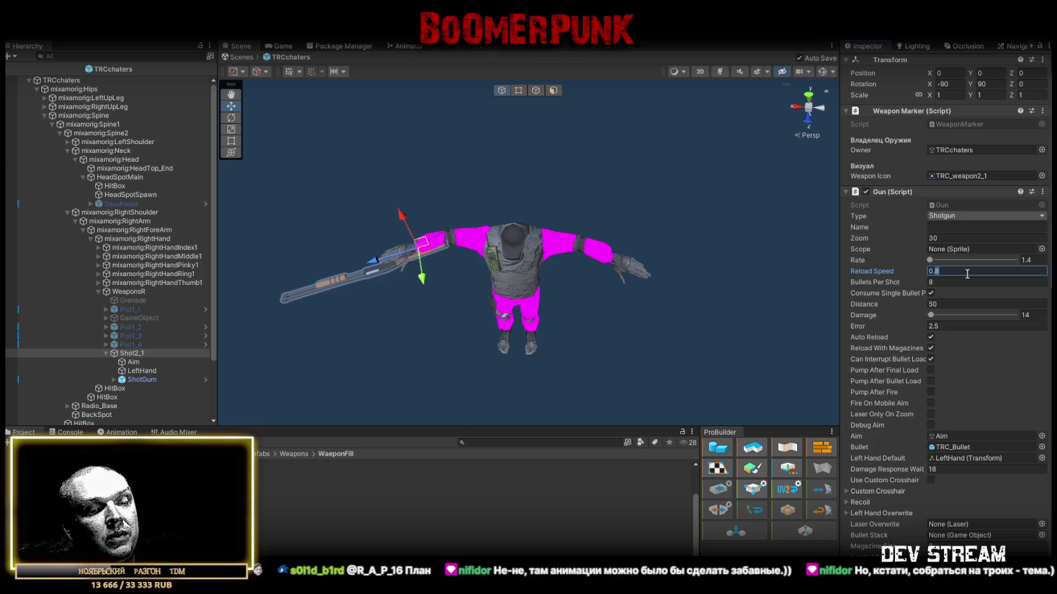
click(954, 270)
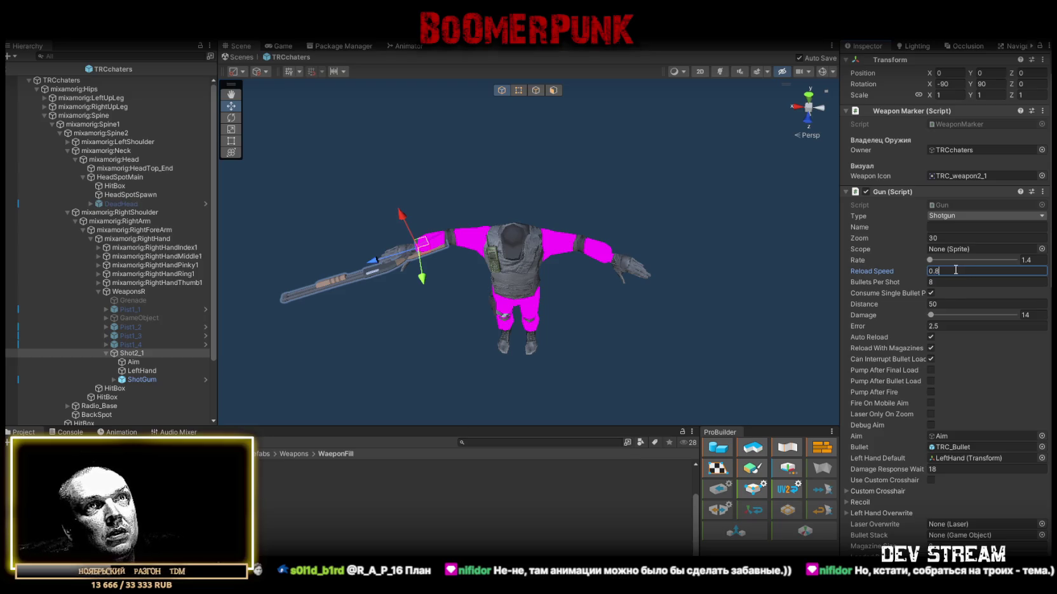
text(1)
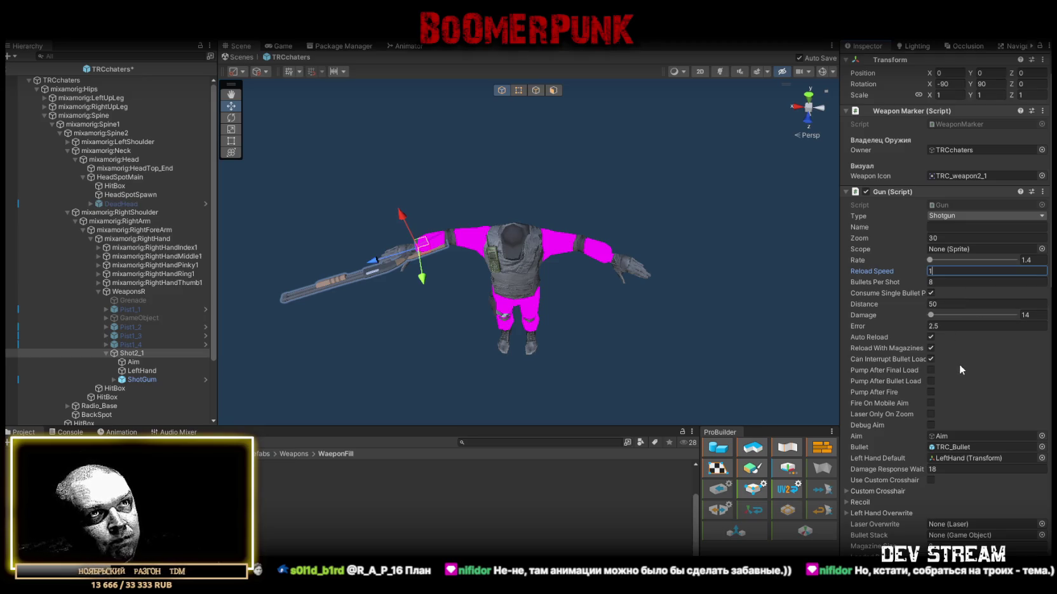
key(ctrl+s)
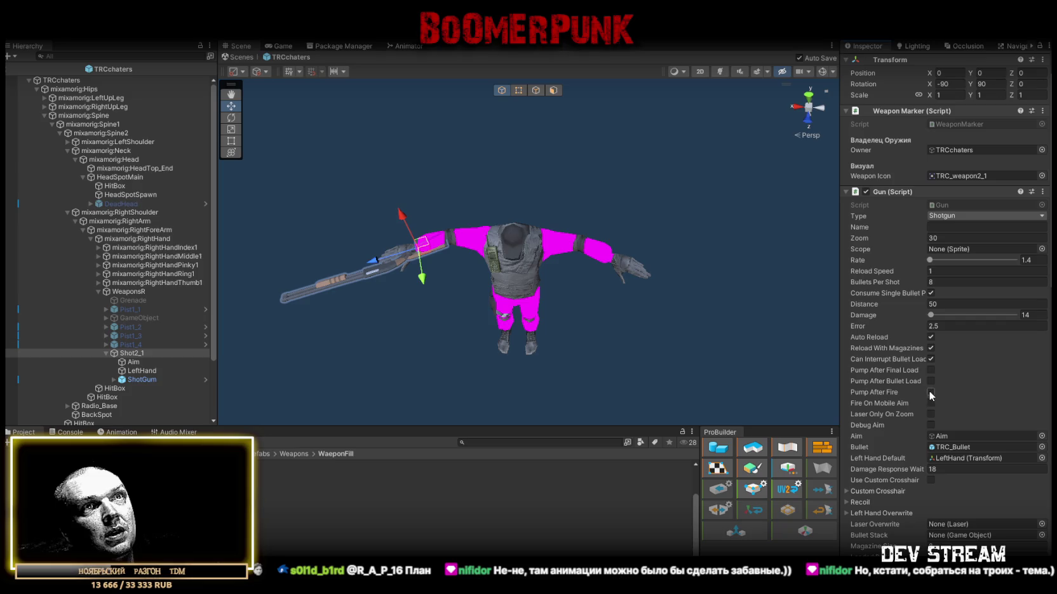
Step: Enable Pump After Fire, leaving Pump After Bullet Load unticked
click(931, 392)
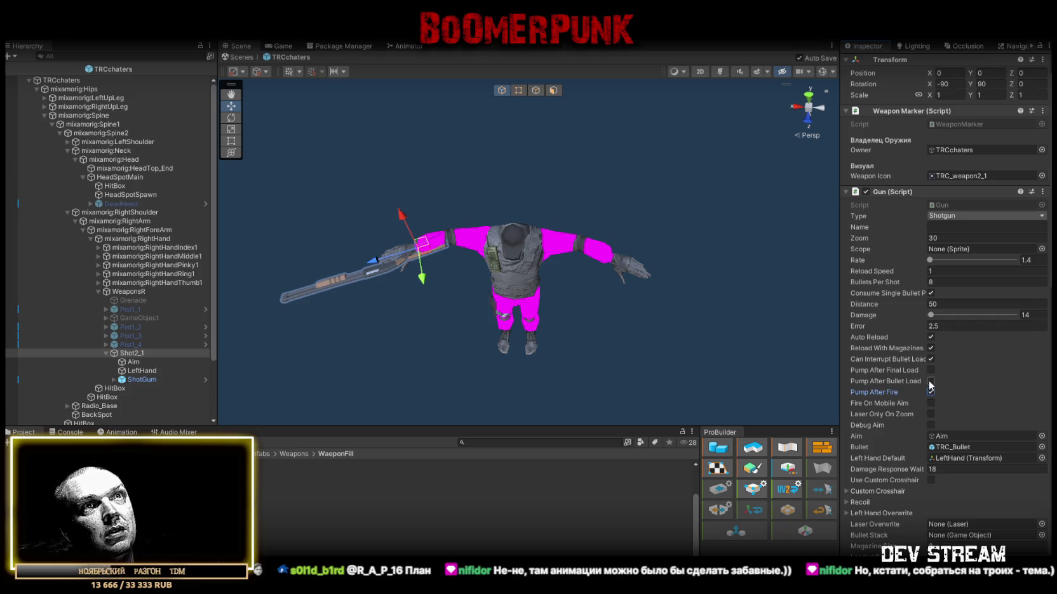
click(930, 381)
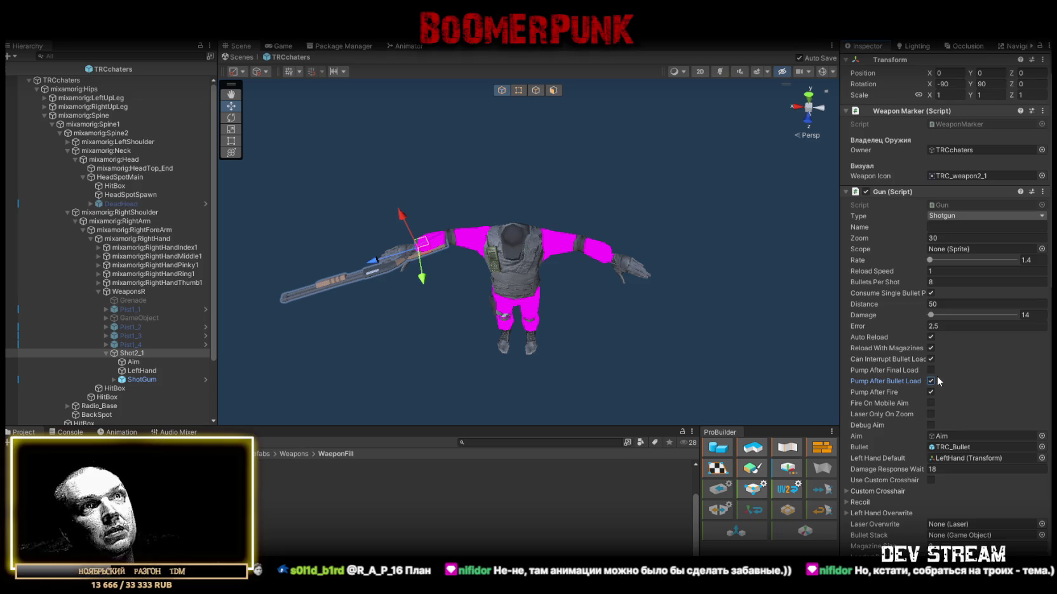
click(930, 381)
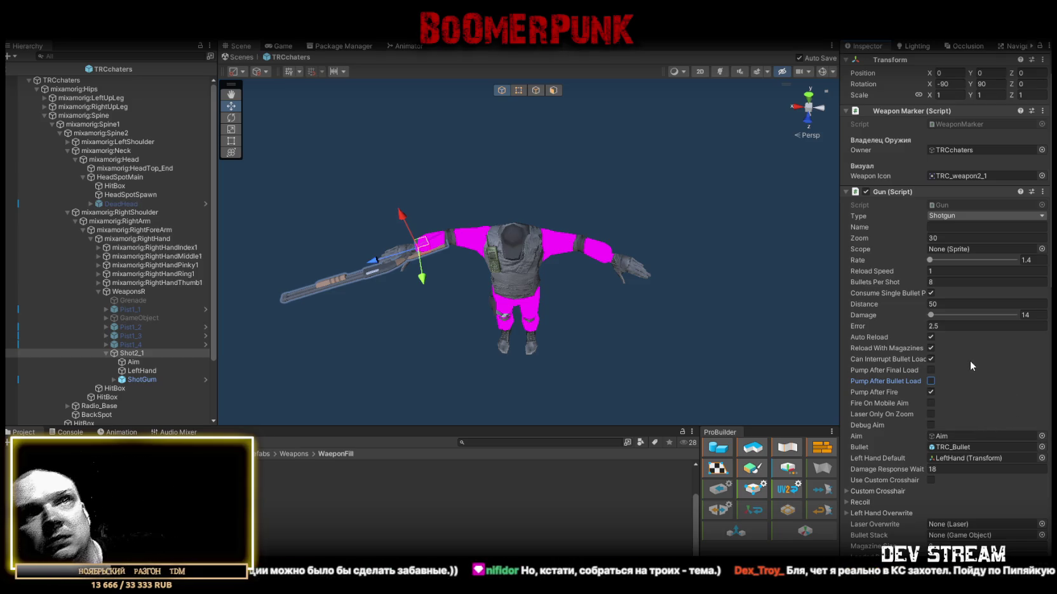
Step: Change the Gun's Rate from 1.4 to 0.8, save, and set Error to 3
click(1036, 260)
key(BackSpace)
text(.9)
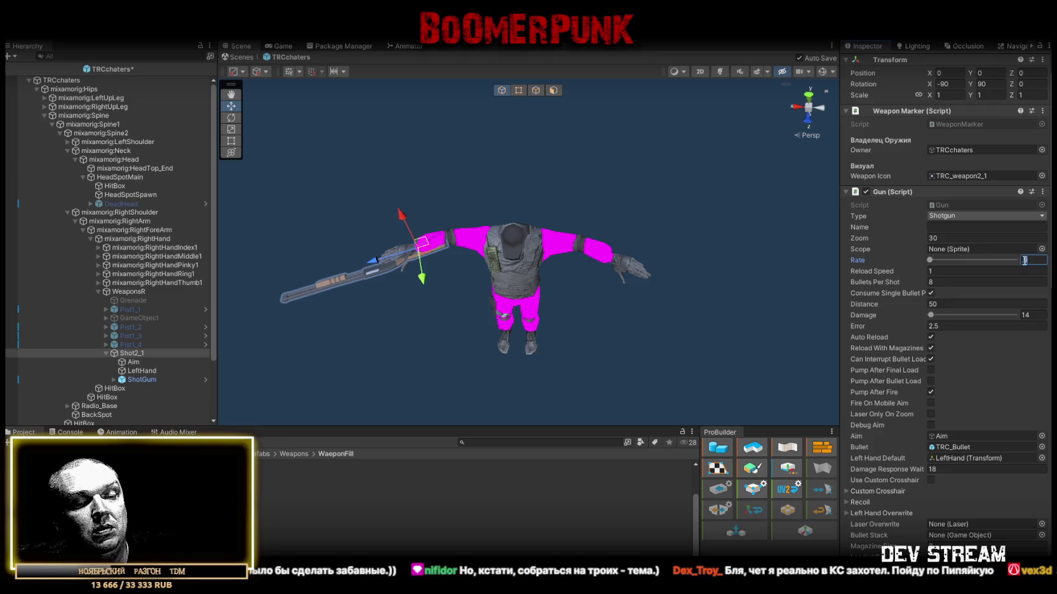
key(BackSpace)
text(8)
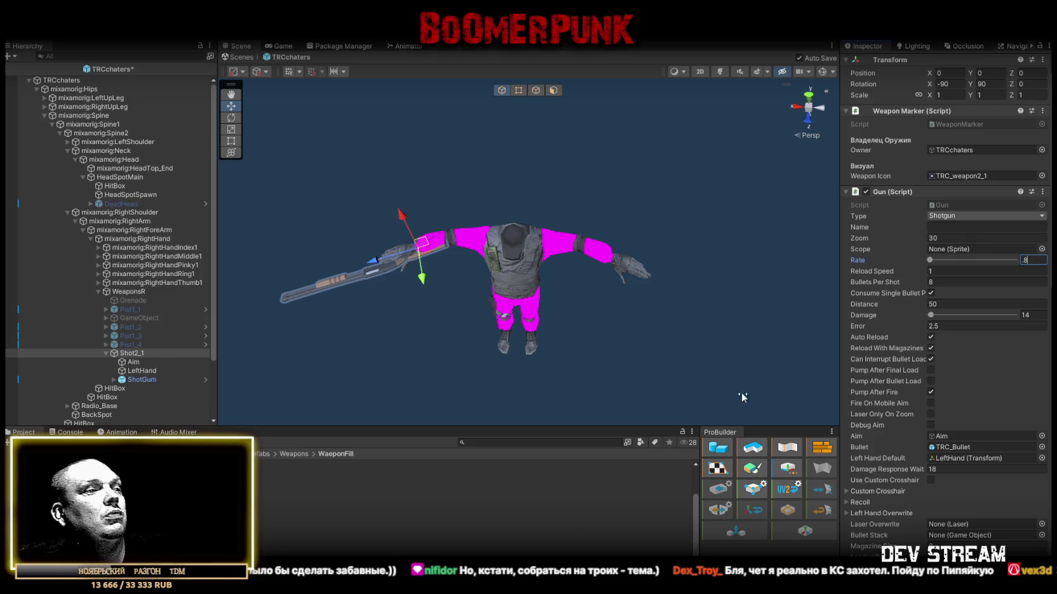
key(Return)
key(ctrl+s)
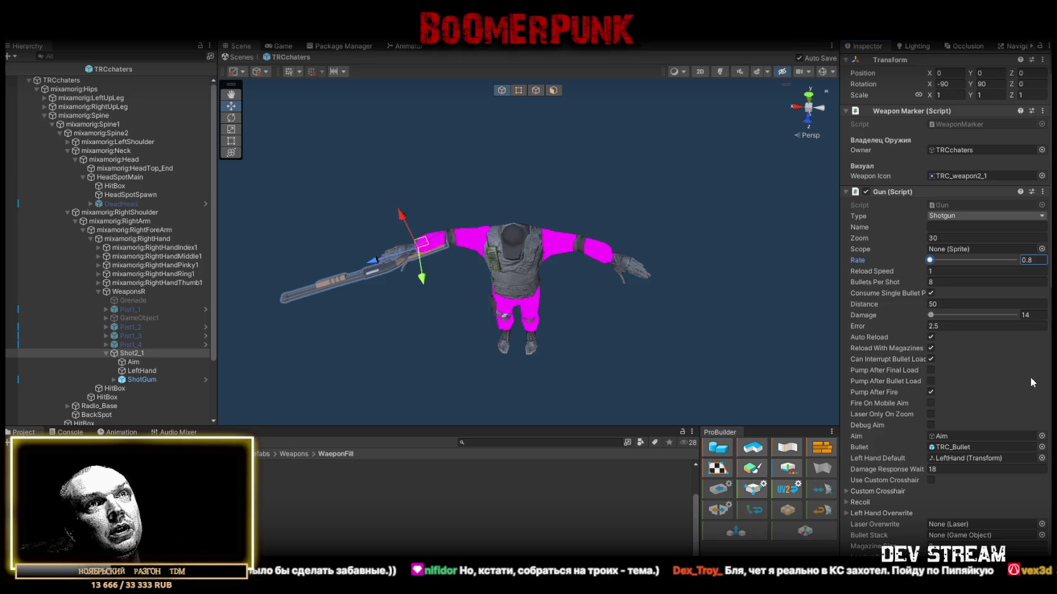
click(941, 325)
text(3)
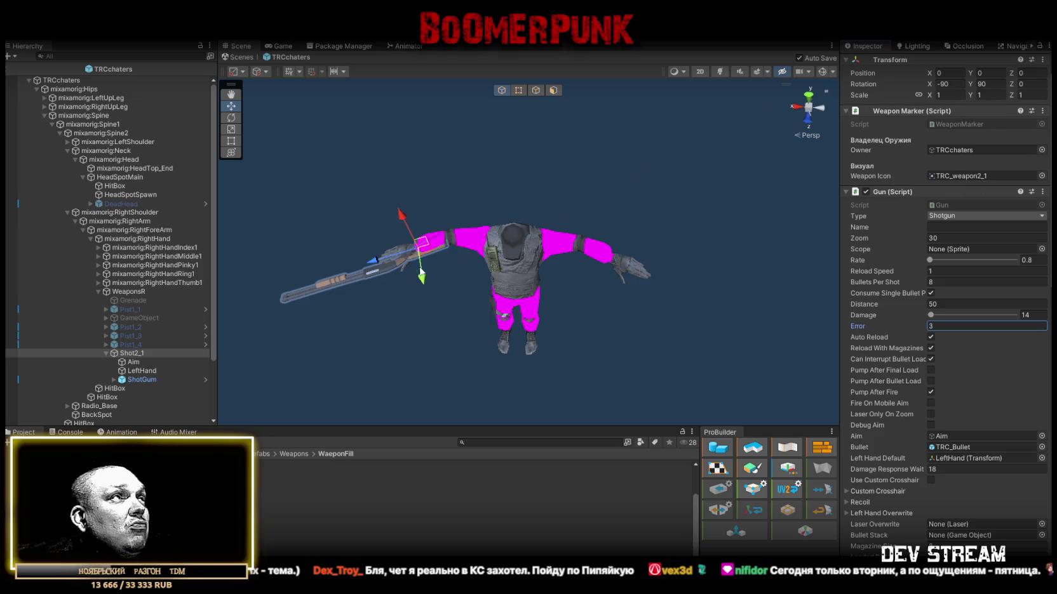
mouse_move(454, 243)
mouse_down()
mouse_move(348, 229)
mouse_move(378, 265)
mouse_move(389, 153)
mouse_move(473, 217)
mouse_up()
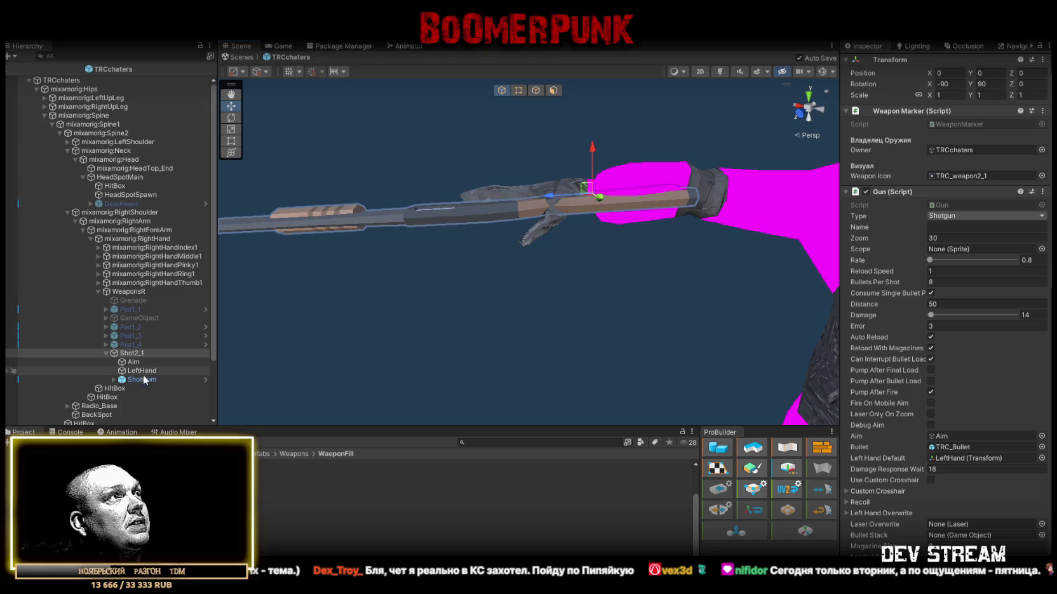
click(134, 362)
shift+click(142, 380)
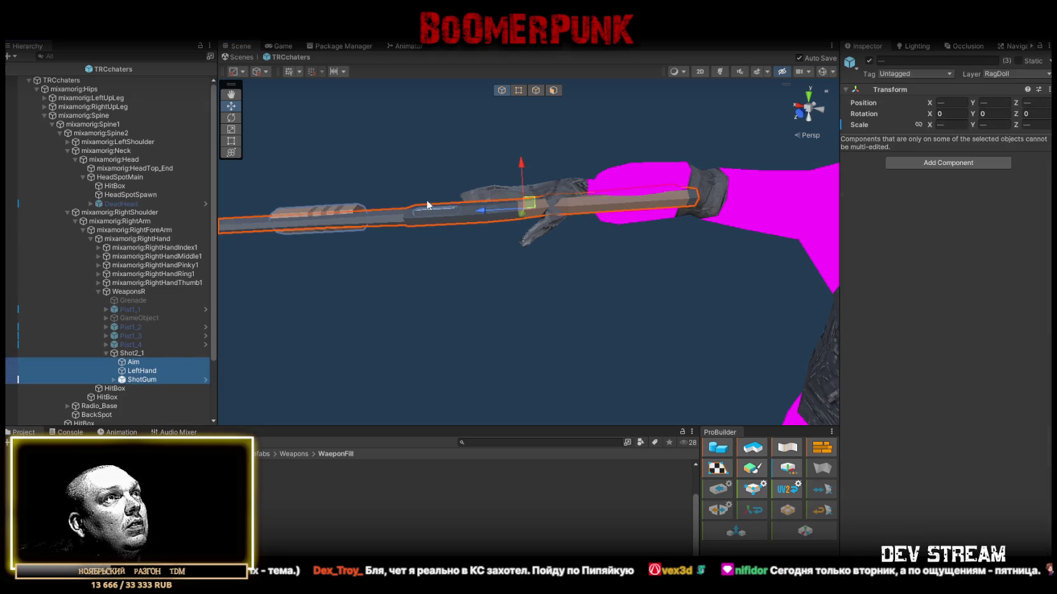
drag(519, 166, 521, 166)
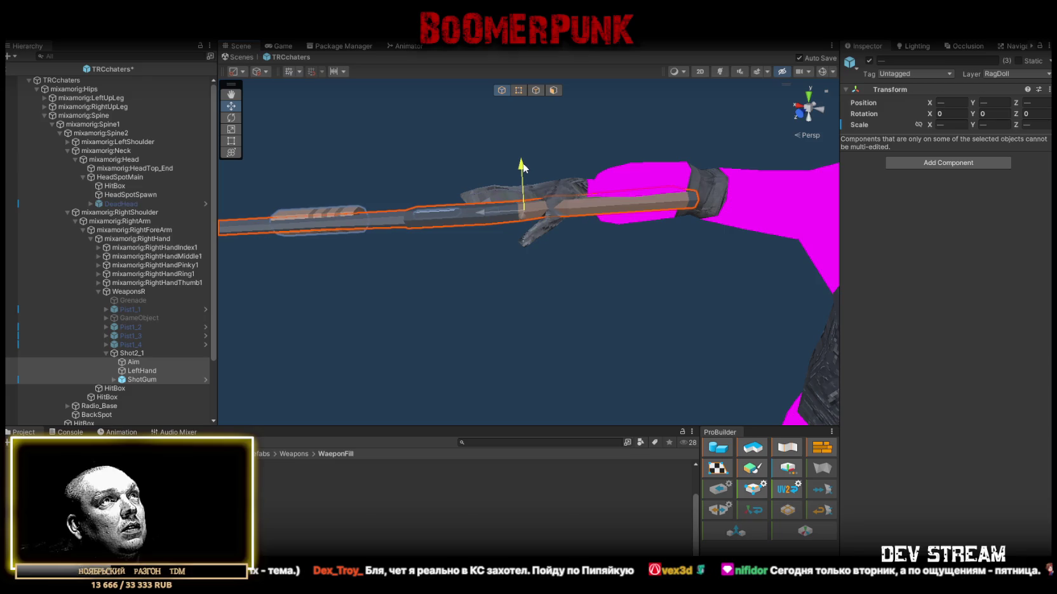
key(ctrl+z)
scroll(520, 254, down, 5)
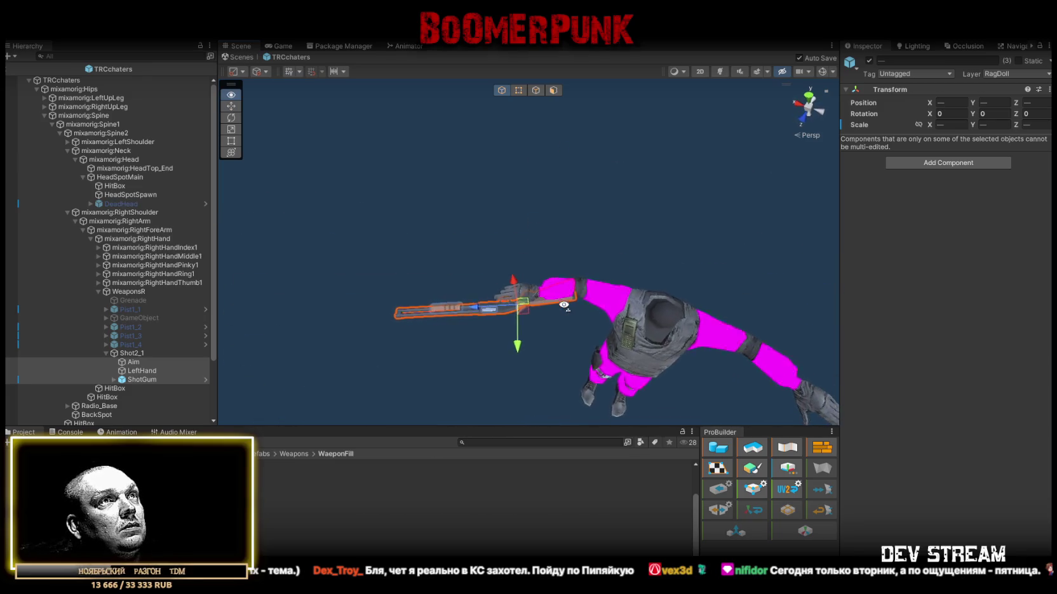
click(130, 353)
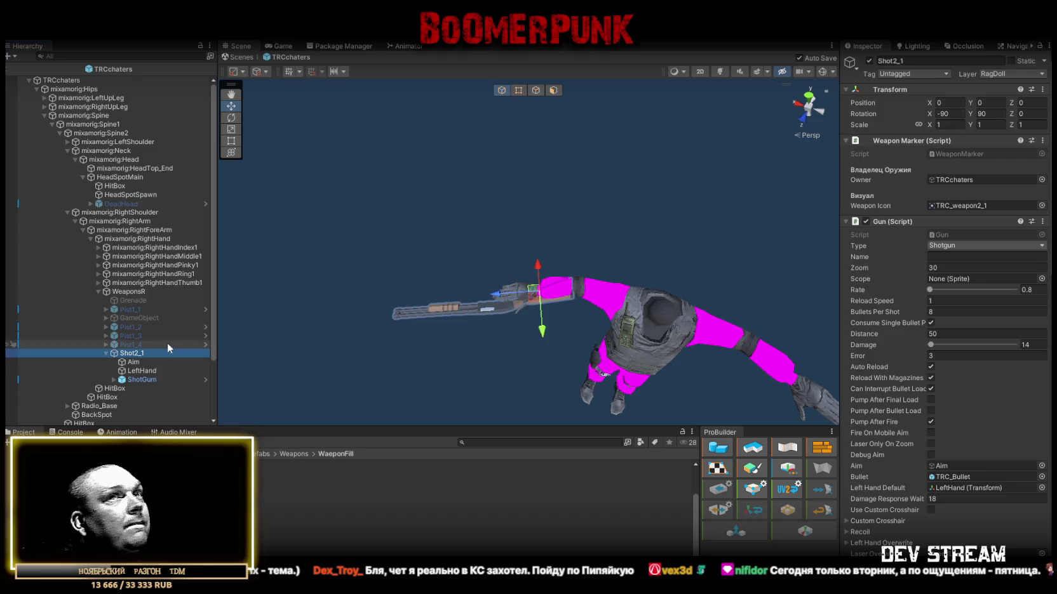
Step: Ping the elite_fire clip from Gun Sounds' Fire slot to reveal the weapons audio folder
scroll(951, 302, down, 3)
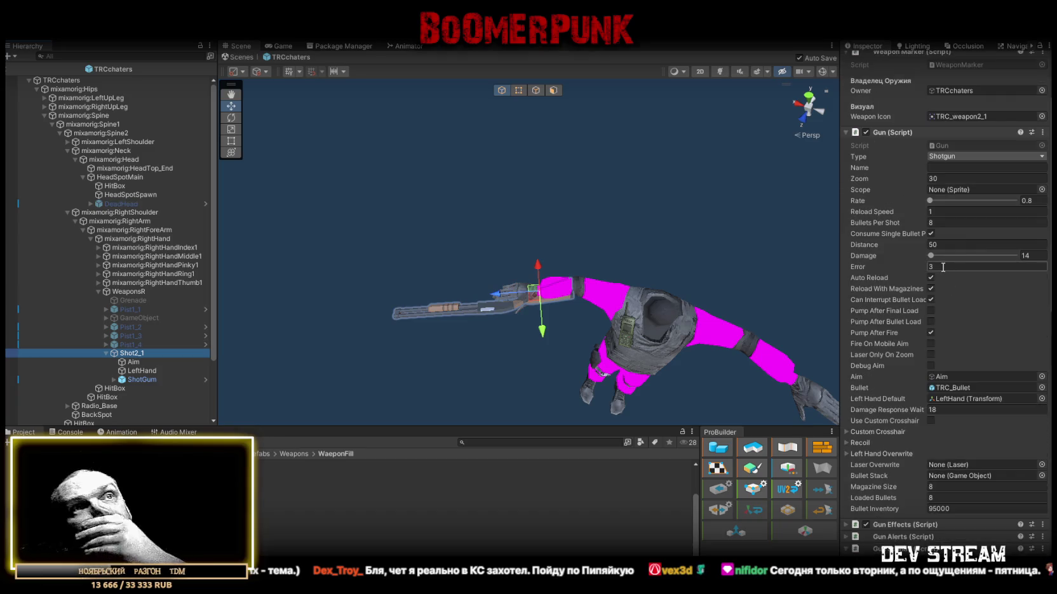
scroll(943, 274, down, 10)
scroll(971, 299, down, 2)
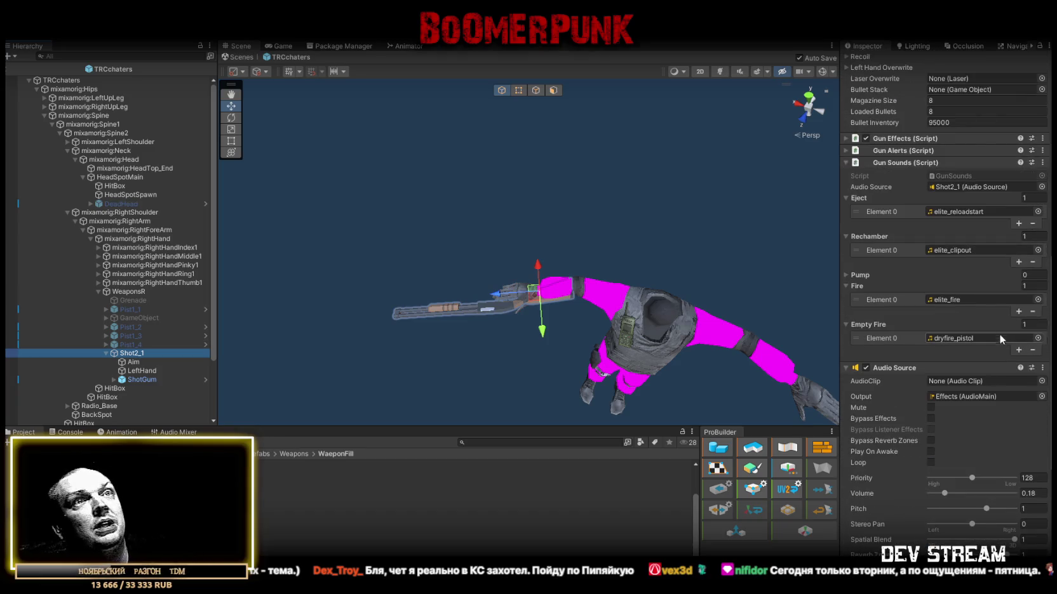
click(954, 299)
scroll(404, 510, down, 5)
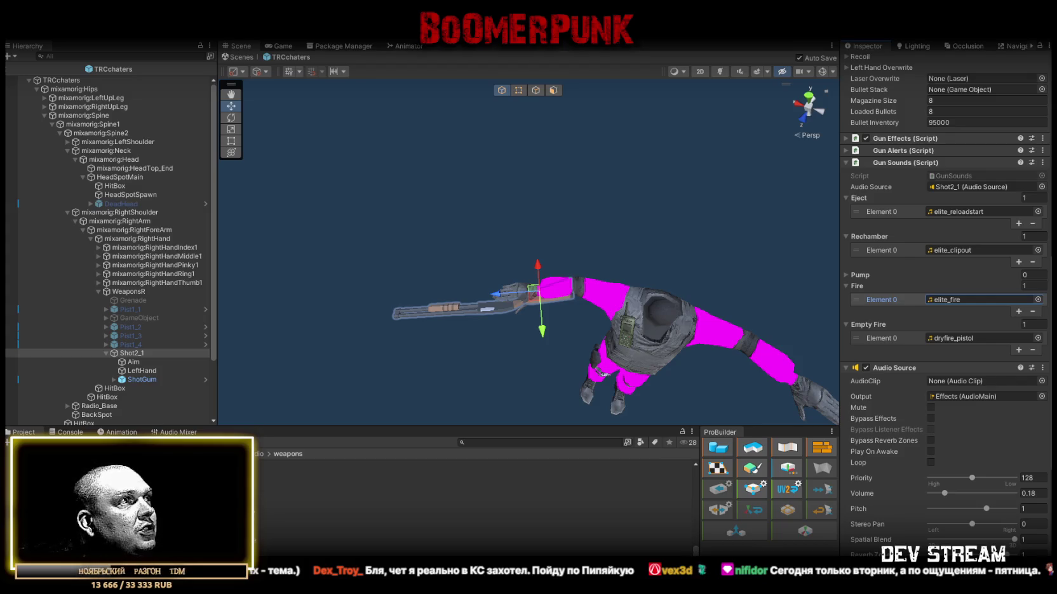
Step: Select the Xm 1014-1 audio clip to preview it and view its Vorbis import settings
click(127, 495)
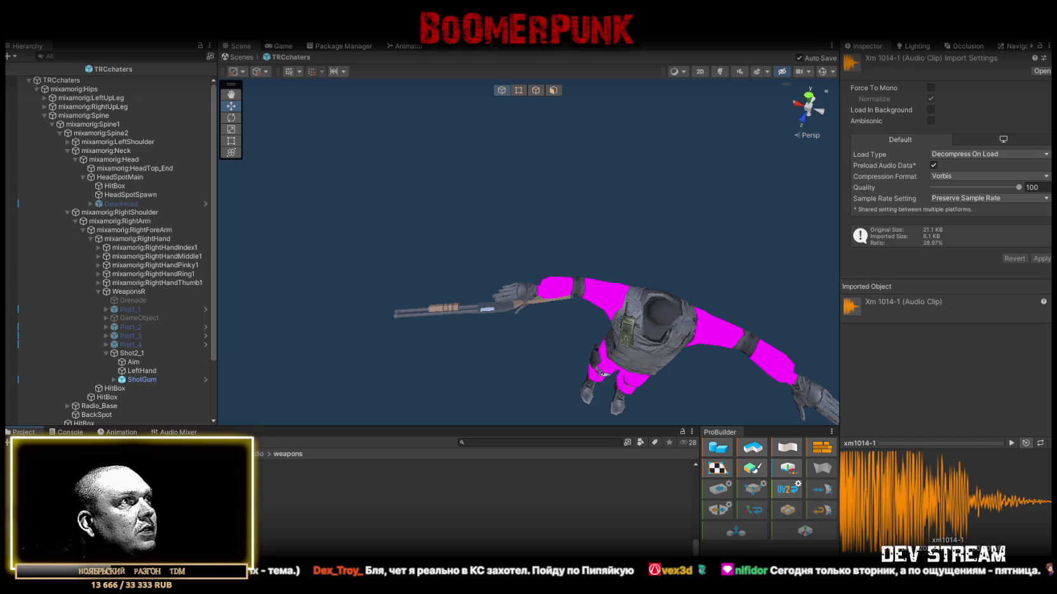
scroll(127, 495, up, 3)
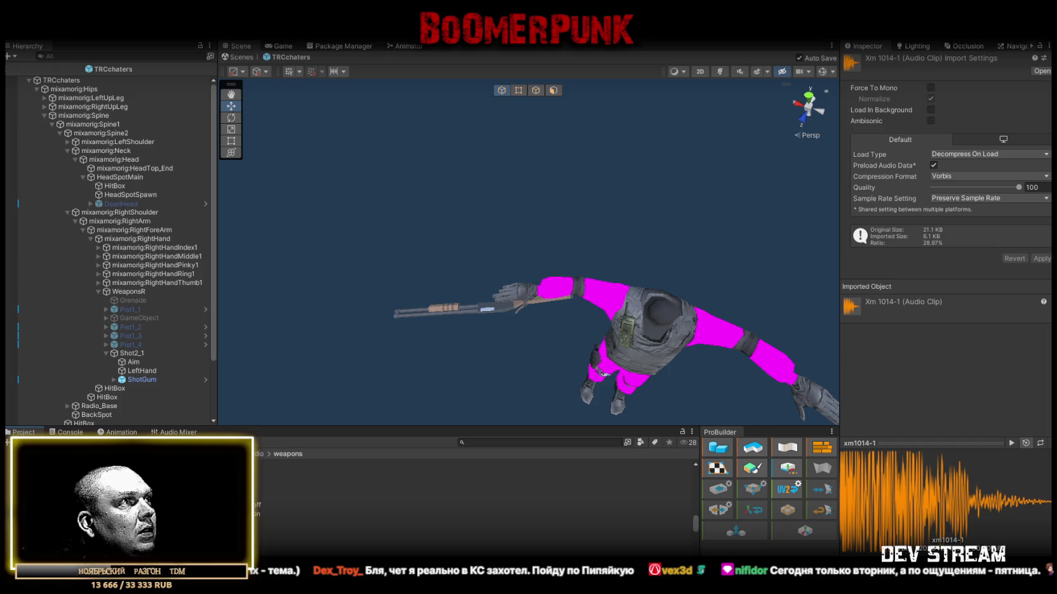
scroll(127, 496, up, 3)
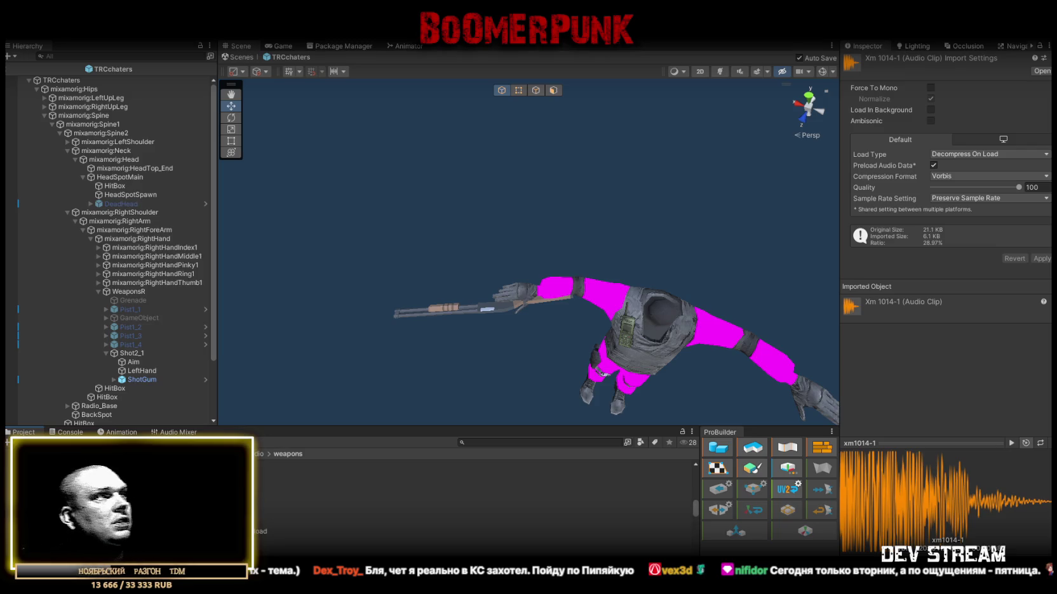
scroll(127, 496, up, 2)
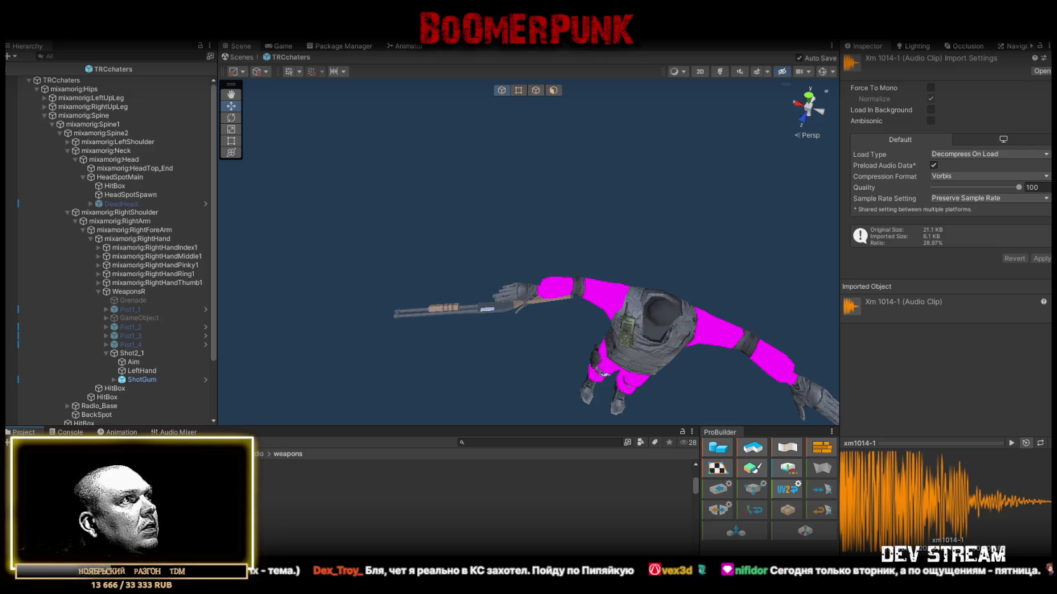
scroll(127, 496, up, 2)
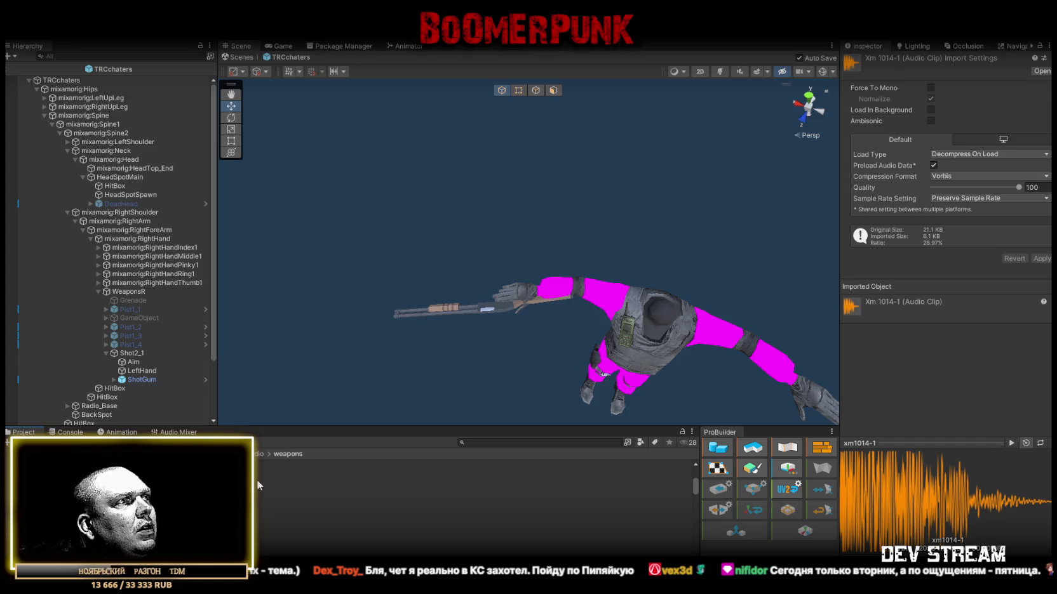
scroll(256, 482, down, 2)
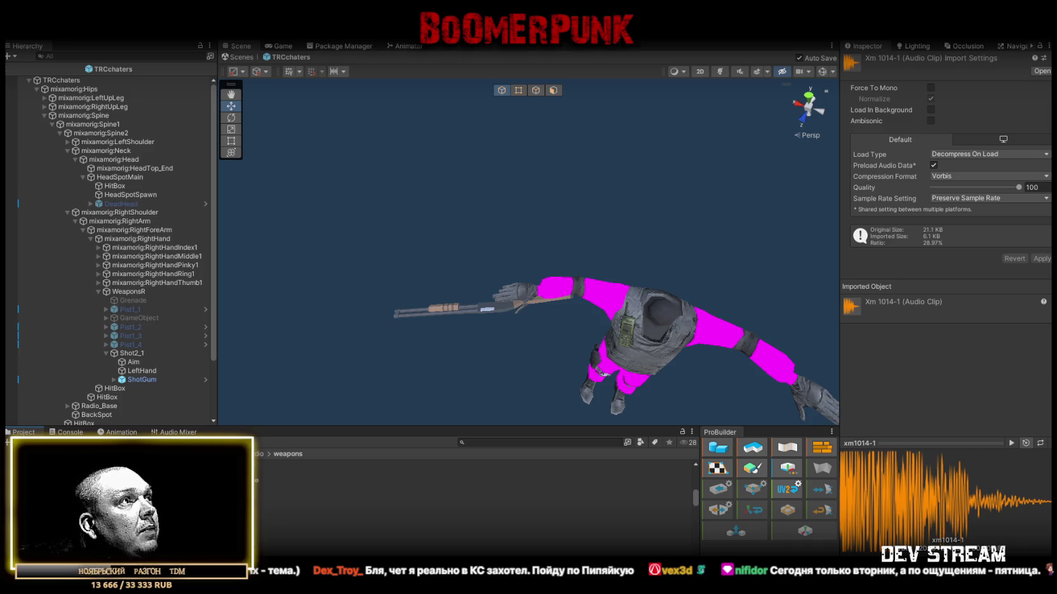
scroll(268, 498, down, 2)
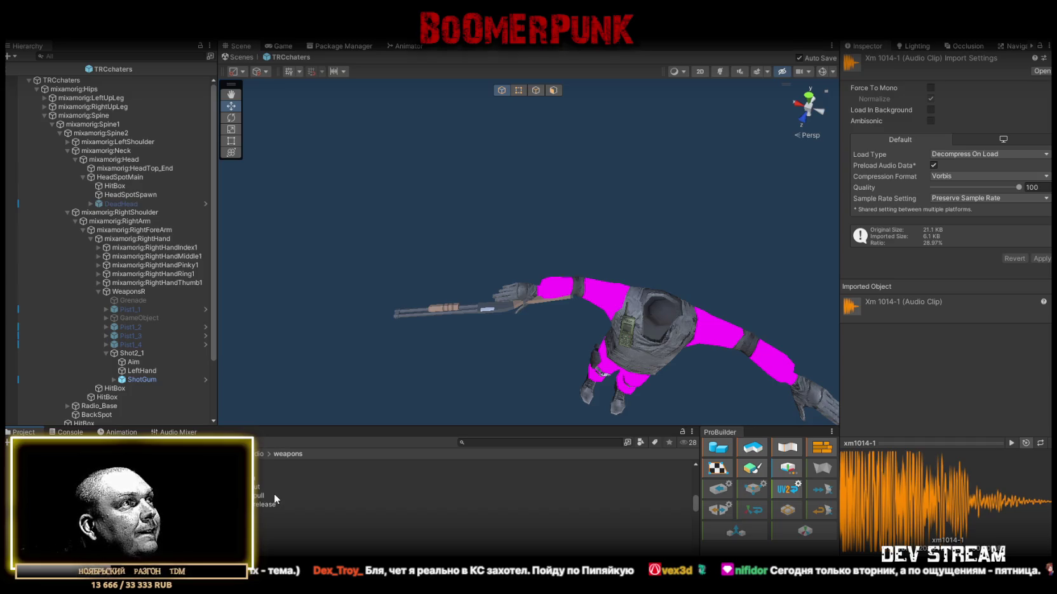
scroll(275, 493, down, 2)
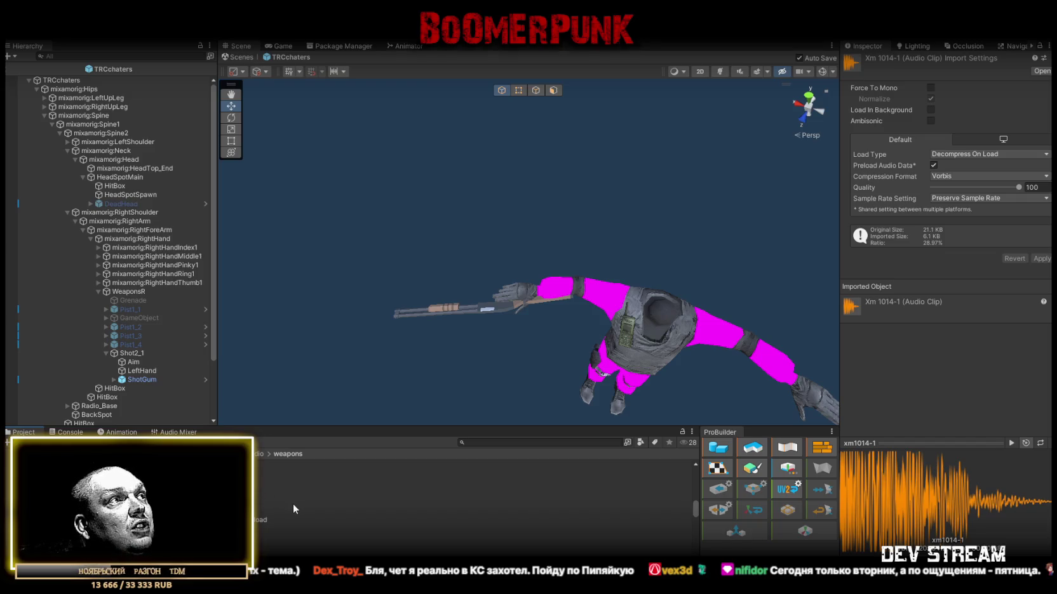
scroll(290, 505, down, 1)
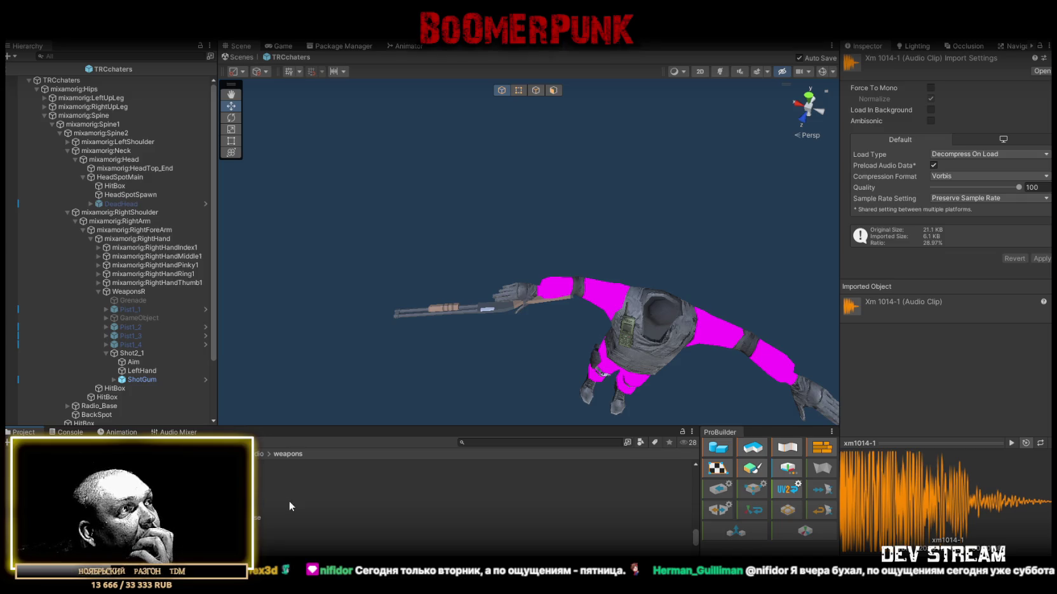
Step: Preview the Ric_conc, Scout_bolt, Sg 550 and Sg 552 sound clips
click(277, 502)
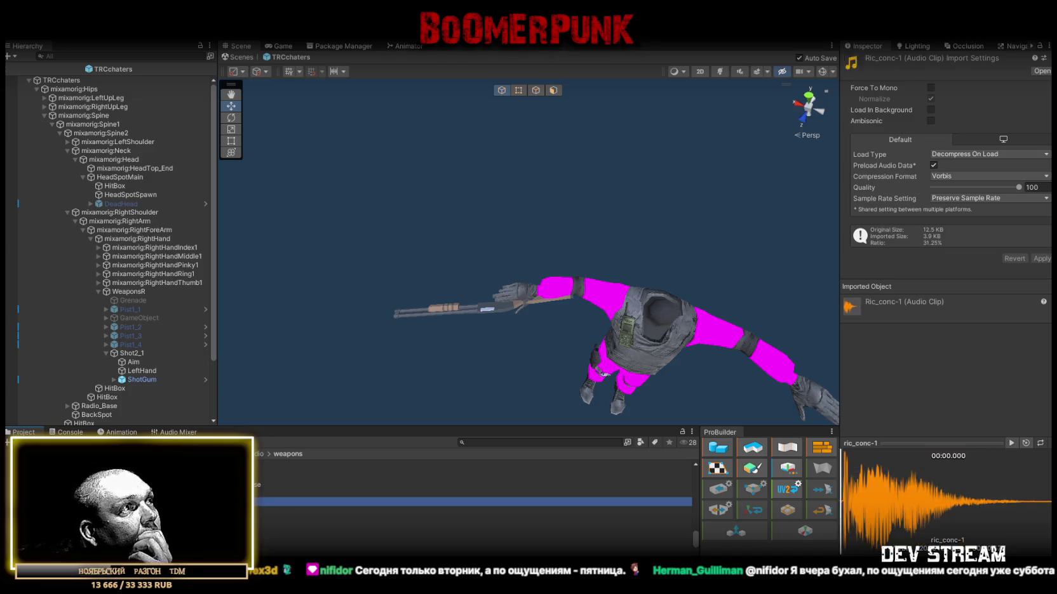
key(Down)
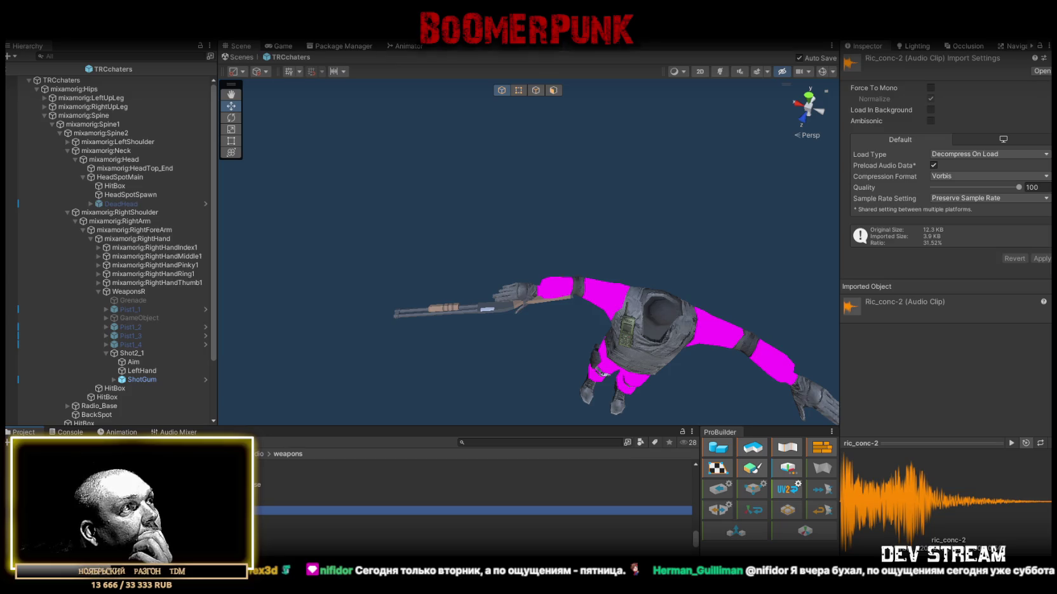
click(294, 540)
scroll(282, 539, down, 1)
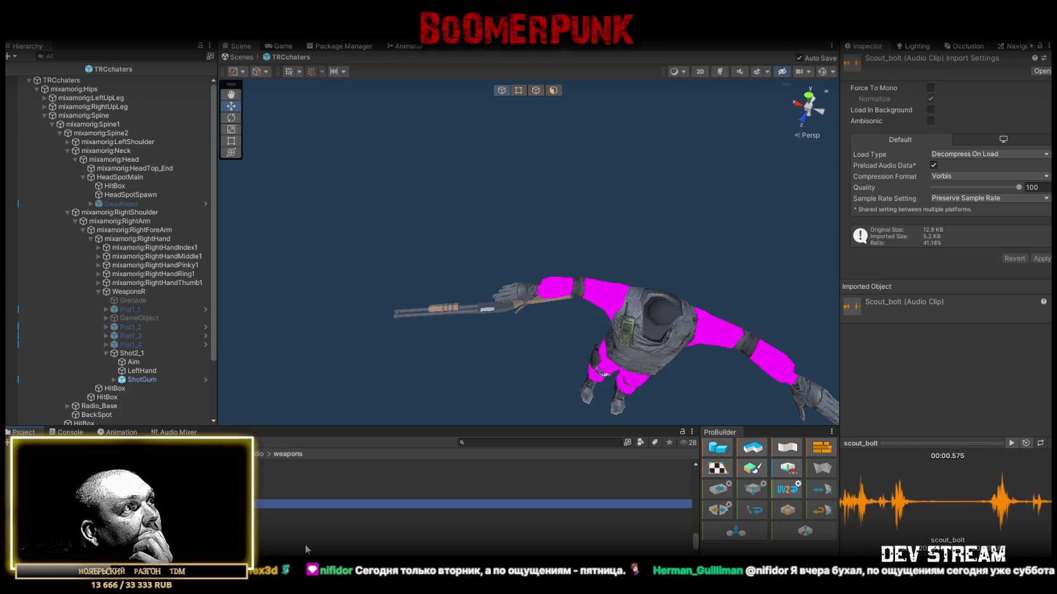
scroll(270, 535, down, 1)
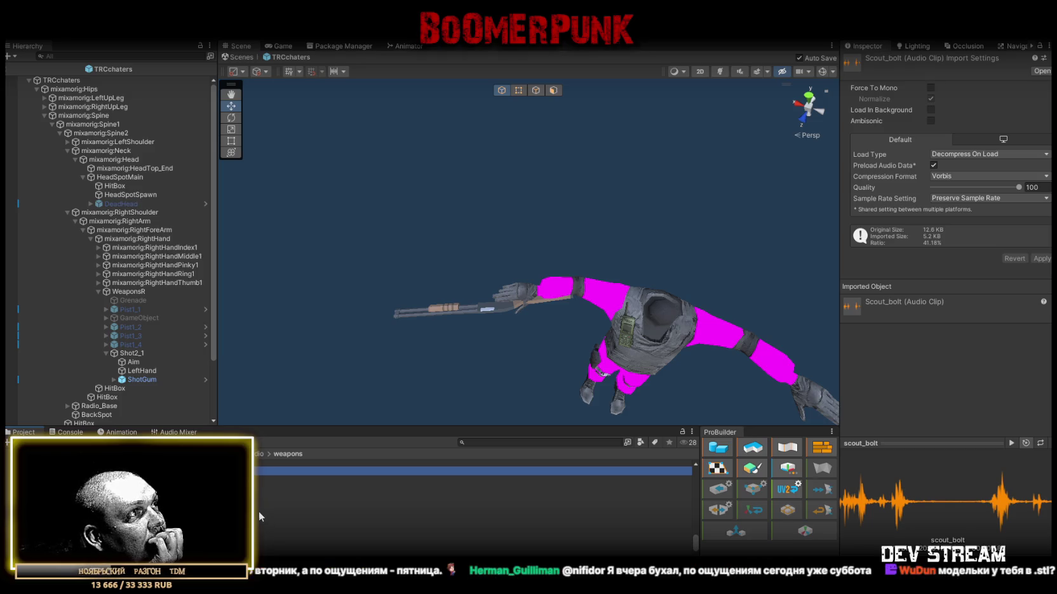
click(259, 515)
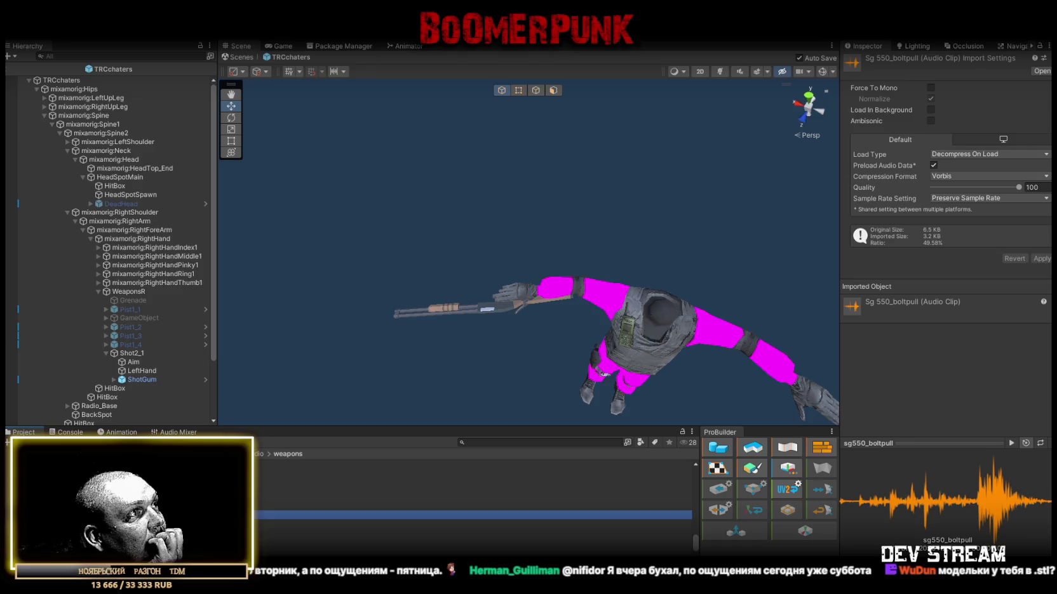
click(272, 541)
scroll(271, 525, down, 2)
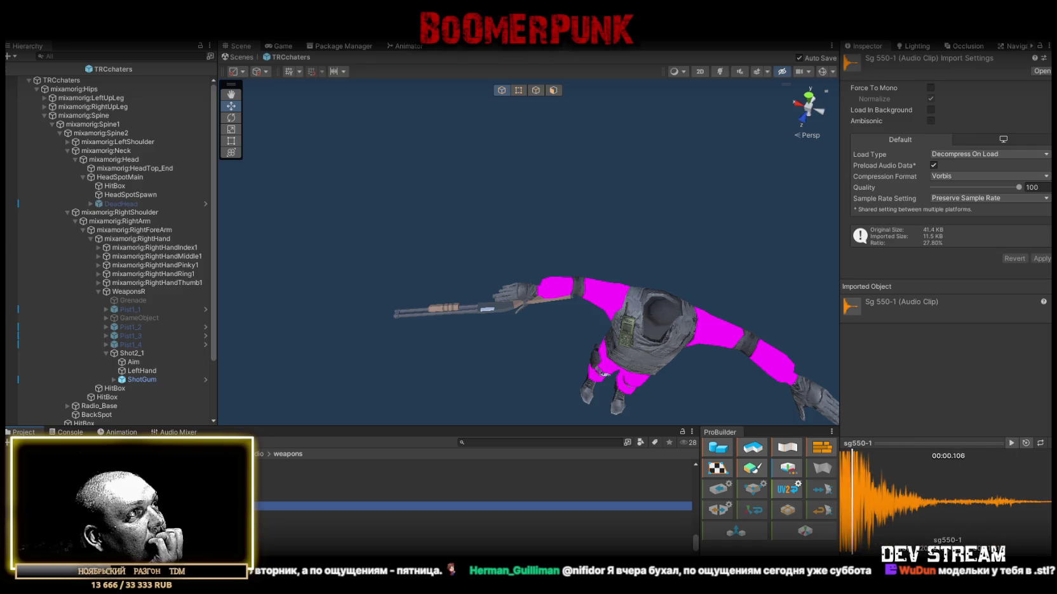
click(259, 518)
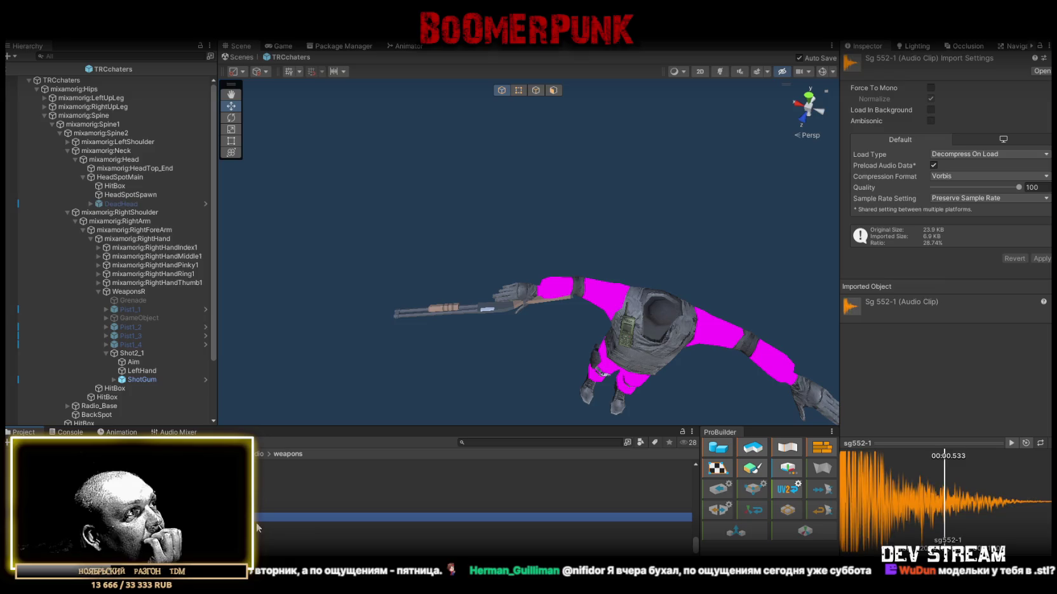
click(297, 521)
scroll(296, 518, down, 1)
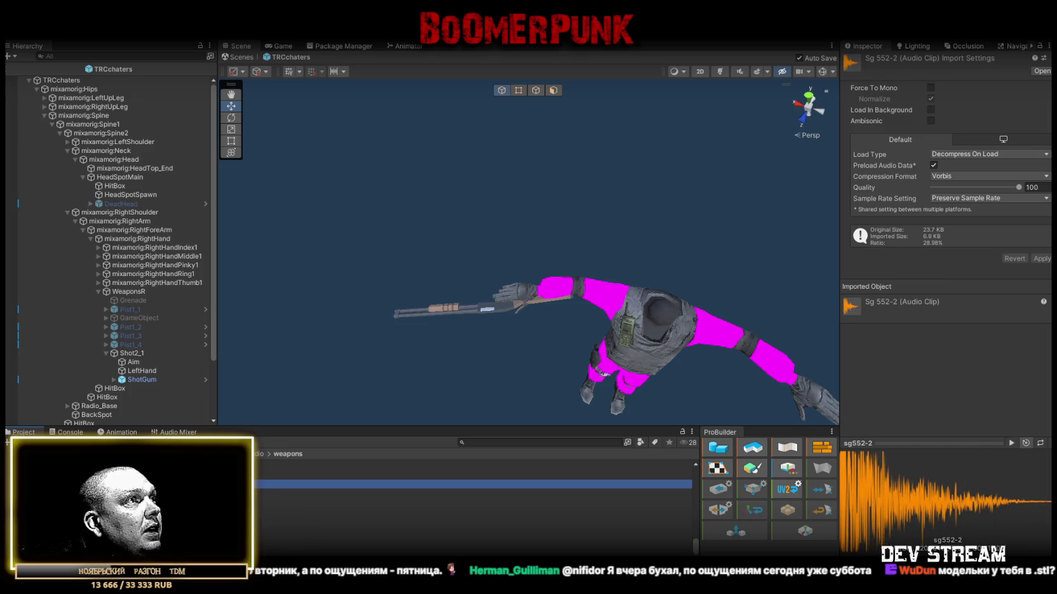
Step: Preview the Sg_explode, Slideback 1 and Sliderelease 1 sound clips
click(278, 521)
scroll(277, 528, down, 1)
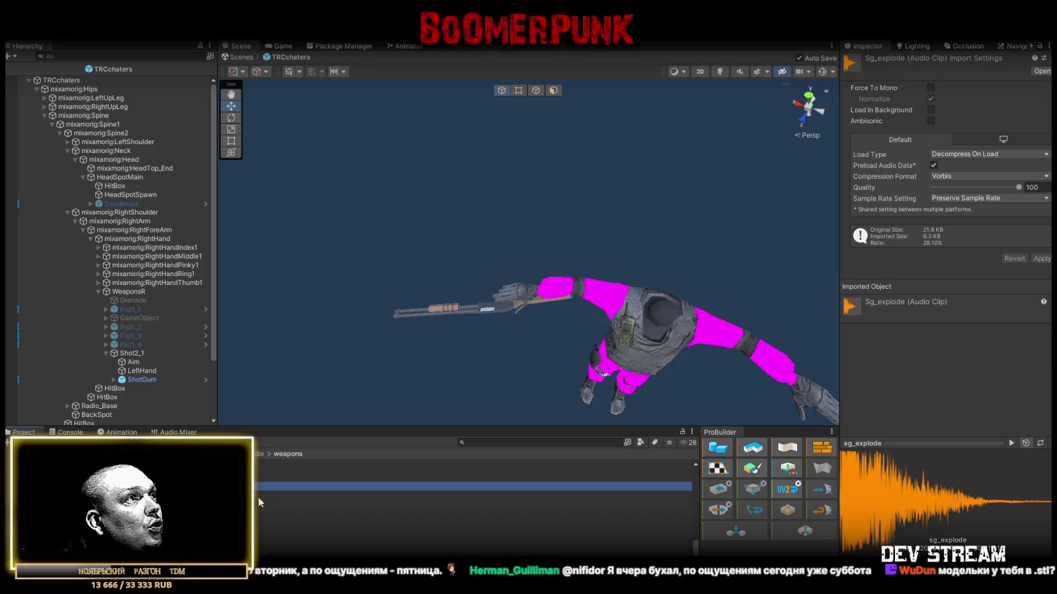
click(257, 496)
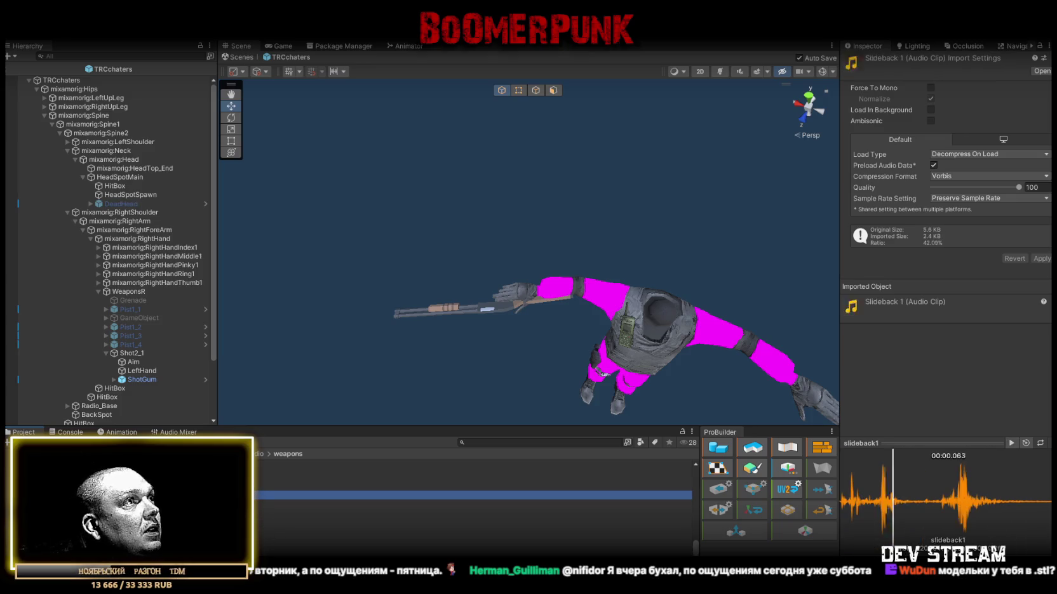
click(279, 504)
scroll(281, 517, down, 1)
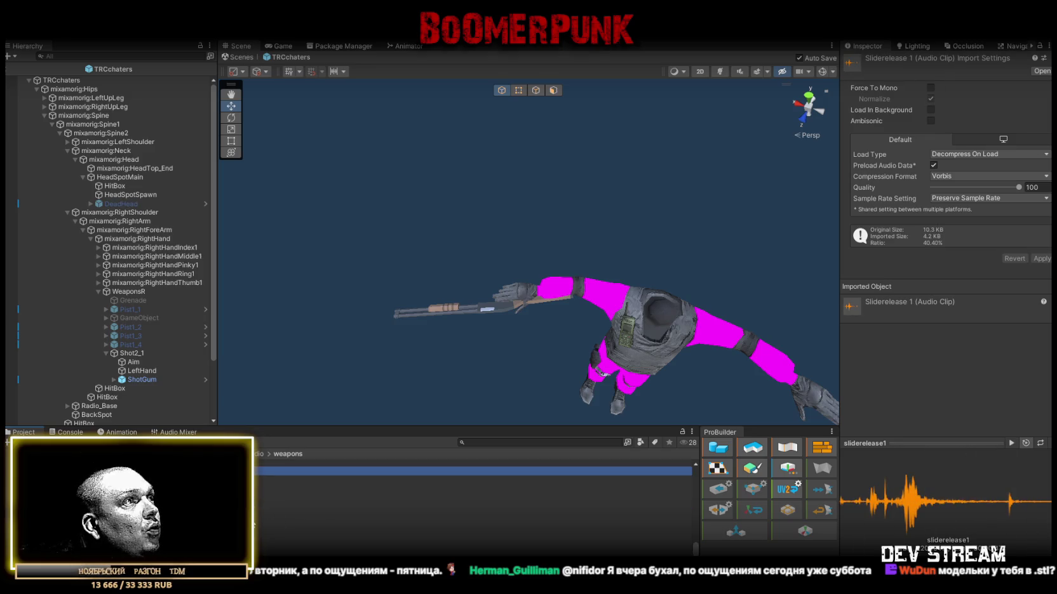
scroll(254, 526, down, 1)
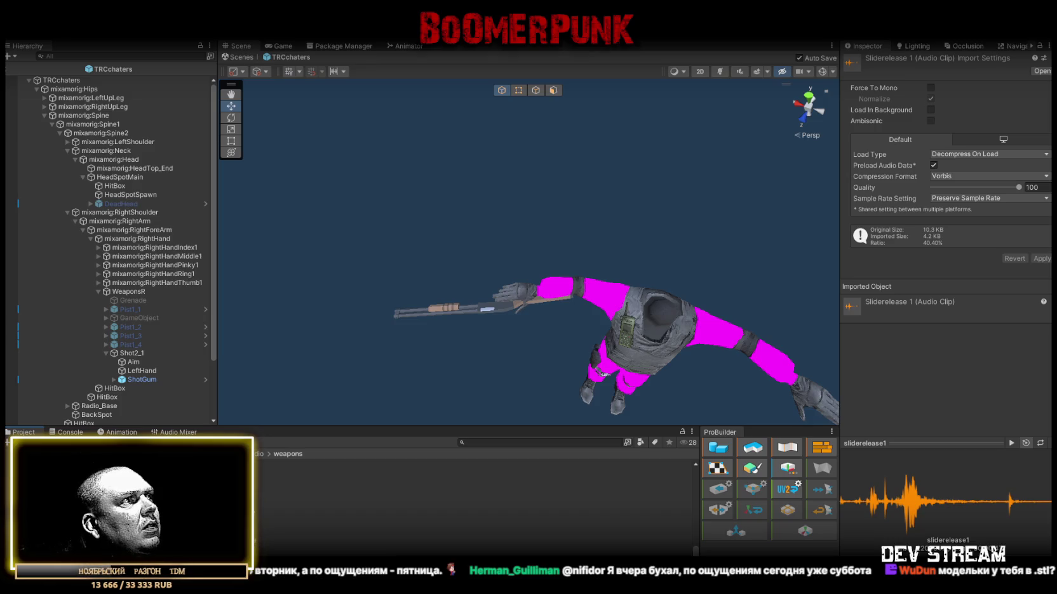
scroll(254, 517, up, 5)
scroll(254, 517, up, 3)
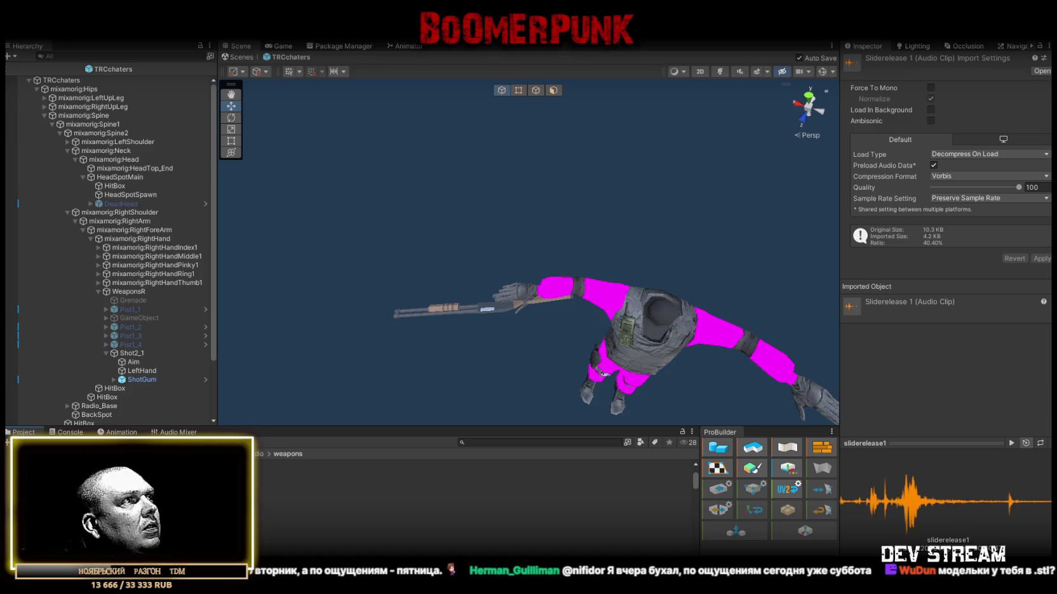
Step: Preview the Boltpull 1 and Boltup clips, then step up through to Clipin 1
click(473, 539)
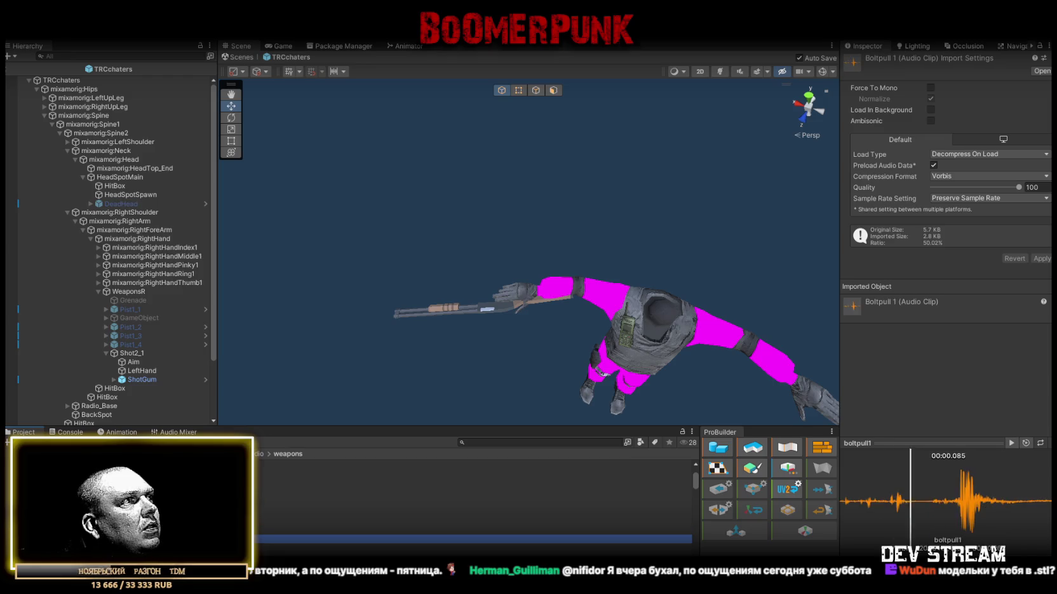
click(474, 547)
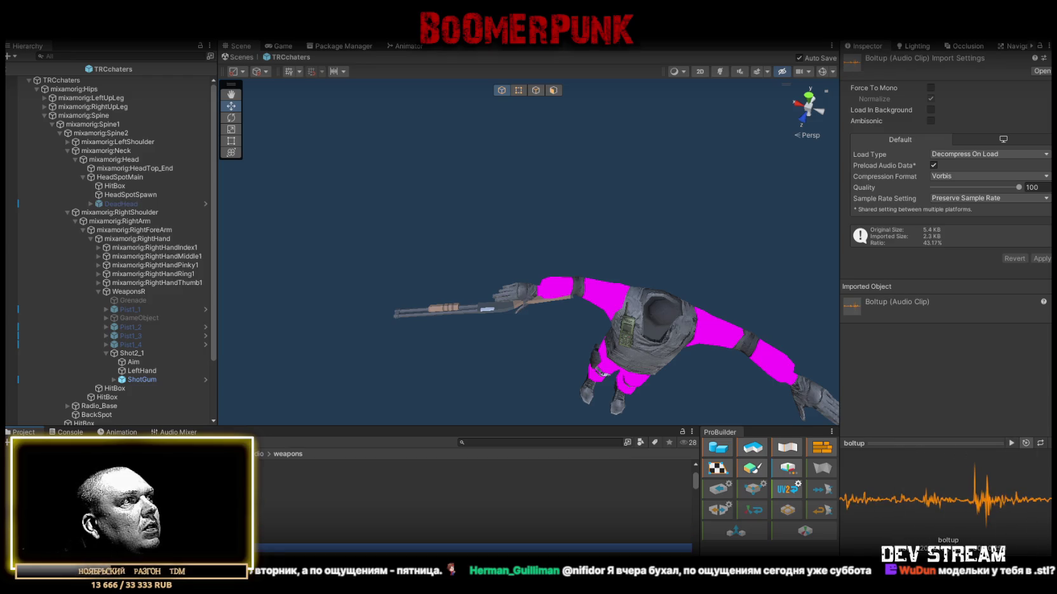
scroll(473, 530, down, 3)
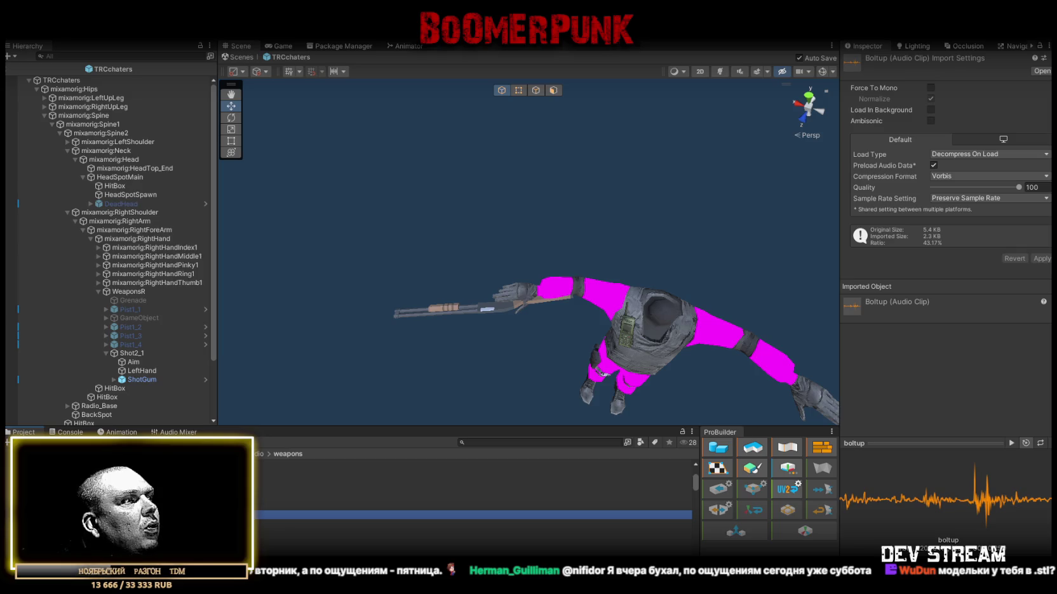
scroll(473, 508, down, 3)
scroll(473, 508, down, 3)
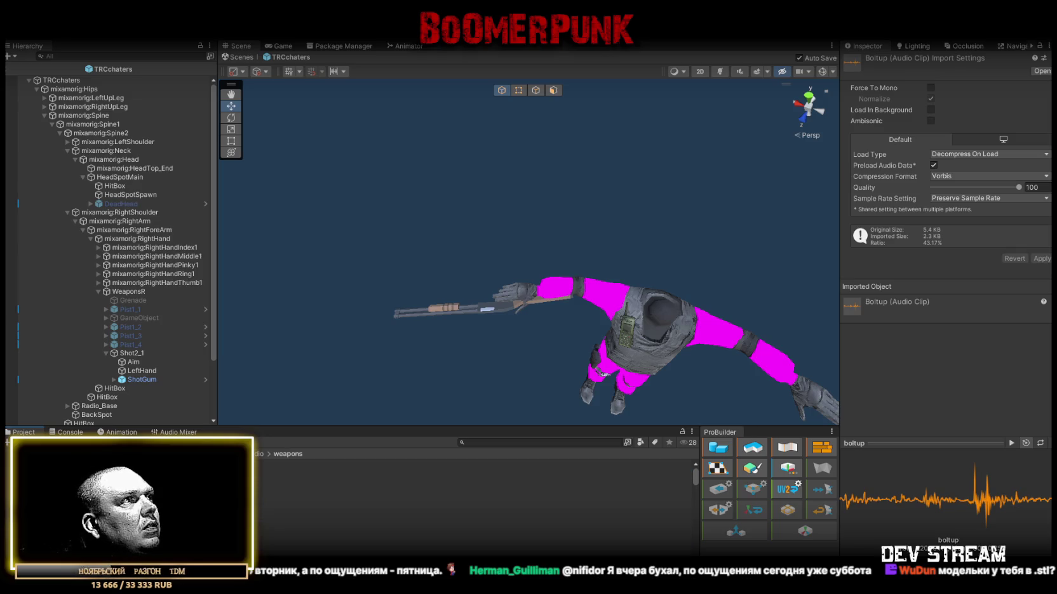
scroll(473, 508, down, 3)
scroll(473, 508, down, 3)
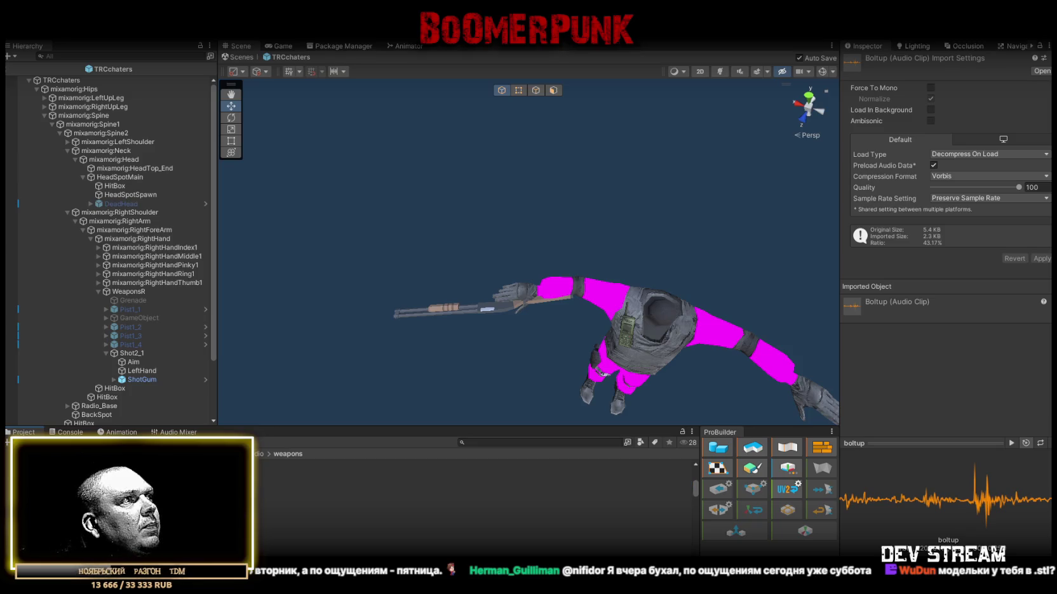
key(Up)
key(Up)
key(Up)
key(Up)
key(Up)
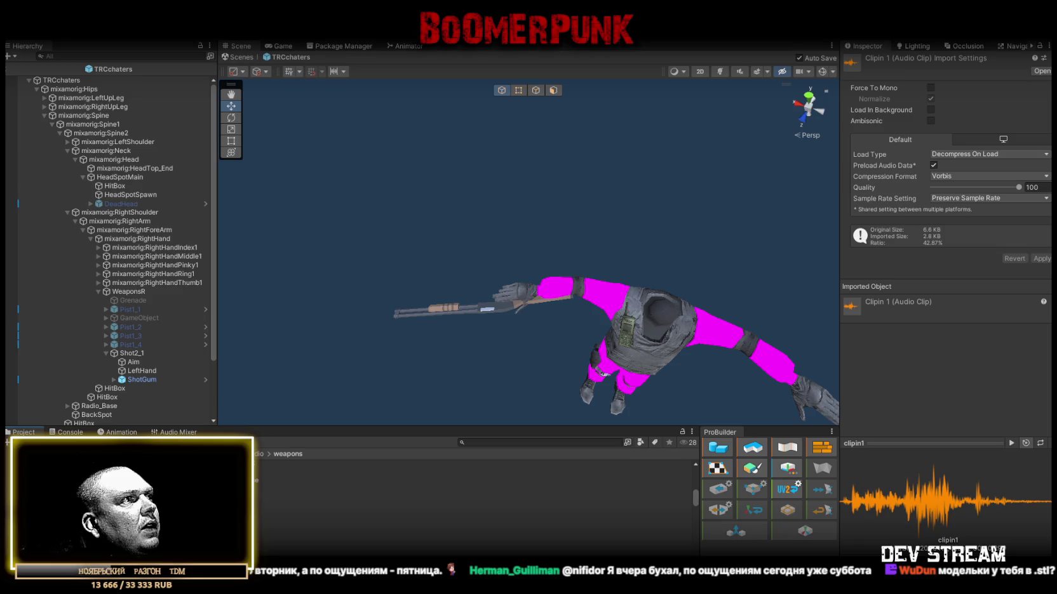
scroll(267, 505, down, 2)
Step: Preview the Flashbang-2 and G 3sg 1-1 sound clips
click(381, 521)
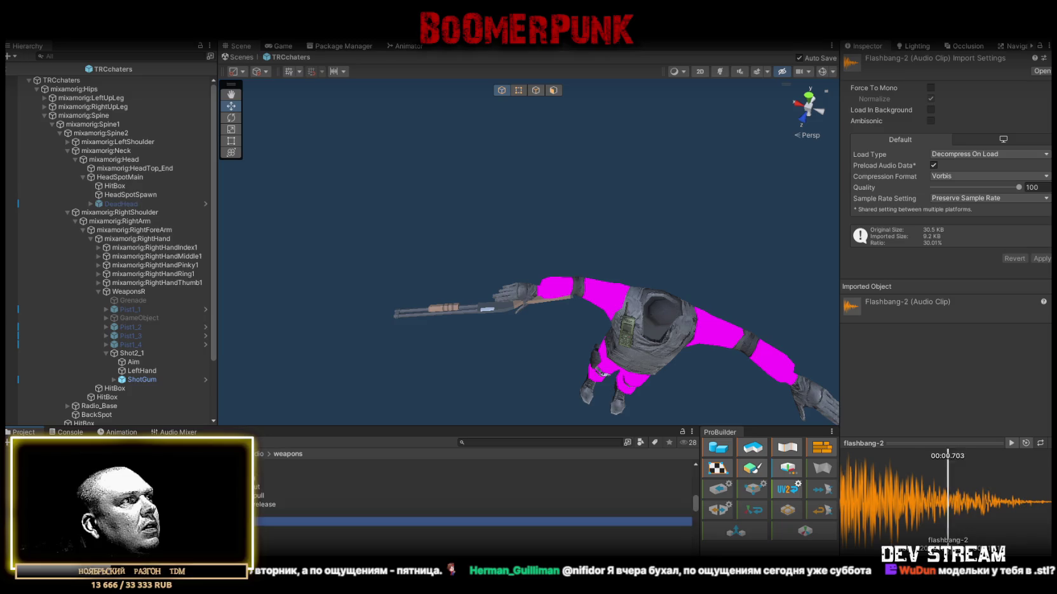
scroll(381, 505, down, 2)
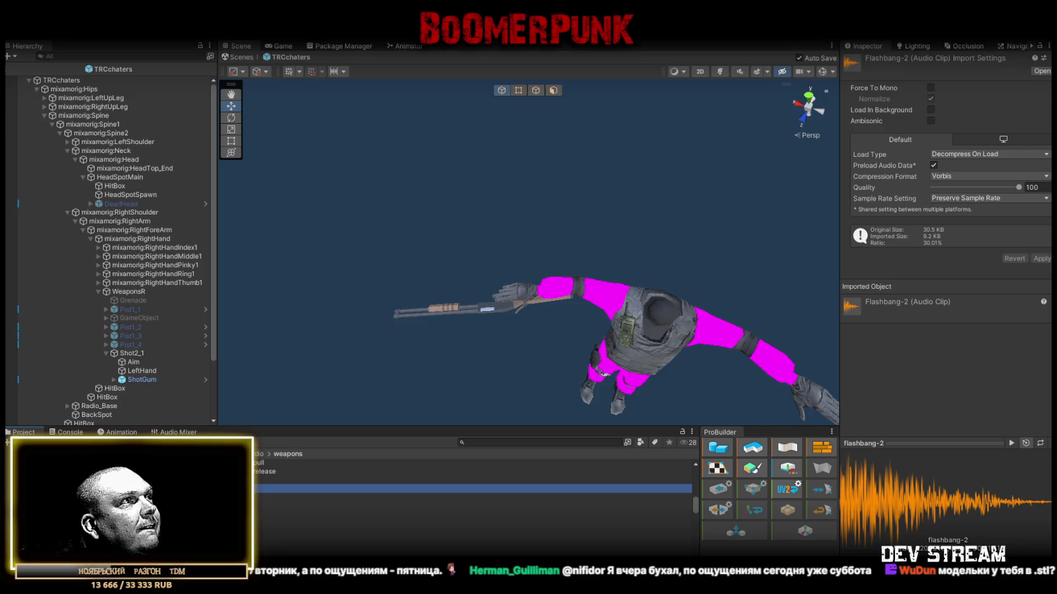
scroll(255, 526, down, 3)
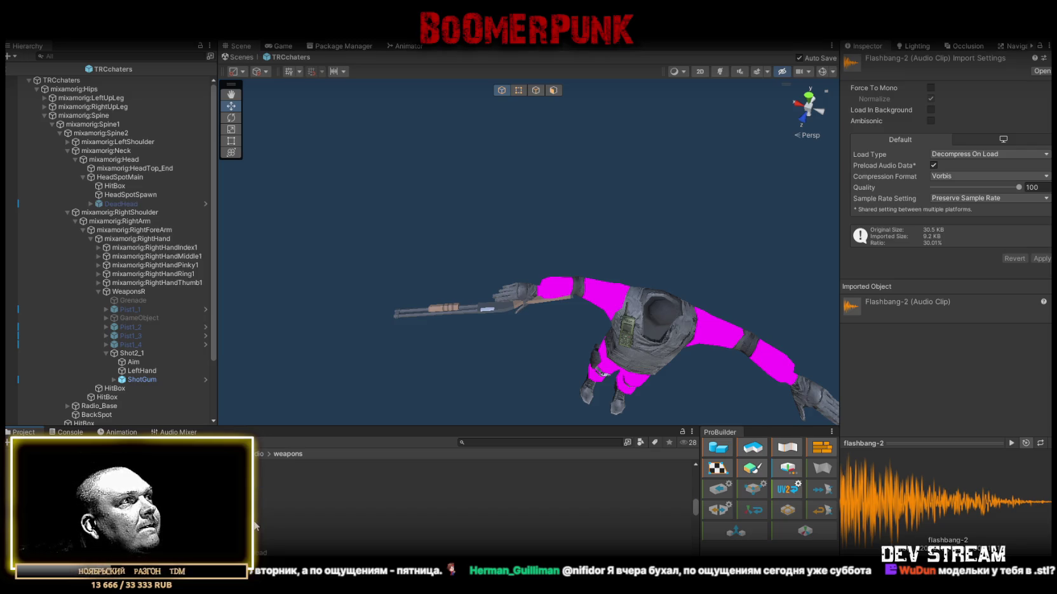
scroll(255, 526, up, 3)
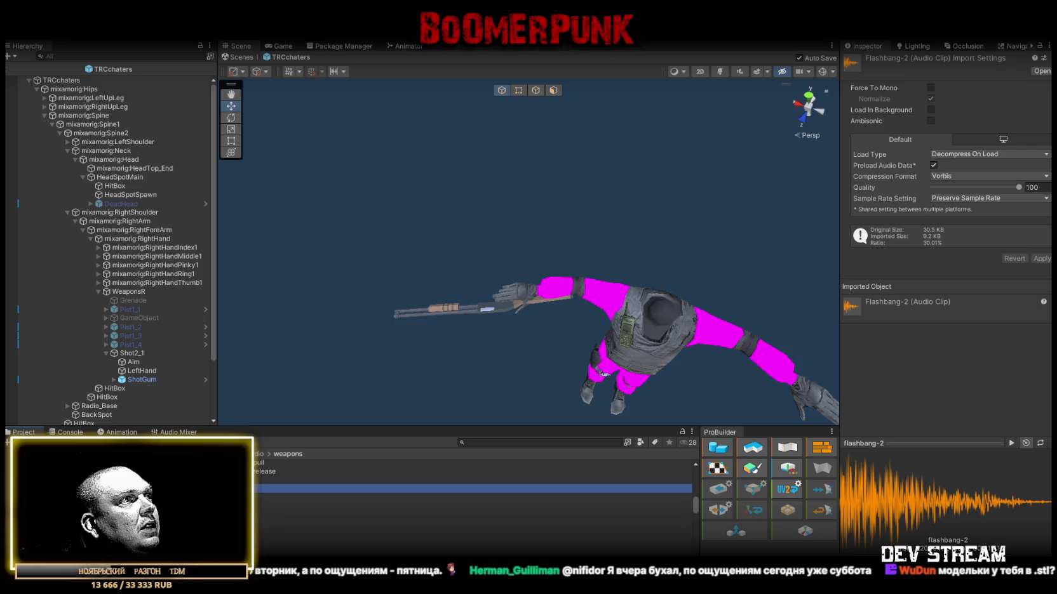
key(Down)
scroll(473, 502, down, 3)
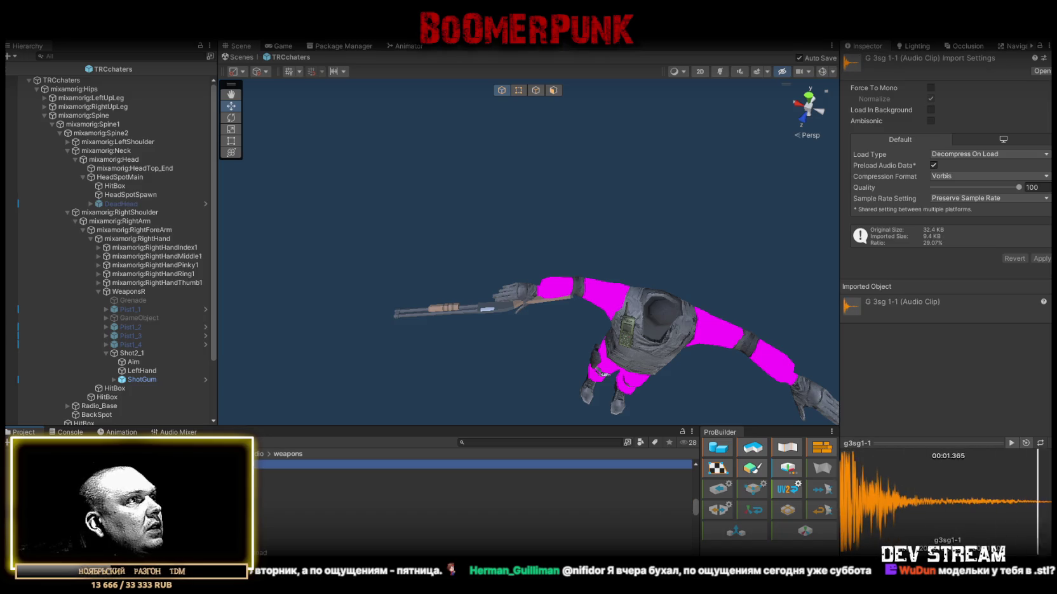
scroll(473, 501, down, 2)
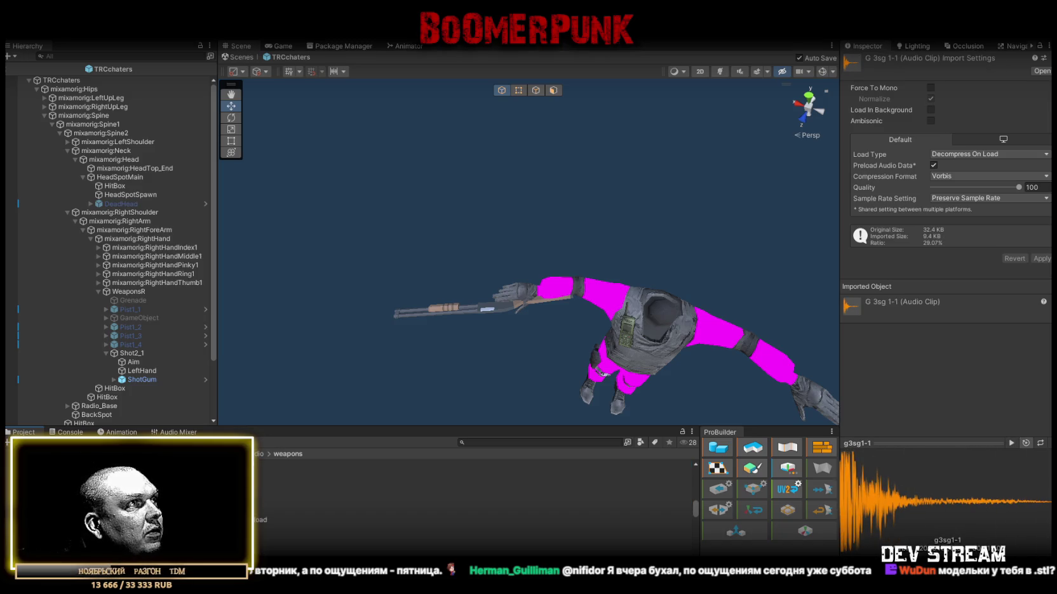
click(263, 513)
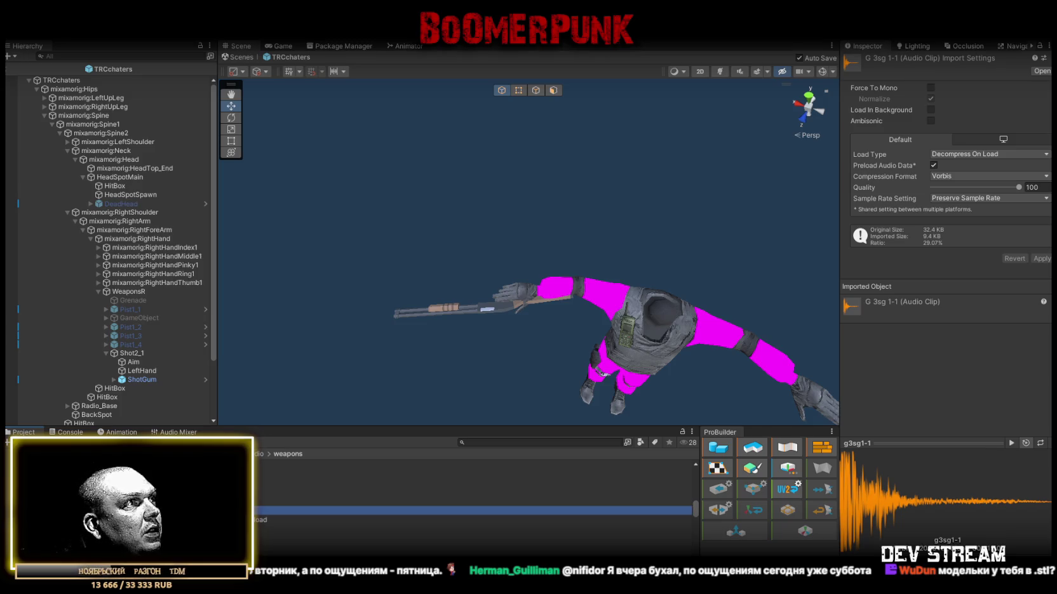
key(Down)
scroll(256, 531, down, 2)
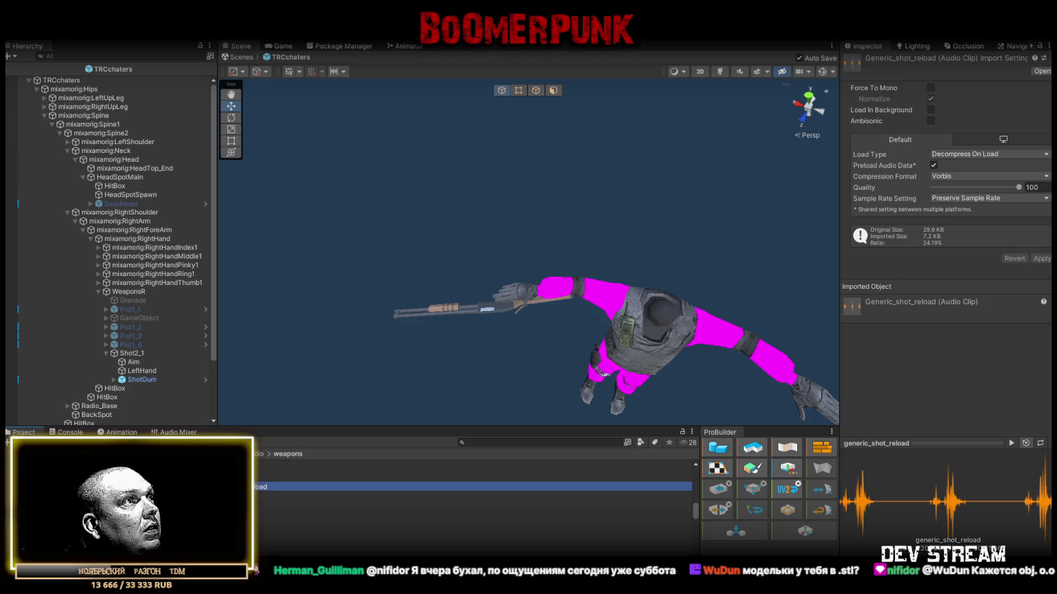
Step: Preview Generic_shot_reload and the Grenade_hit clips, then reselect Shot2_1
click(261, 486)
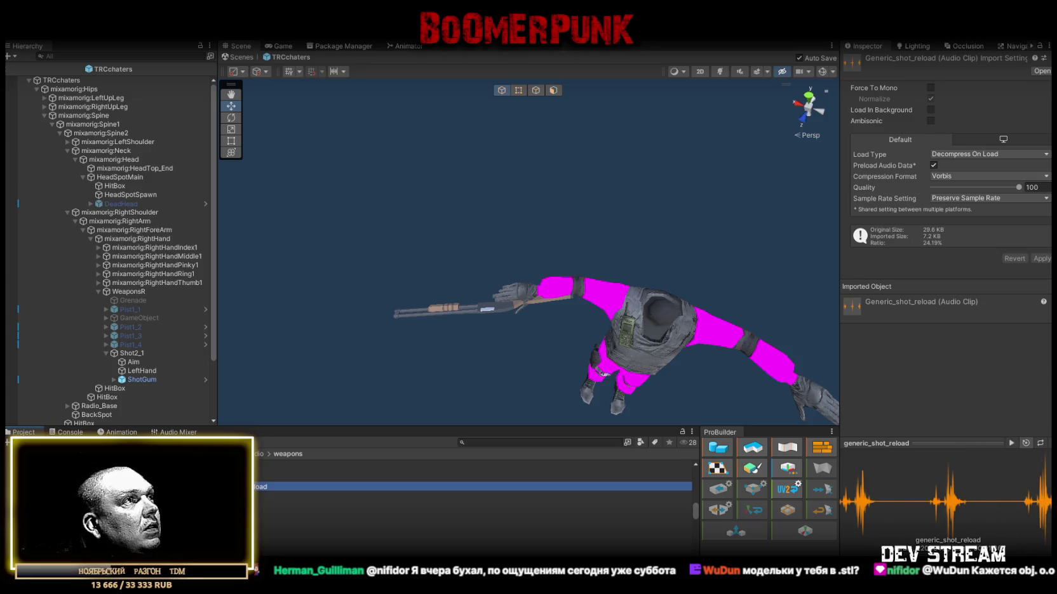
click(261, 513)
click(260, 522)
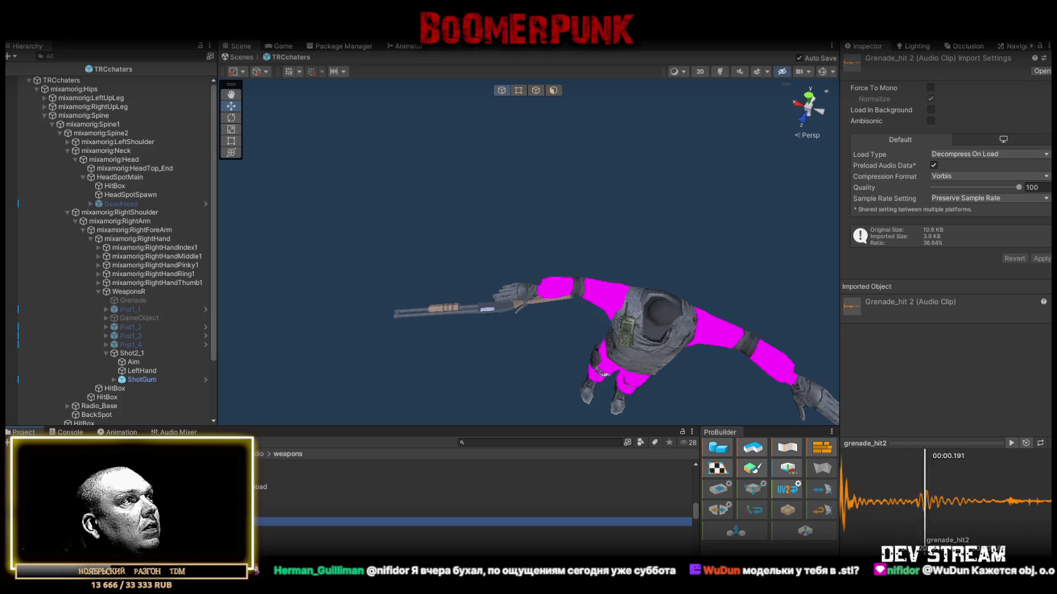
click(261, 531)
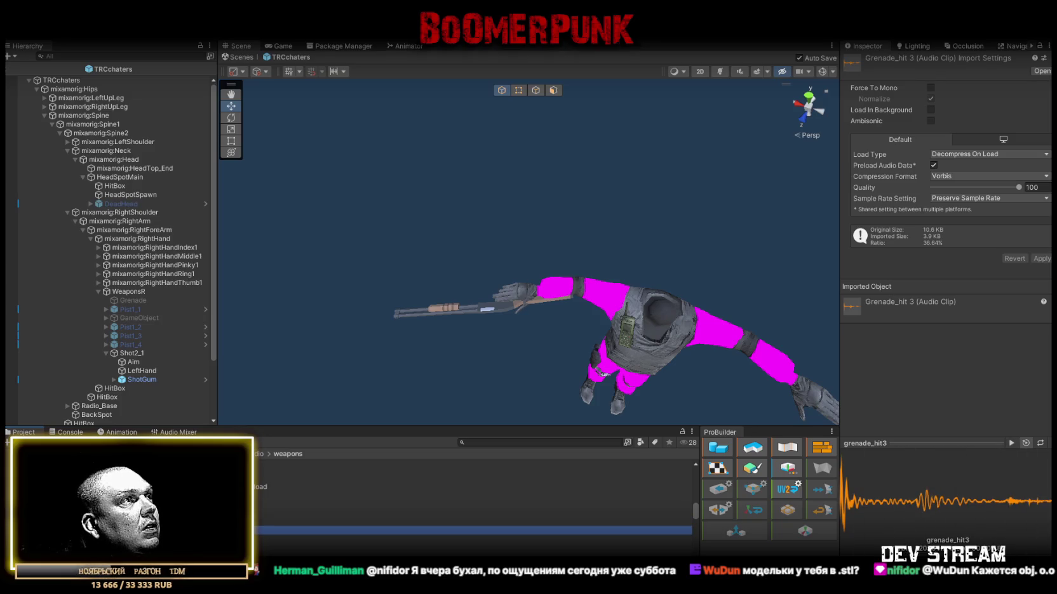
click(261, 486)
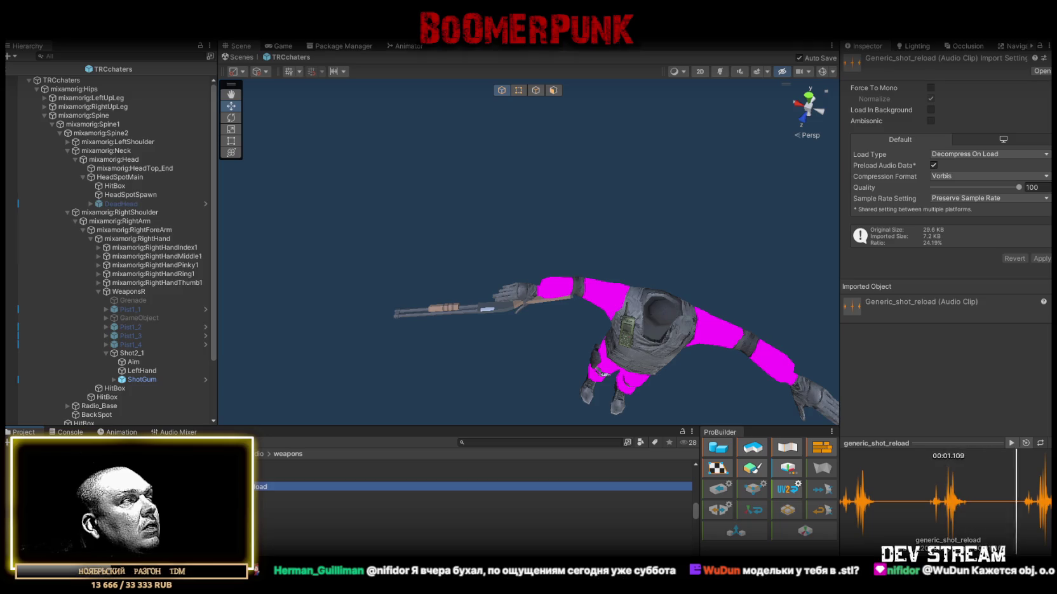
click(130, 351)
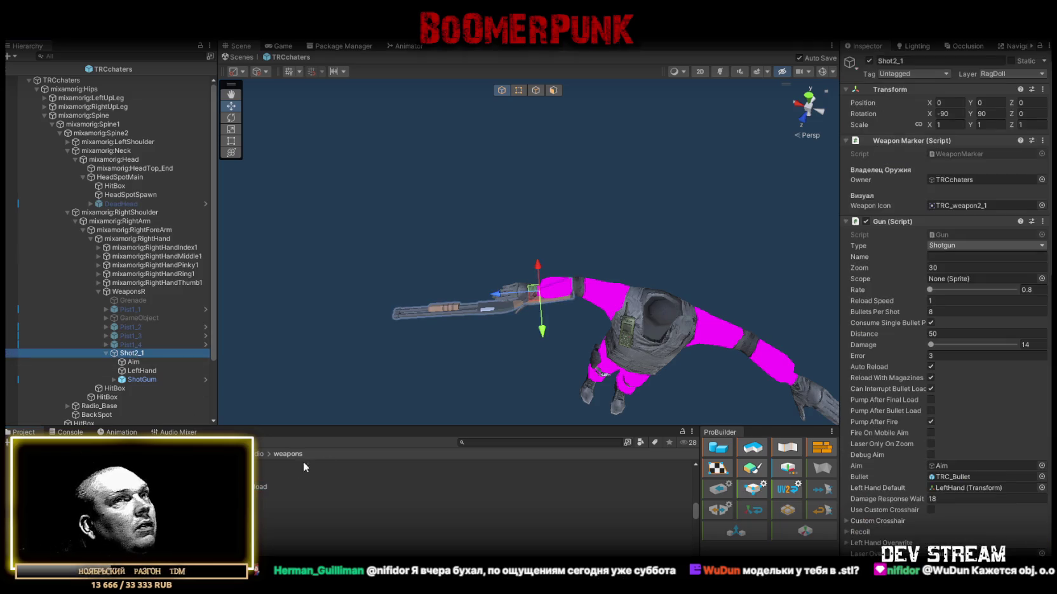
Step: Drag generic_shot_reload onto Shot2_1's Eject Element 0, replacing elite_reloadstart
scroll(996, 405, down, 20)
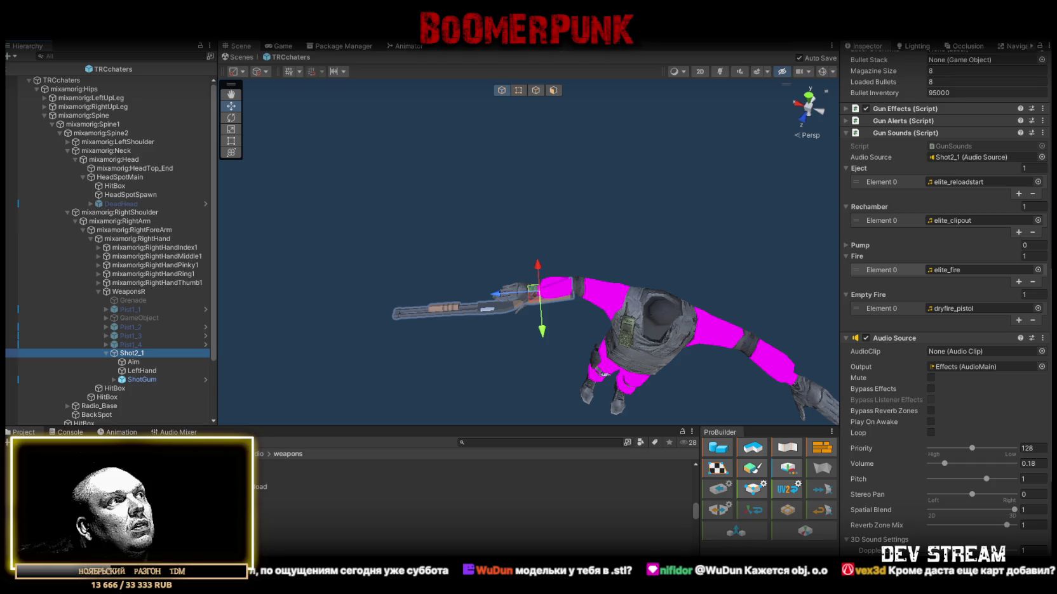
mouse_move(267, 487)
mouse_down()
mouse_move(947, 219)
mouse_move(953, 159)
mouse_move(944, 185)
mouse_up()
scroll(241, 515, down, 2)
scroll(261, 536, down, 3)
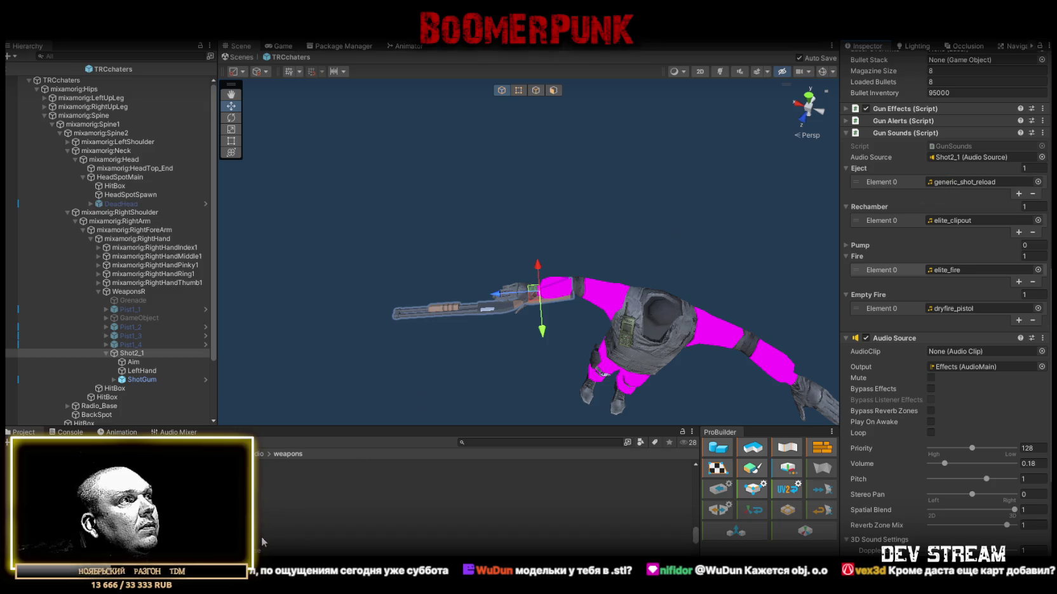
scroll(261, 533, up, 4)
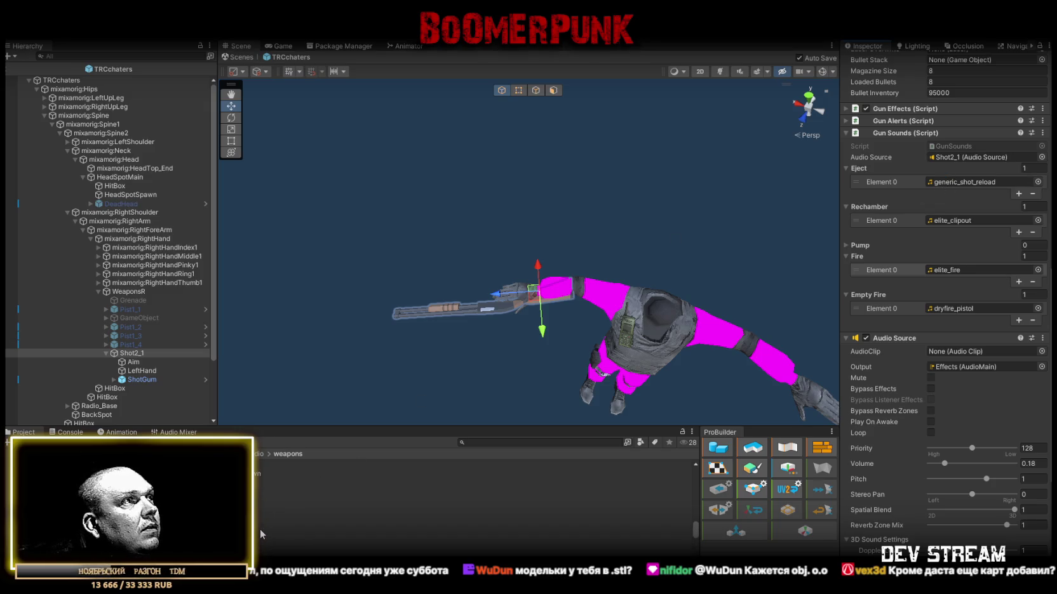
scroll(260, 531, up, 2)
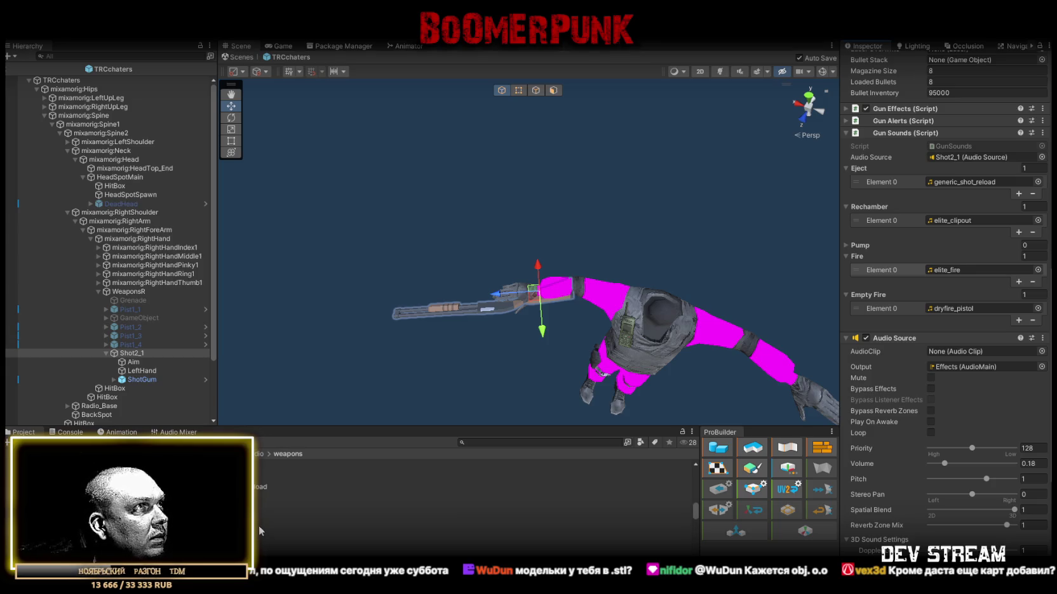
scroll(261, 527, up, 2)
scroll(260, 527, down, 2)
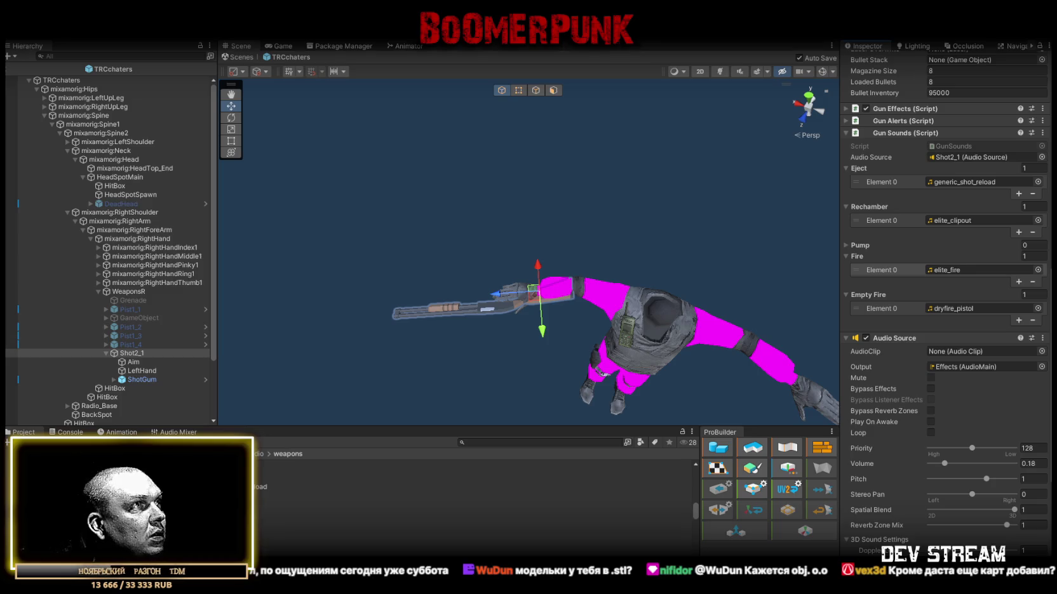
click(259, 540)
scroll(261, 545, down, 2)
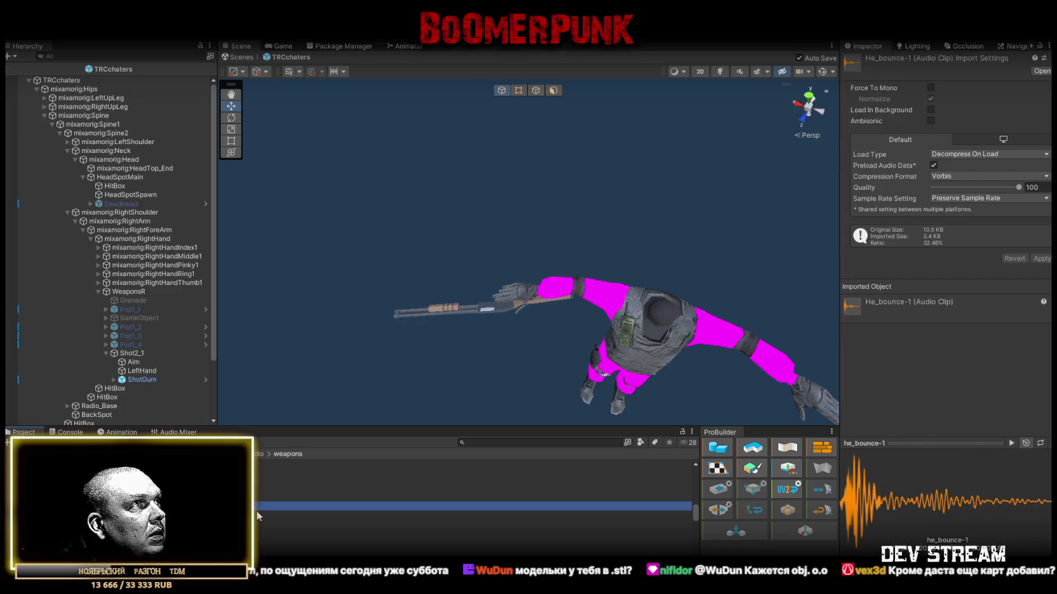
scroll(254, 536, down, 2)
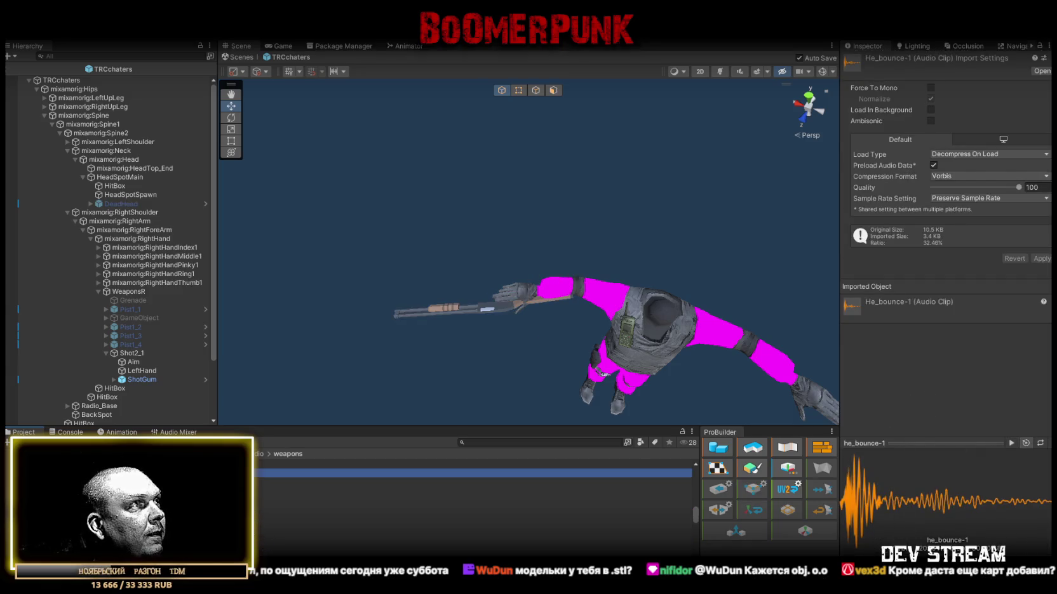
scroll(254, 515, down, 1)
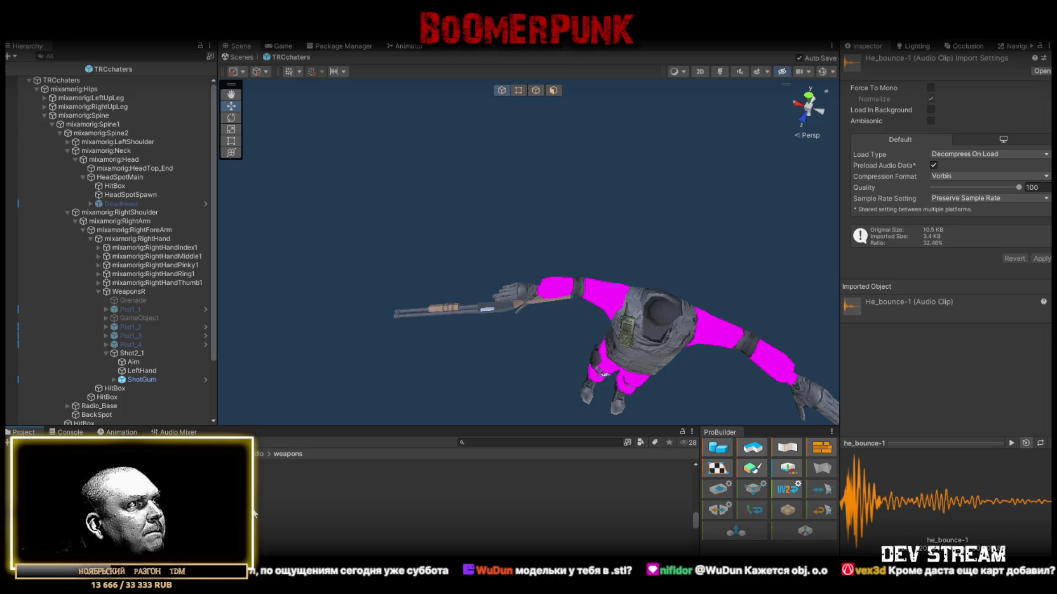
click(253, 489)
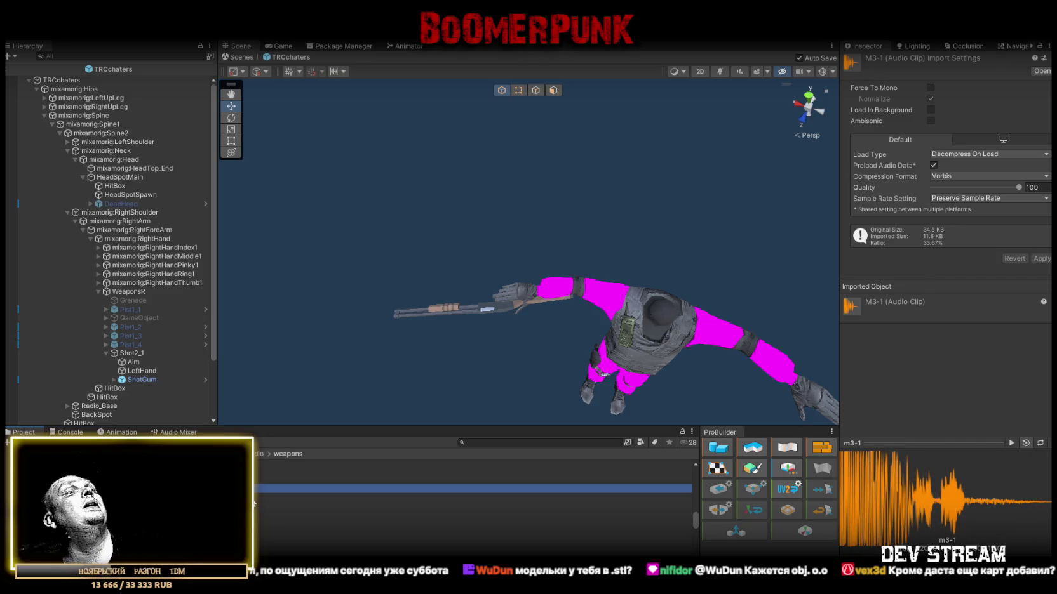
click(252, 507)
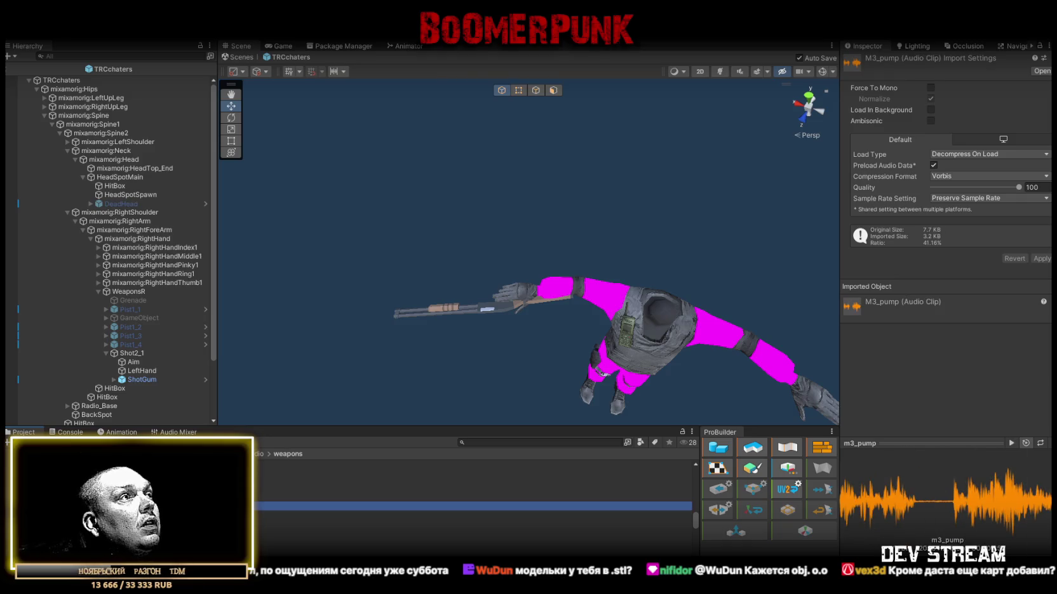
click(252, 497)
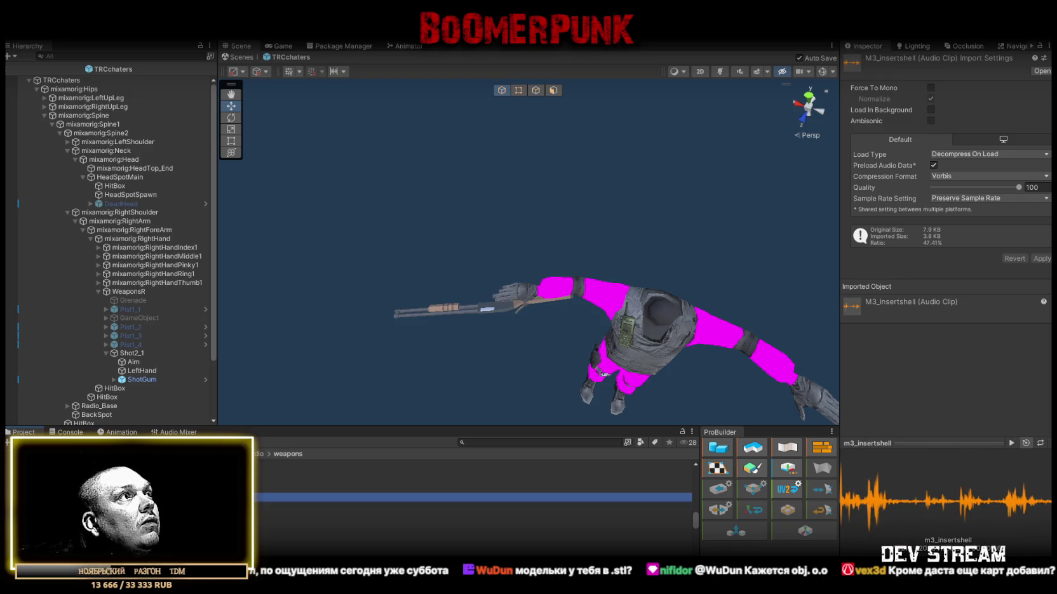
click(136, 353)
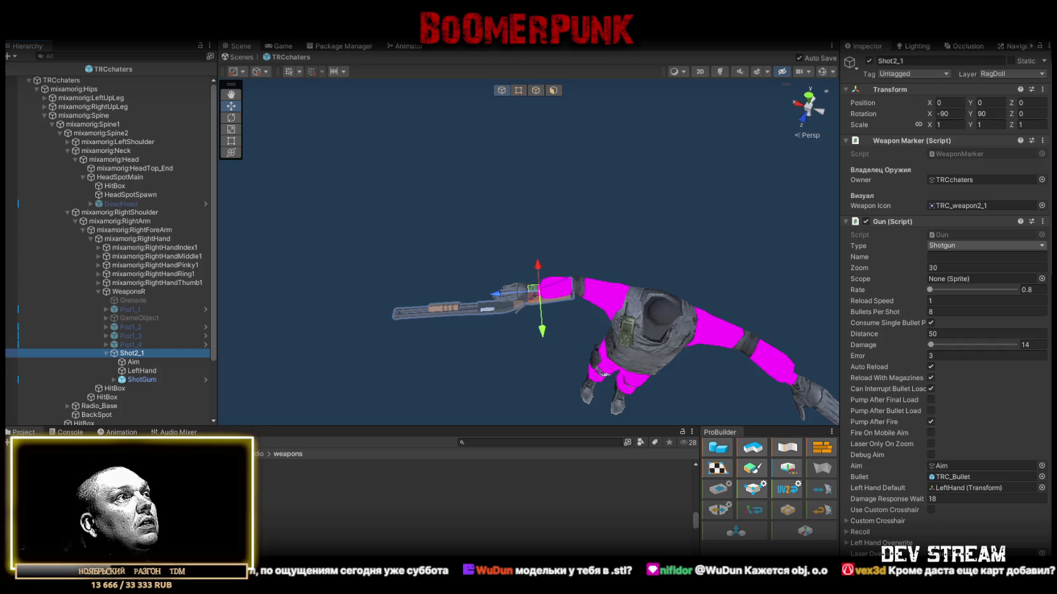
Step: Drag m3-1 onto Shot2_1's Fire Element 0, replacing elite_fire, then preview M3_insertshell
mouse_move(389, 489)
mouse_down()
mouse_move(699, 468)
mouse_move(977, 471)
mouse_move(967, 353)
mouse_move(903, 548)
mouse_move(939, 395)
mouse_up()
scroll(939, 395, down, 10)
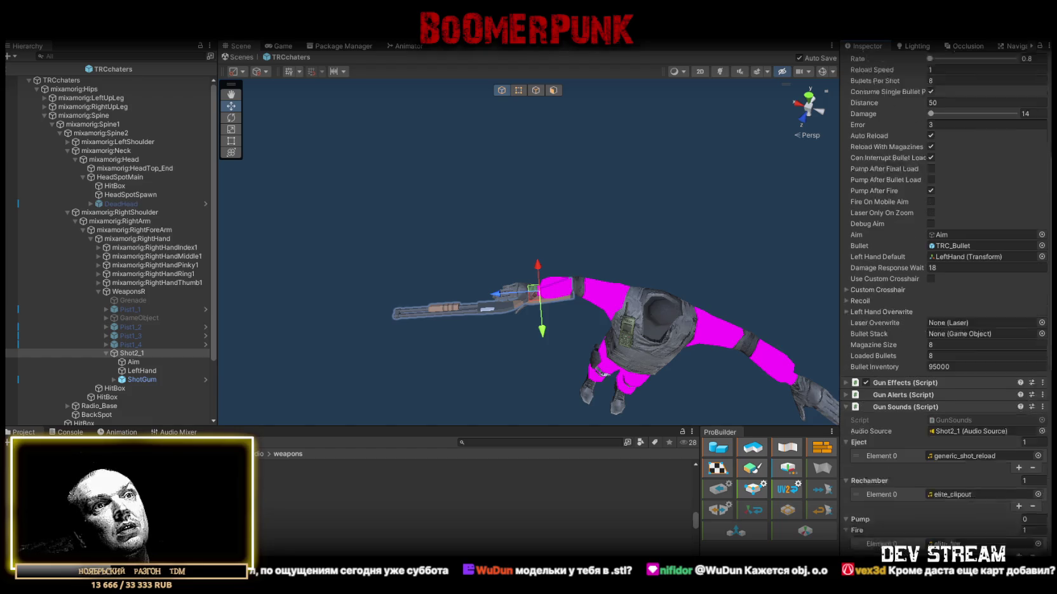
drag(903, 530, 958, 448)
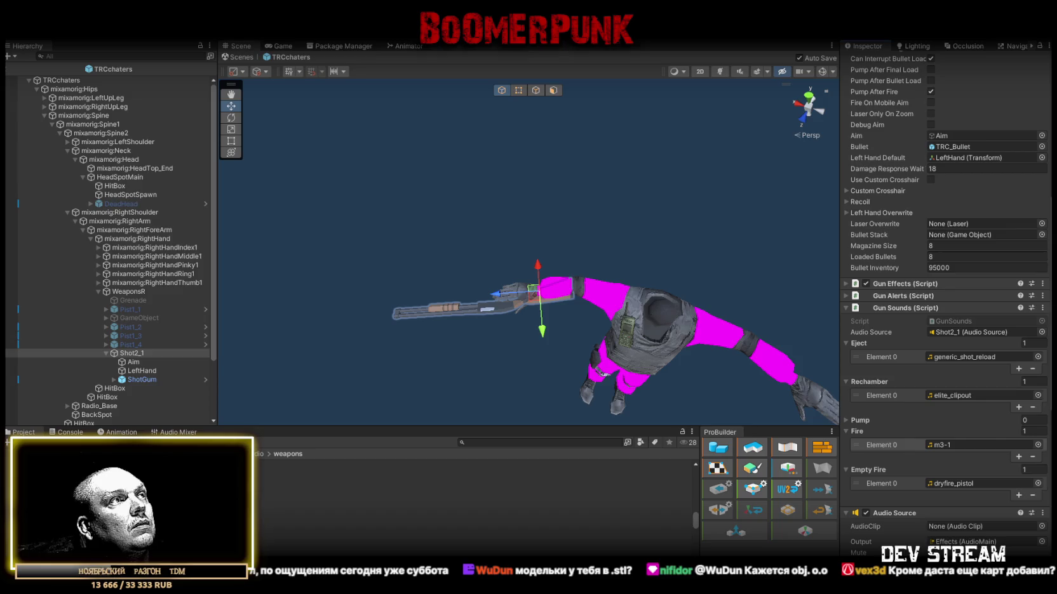
click(381, 497)
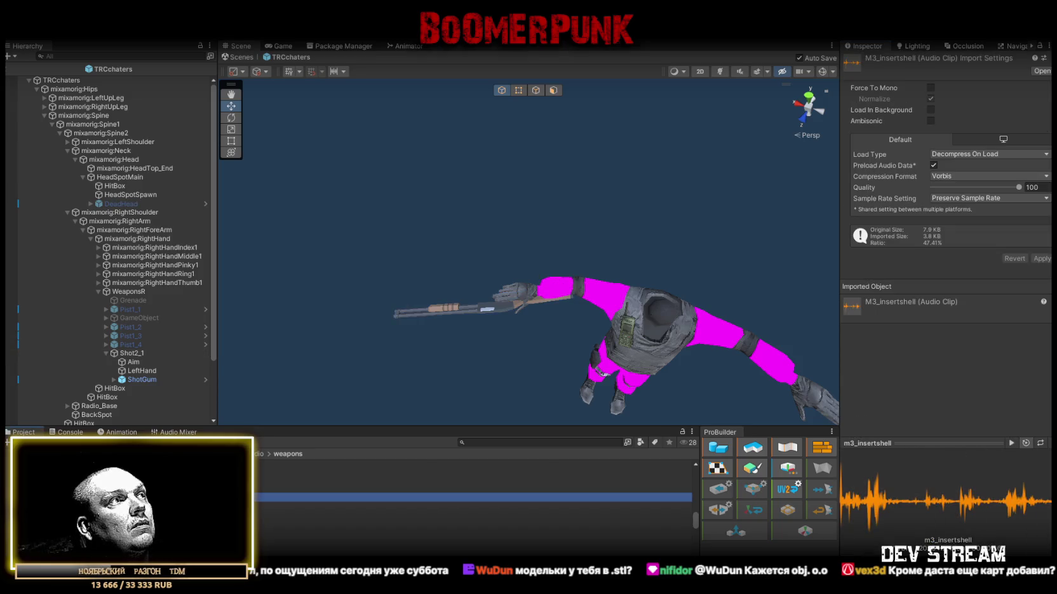
click(445, 507)
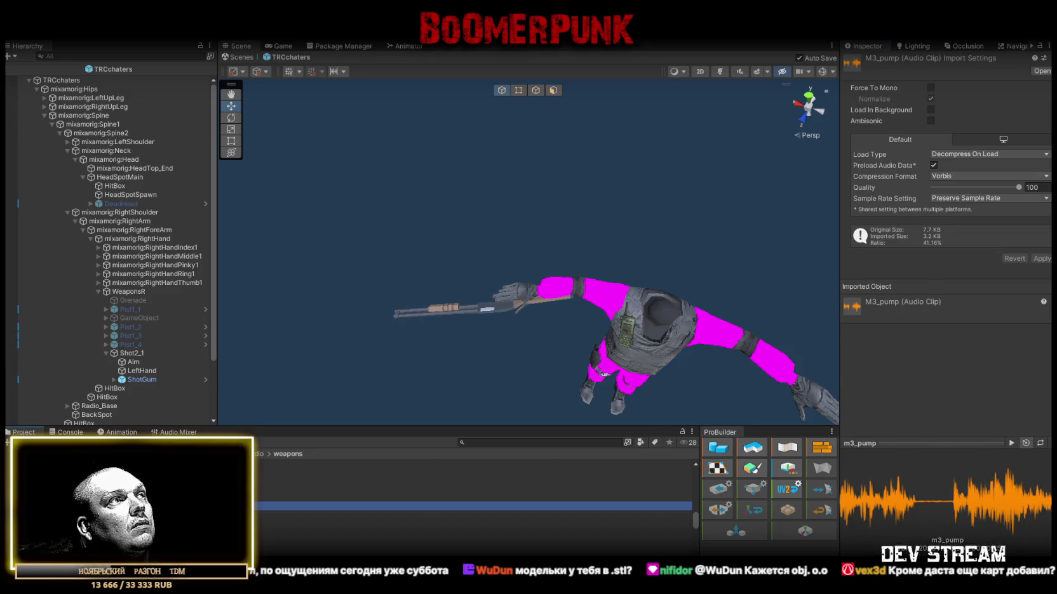
click(133, 354)
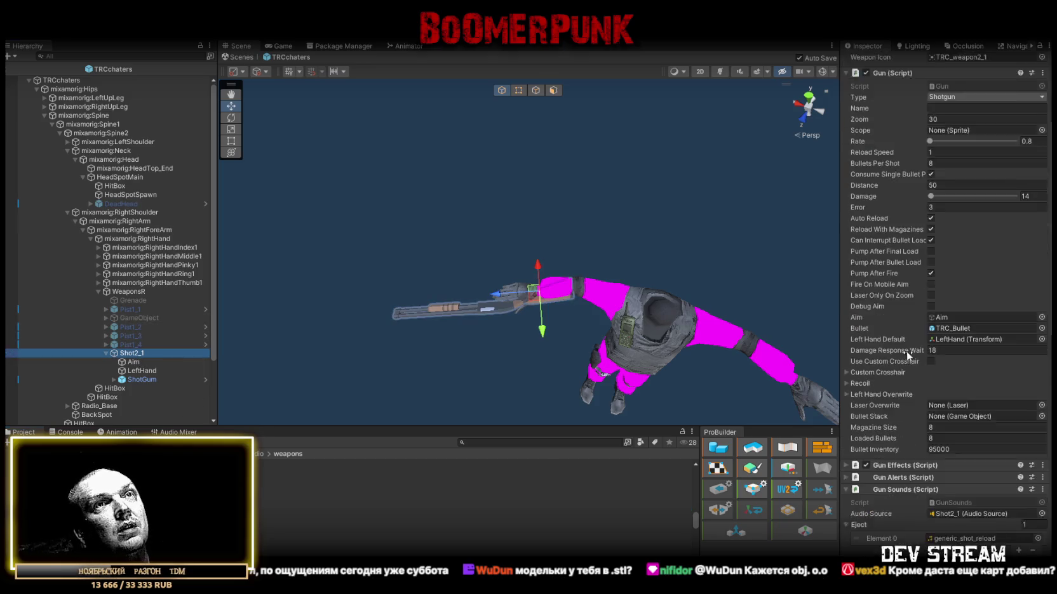
scroll(906, 351, down, 10)
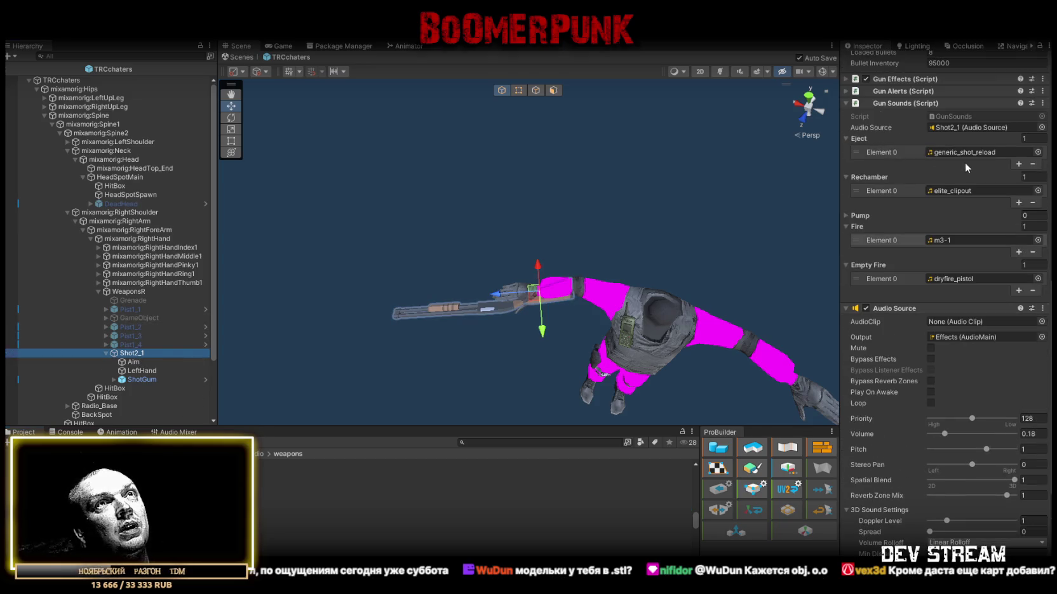
Step: Add a Pump sound slot to Shot2_1's Gun Sounds and assign m3_pump to it
click(843, 215)
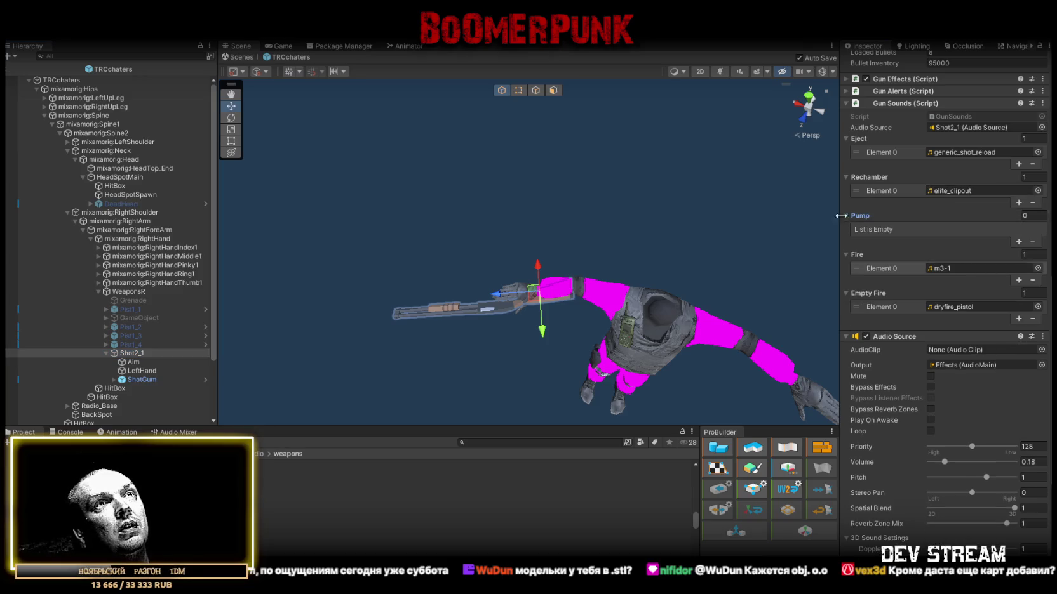
click(1019, 242)
mouse_move(267, 507)
mouse_down()
mouse_move(355, 508)
mouse_move(970, 232)
mouse_up()
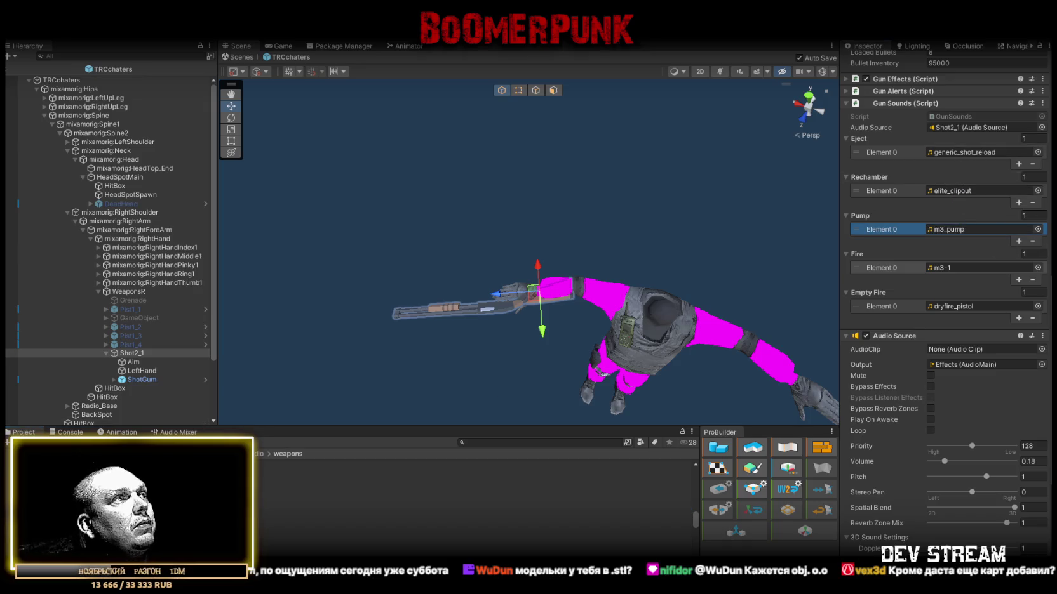
drag(952, 229, 960, 195)
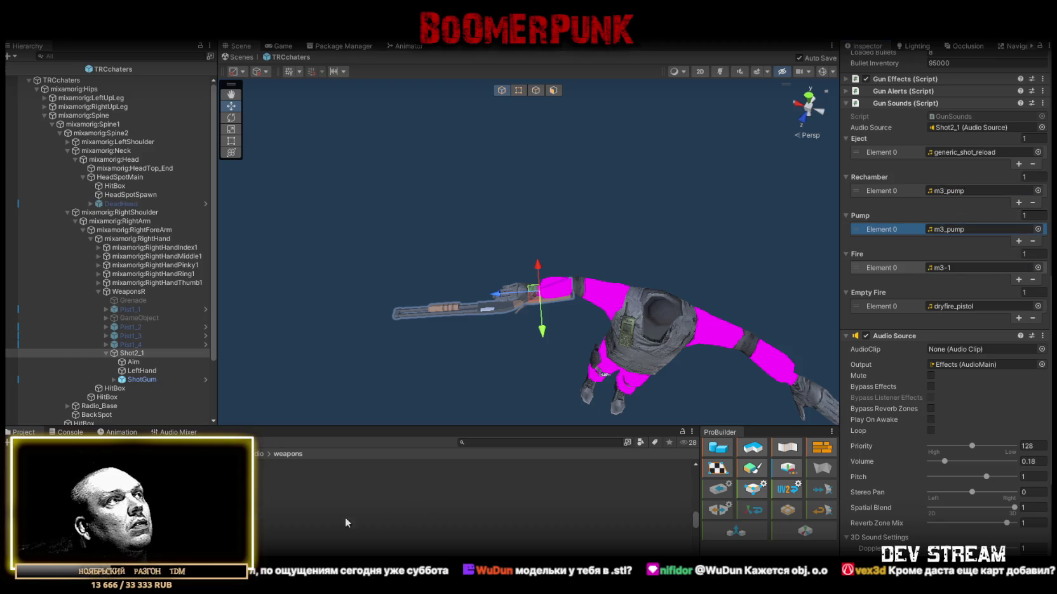
Step: Assign m3_insertshell as both the Rechamber and Eject sounds
click(444, 506)
click(136, 353)
scroll(975, 301, down, 15)
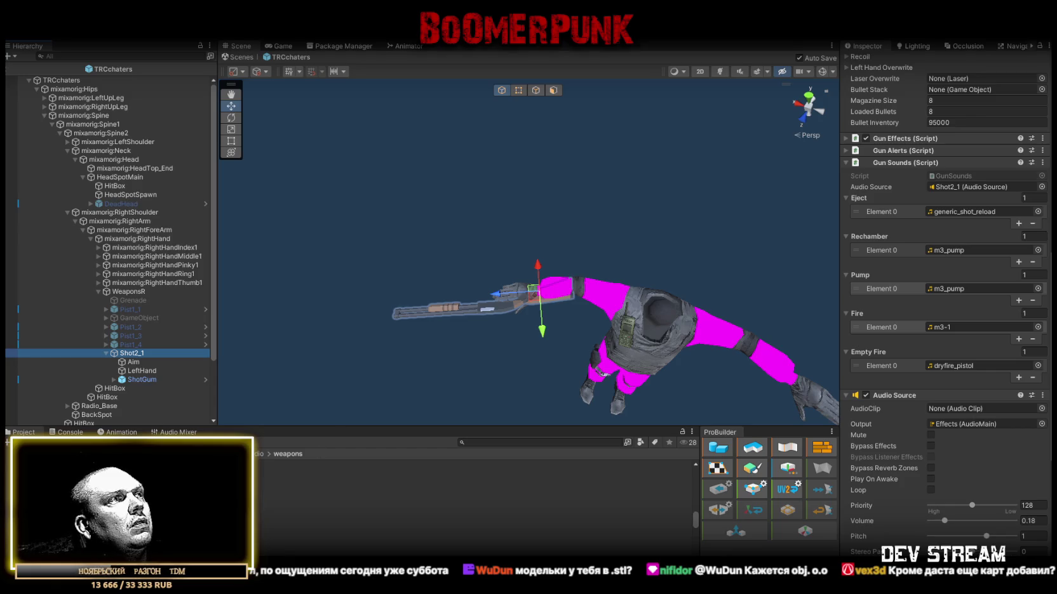
mouse_move(356, 507)
mouse_down()
mouse_move(394, 502)
mouse_move(964, 256)
mouse_up()
mouse_move(355, 531)
mouse_down()
mouse_move(953, 314)
mouse_move(961, 215)
mouse_up()
click(962, 254)
mouse_move(324, 515)
mouse_down()
mouse_move(896, 208)
mouse_move(952, 212)
mouse_up()
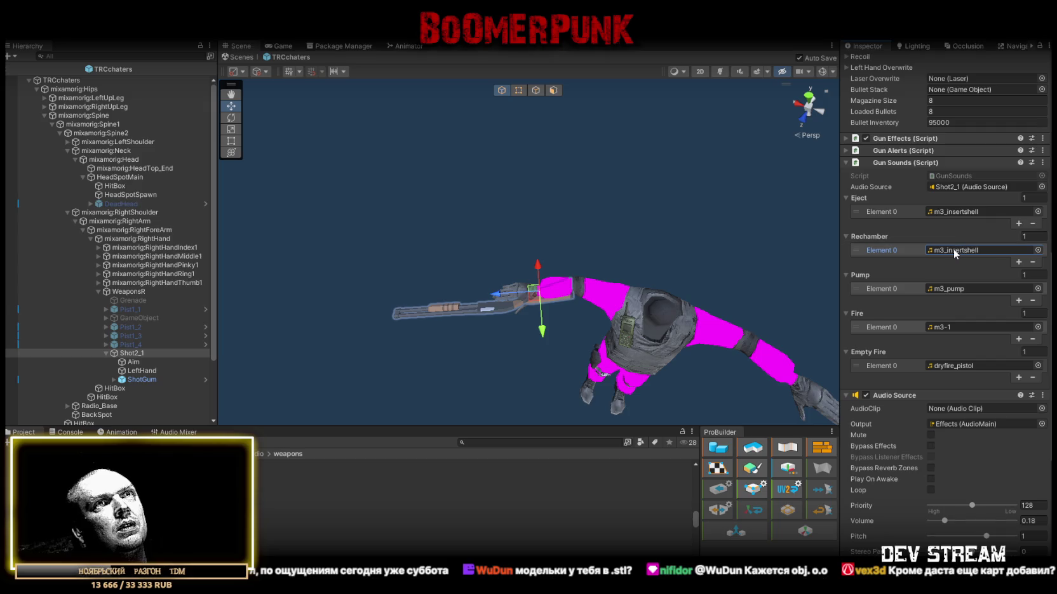
Step: Preview the M3 and M3-1 shotgun sound clips, then reselect Shot2_1
click(280, 524)
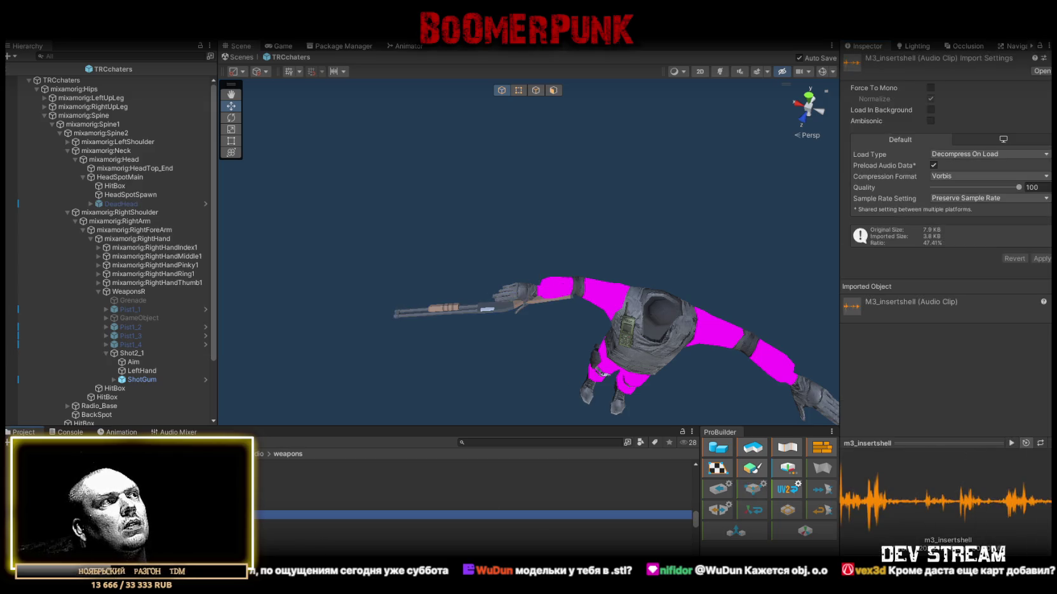
click(280, 507)
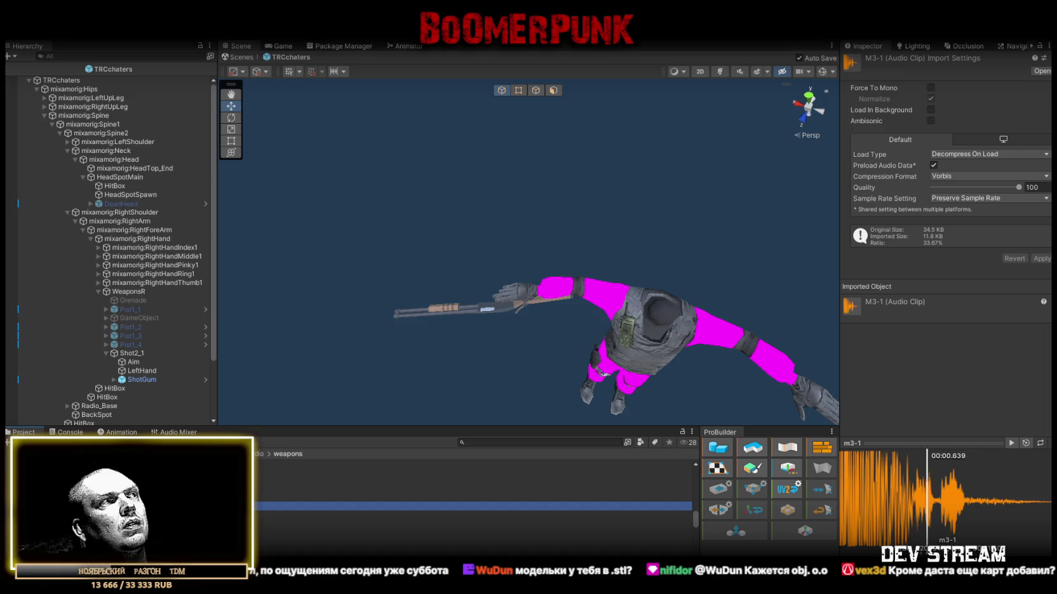
click(134, 353)
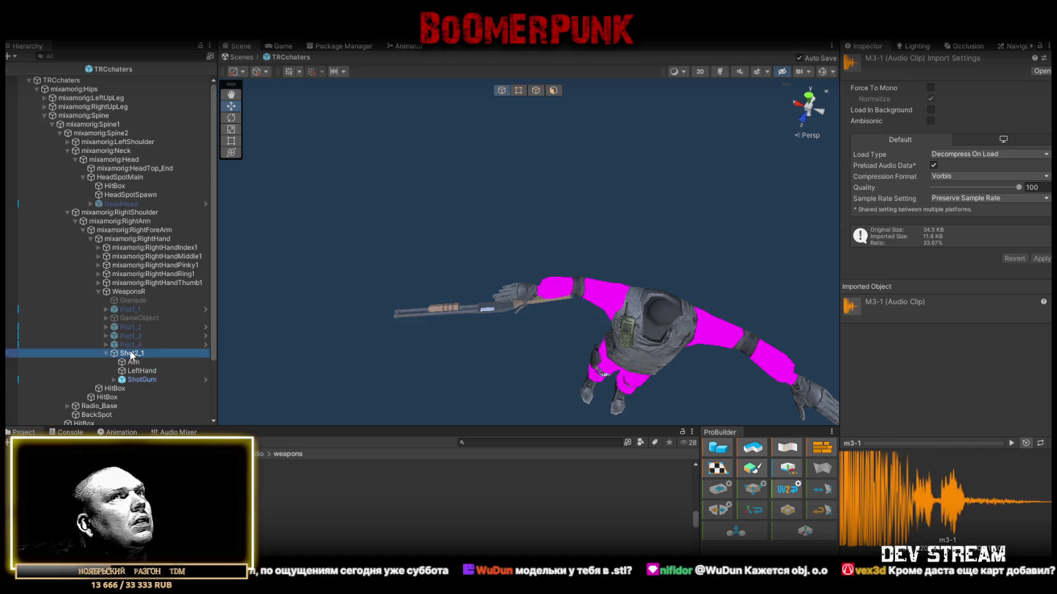
Step: Collapse the Gun and Weapon Marker components, then re-expand Shot2_1's Gun script settings
scroll(924, 295, down, 10)
scroll(924, 296, up, 10)
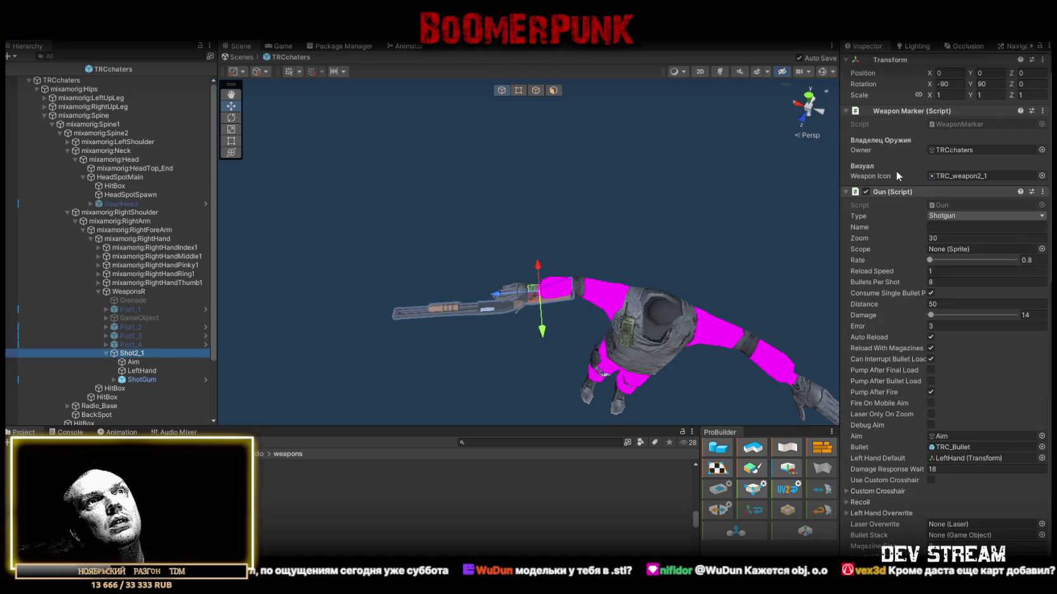
click(846, 192)
click(845, 110)
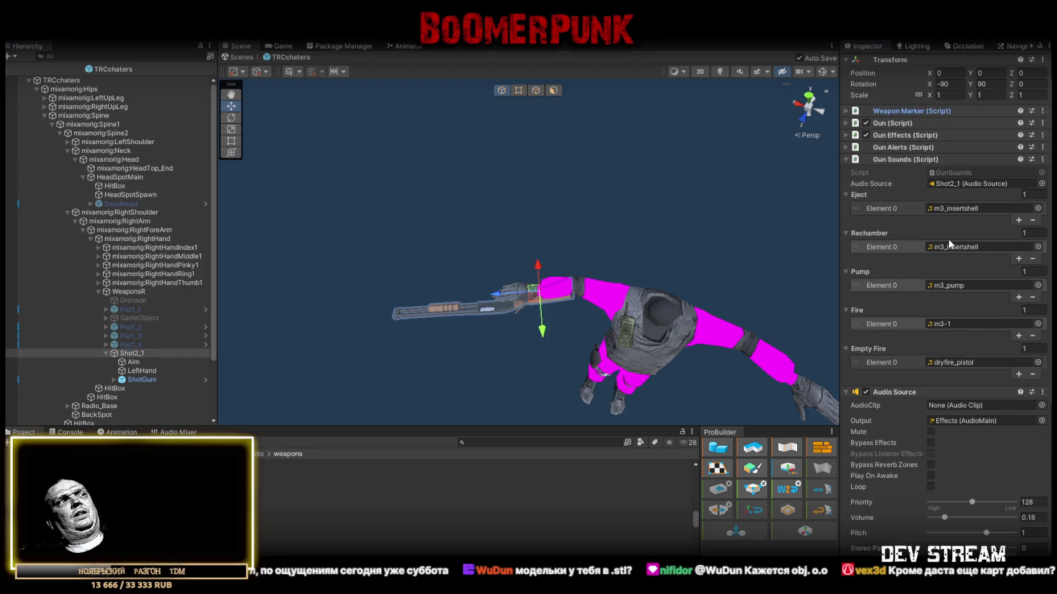
scroll(947, 239, up, 3)
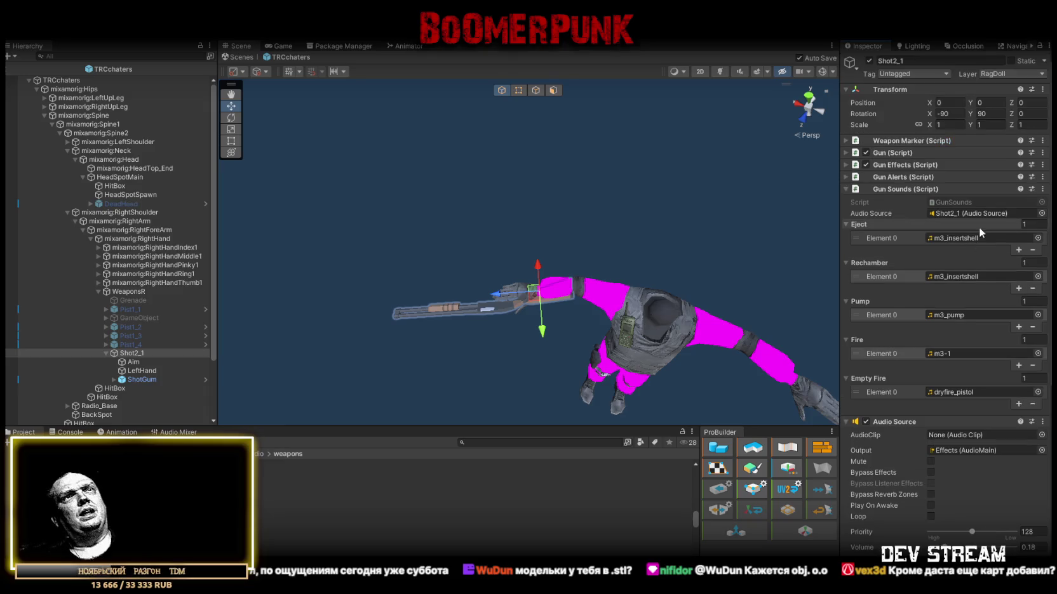
click(846, 153)
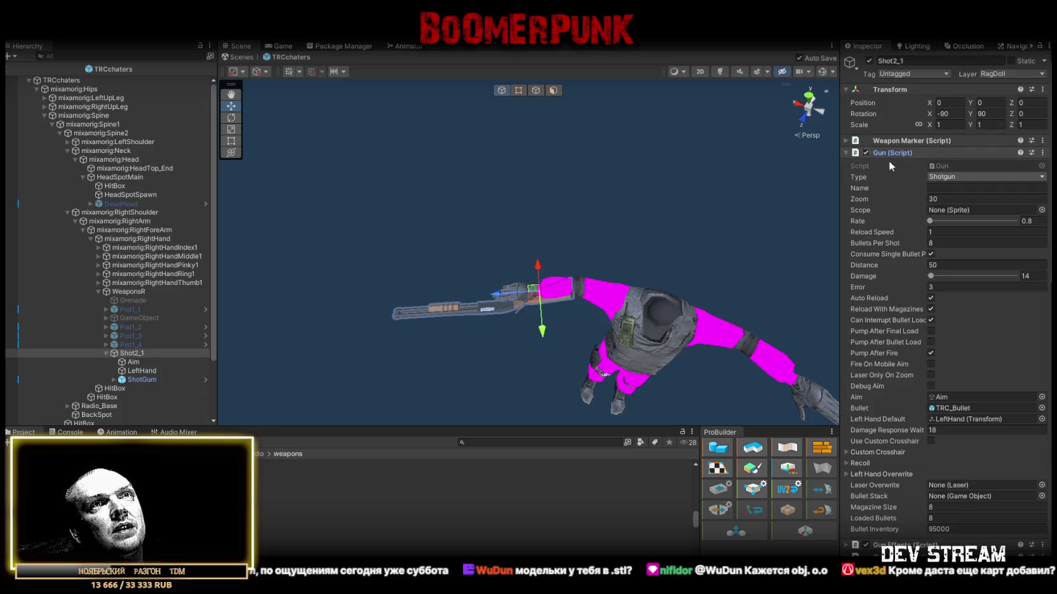
Step: Enable Pump After Final Load and Pump After Bullet Load, and disable Pump After Fire
click(931, 331)
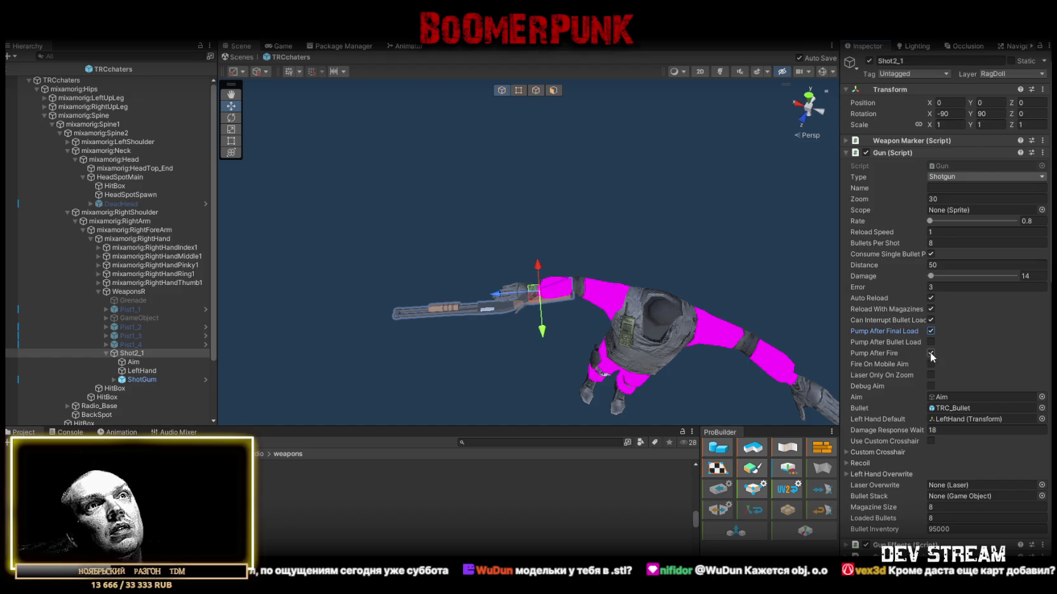
click(930, 353)
click(931, 342)
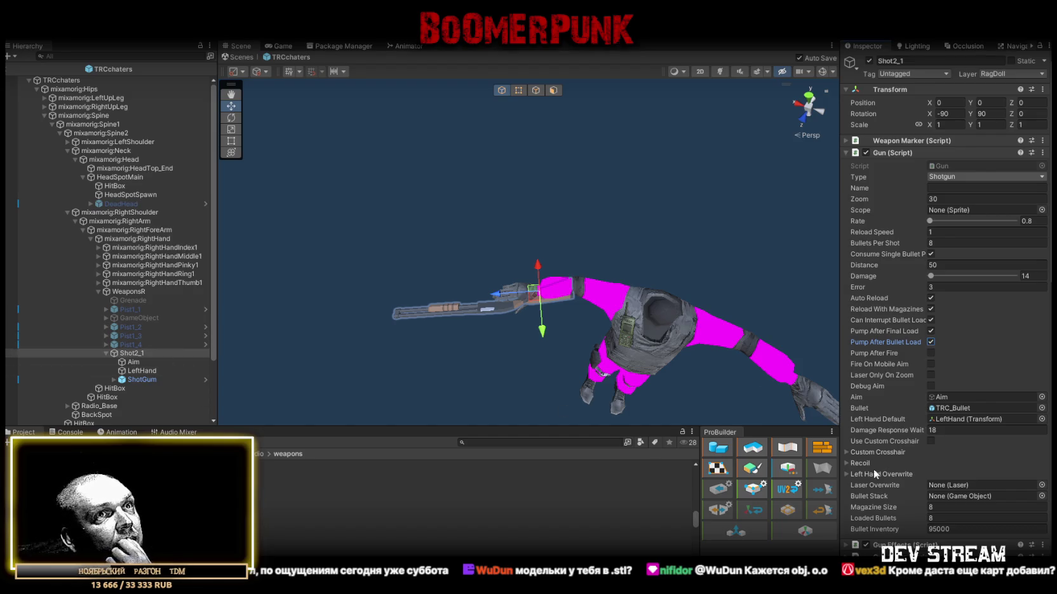
scroll(914, 482, down, 3)
scroll(914, 482, down, 3)
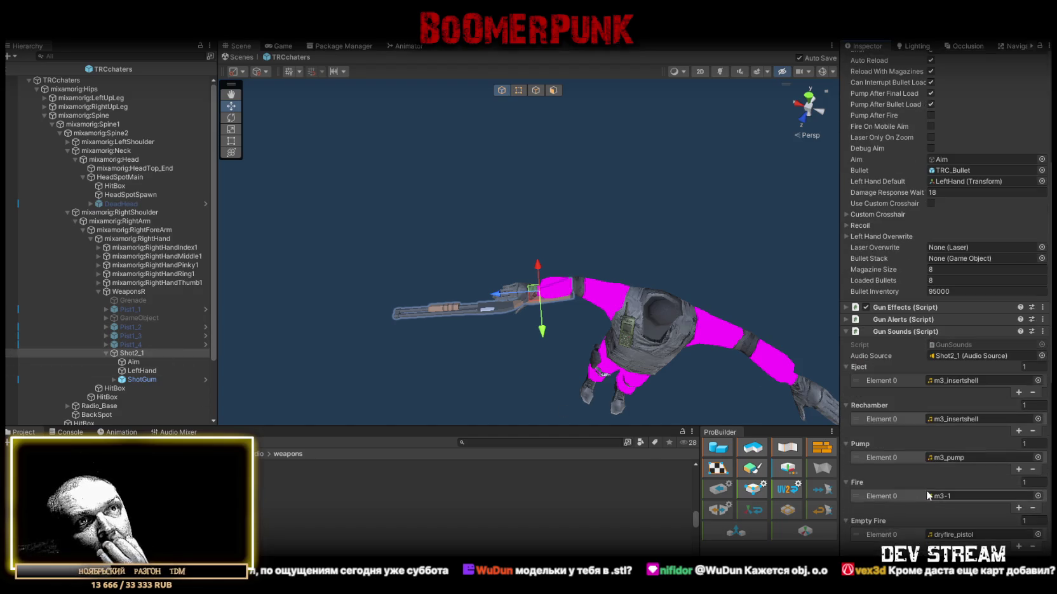
Step: Preview the m3_insertshell eject clip, then switch Shot2_1's Pump After Bullet Load back off
click(947, 380)
click(222, 515)
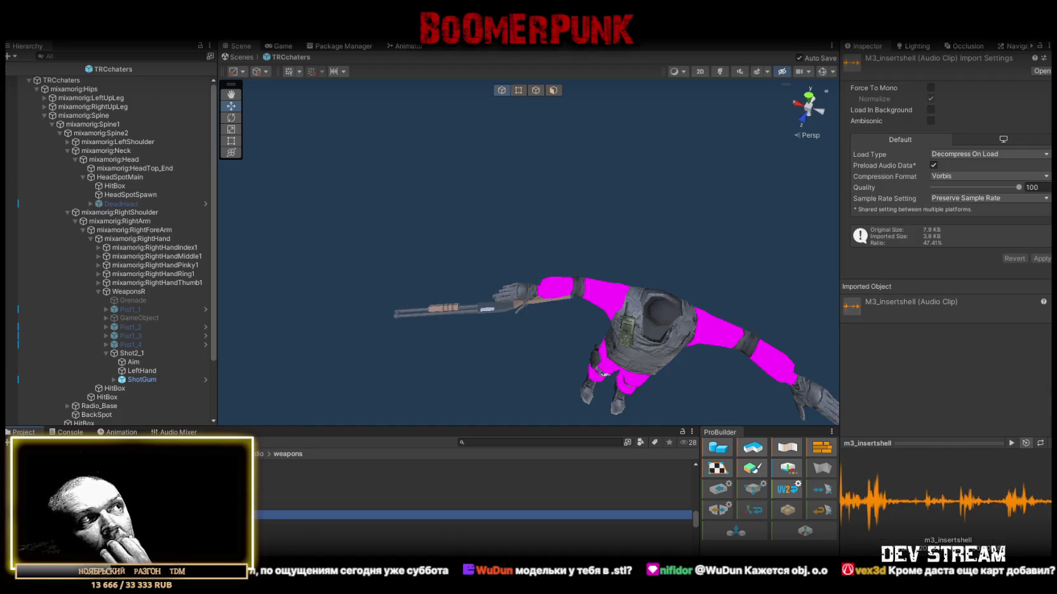
click(128, 352)
scroll(946, 365, down, 10)
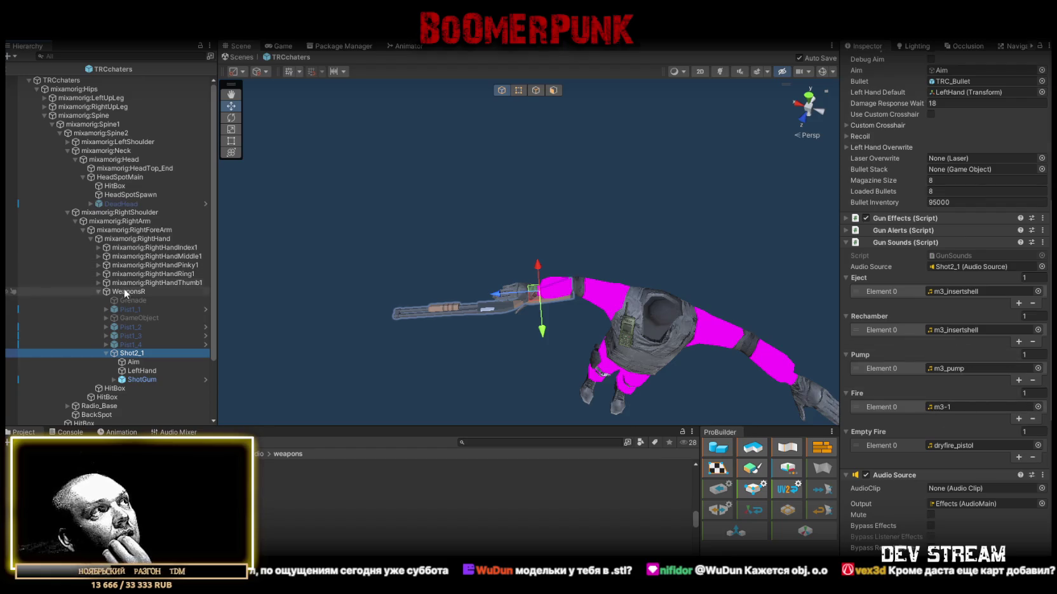
scroll(997, 332, up, 5)
scroll(983, 324, up, 4)
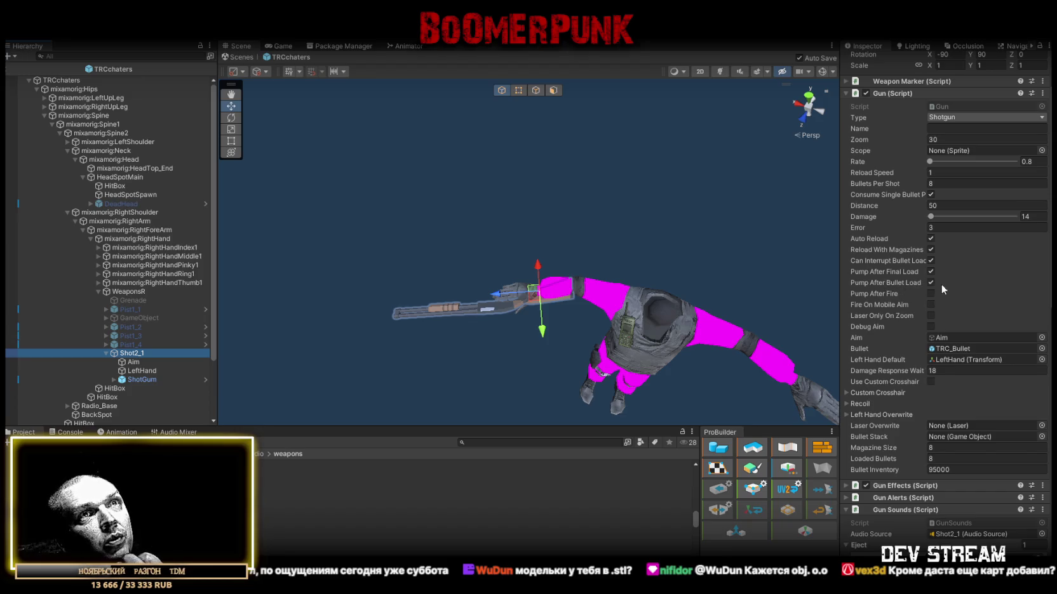
click(931, 281)
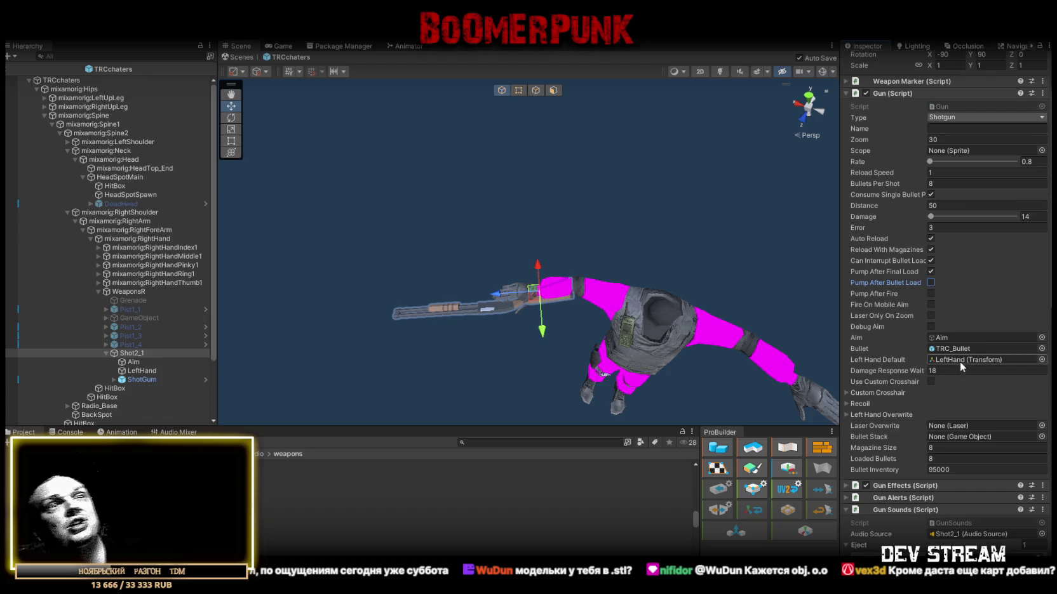
Step: Locate the m3_pump clip and open its import settings
scroll(960, 361, down, 3)
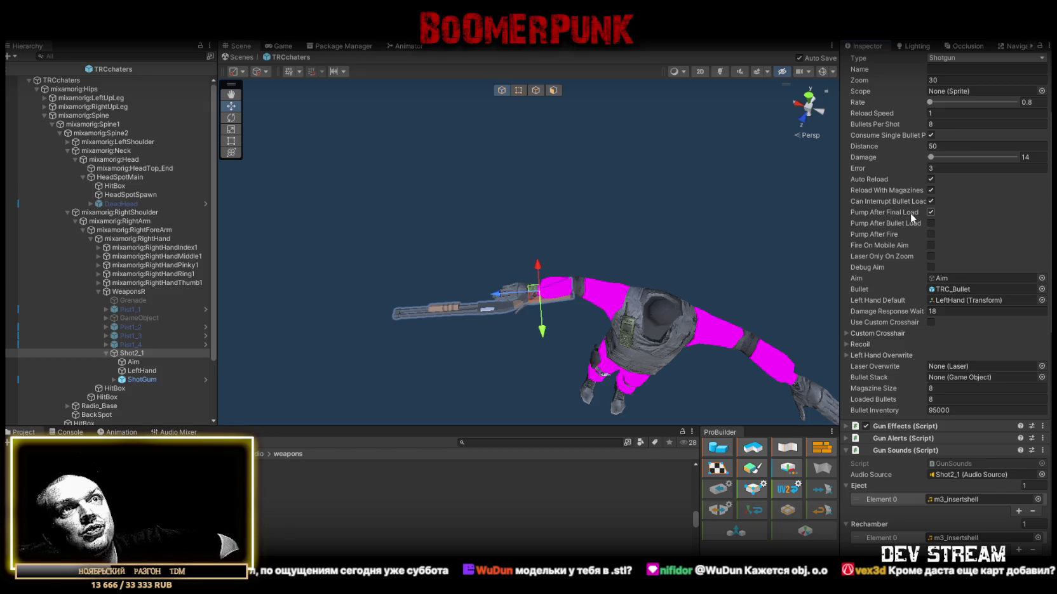
scroll(989, 422, down, 3)
scroll(988, 421, down, 3)
click(946, 457)
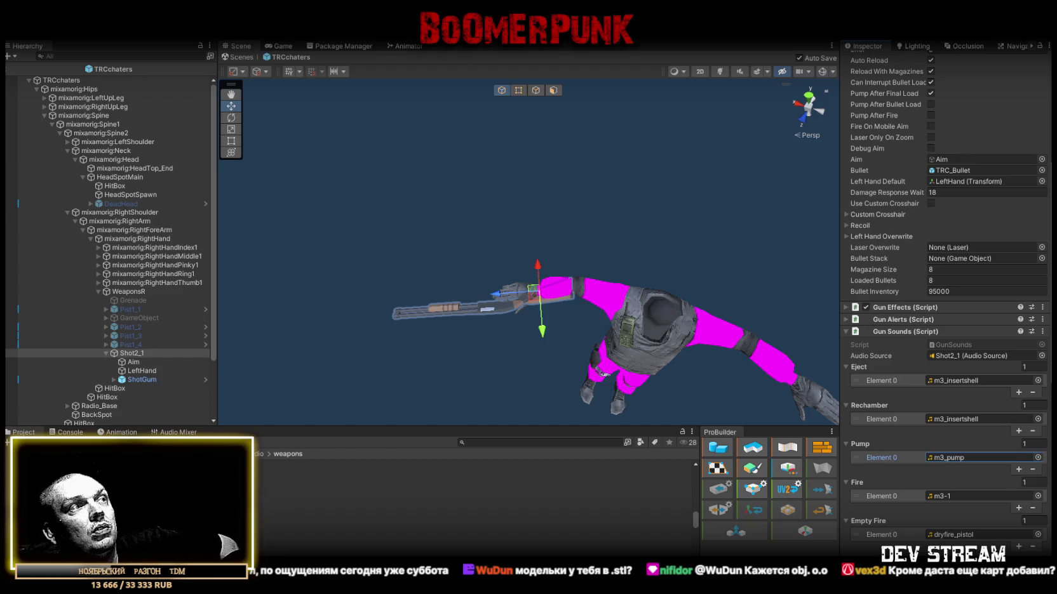
double_click(947, 457)
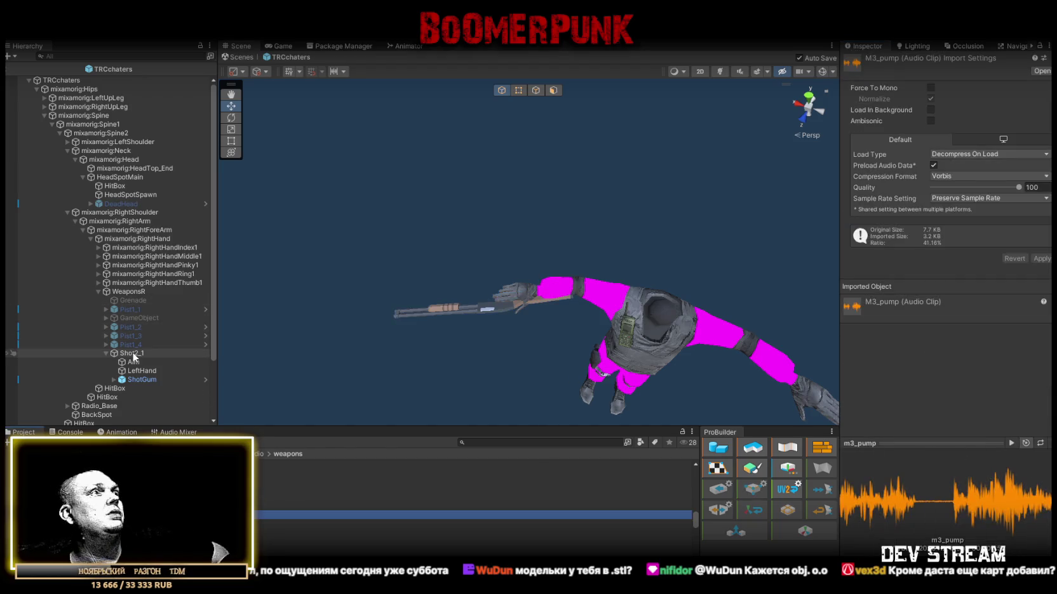
Step: Reselect Shot2_1 and briefly check the free3d page in the browser
click(133, 354)
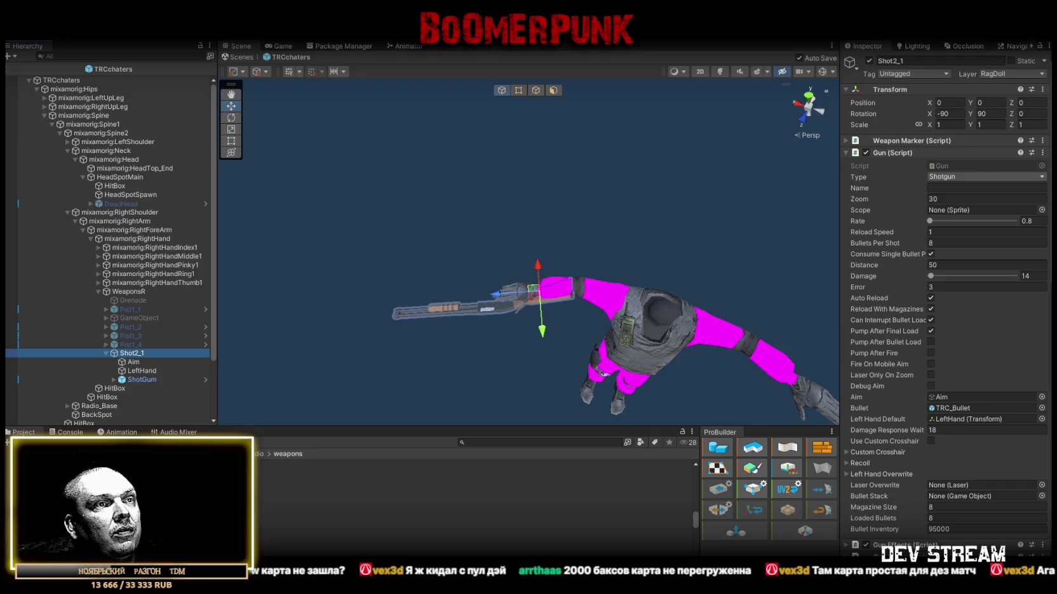
key(alt+Tab)
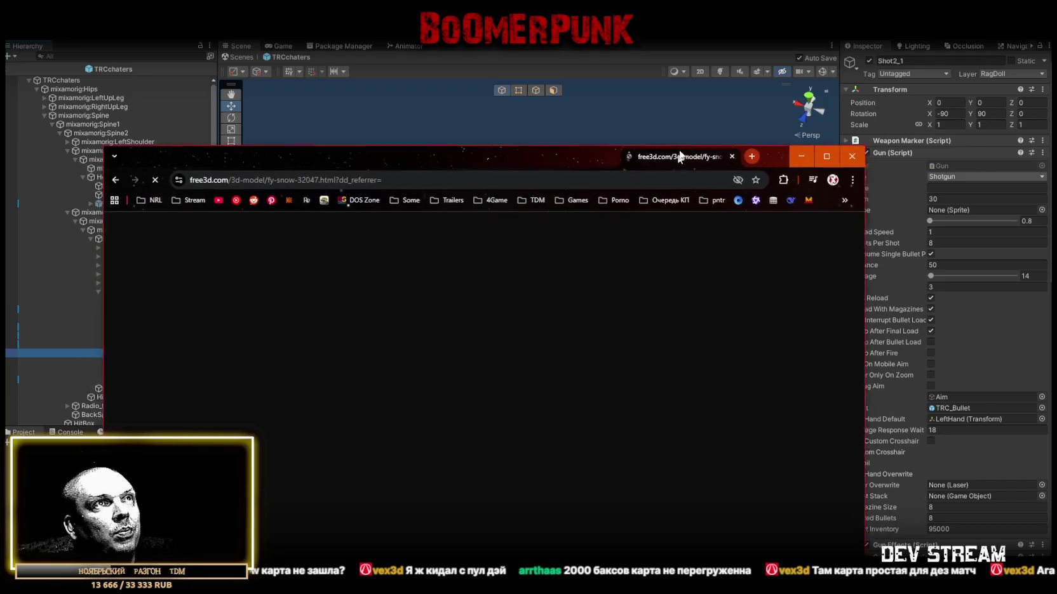
key(alt+Tab)
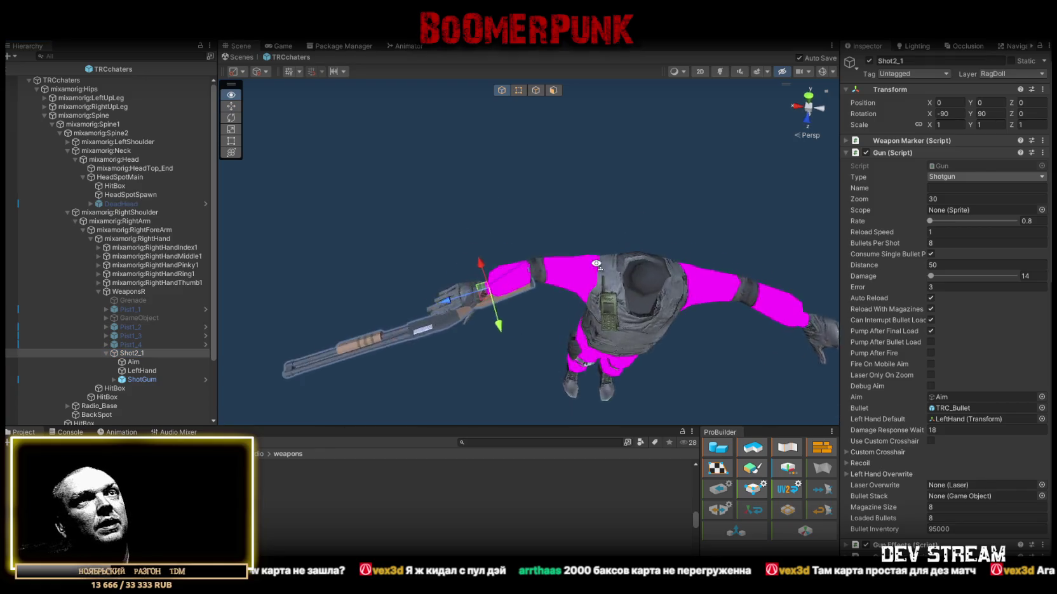
scroll(938, 497, down, 2)
Step: Duplicate the Shot2_1 shotgun and rename the copy Shot2_2
scroll(938, 498, down, 10)
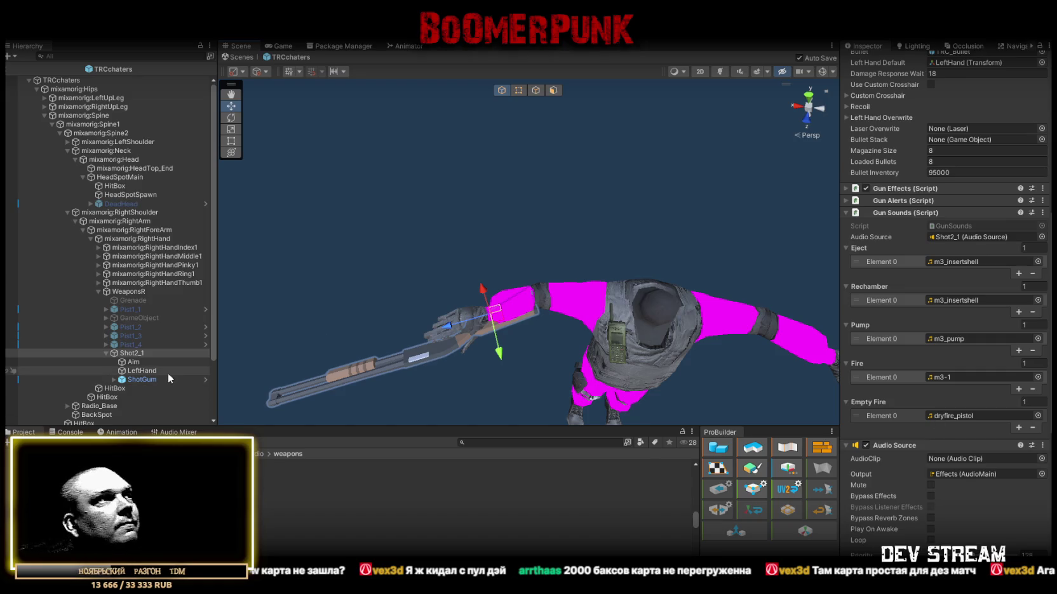
click(129, 345)
click(130, 353)
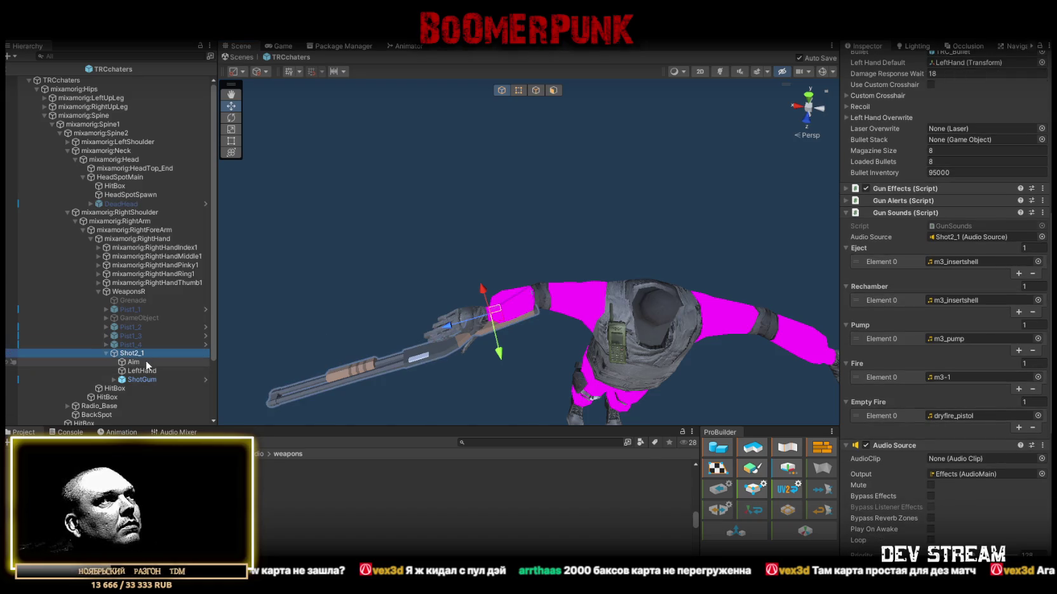
key(ctrl+d)
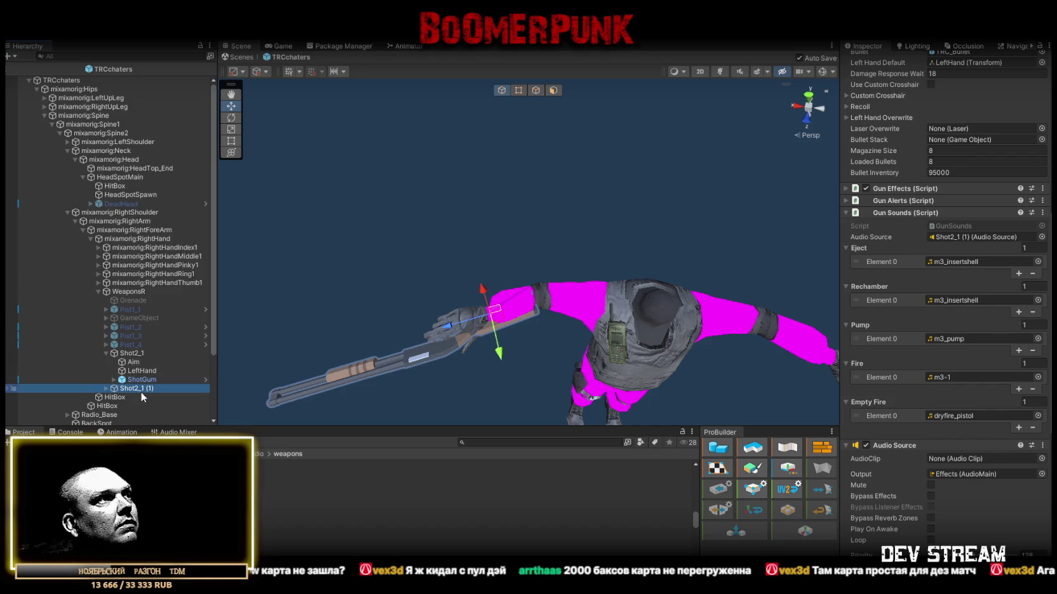
drag(141, 388, 181, 389)
text(2)
key(Return)
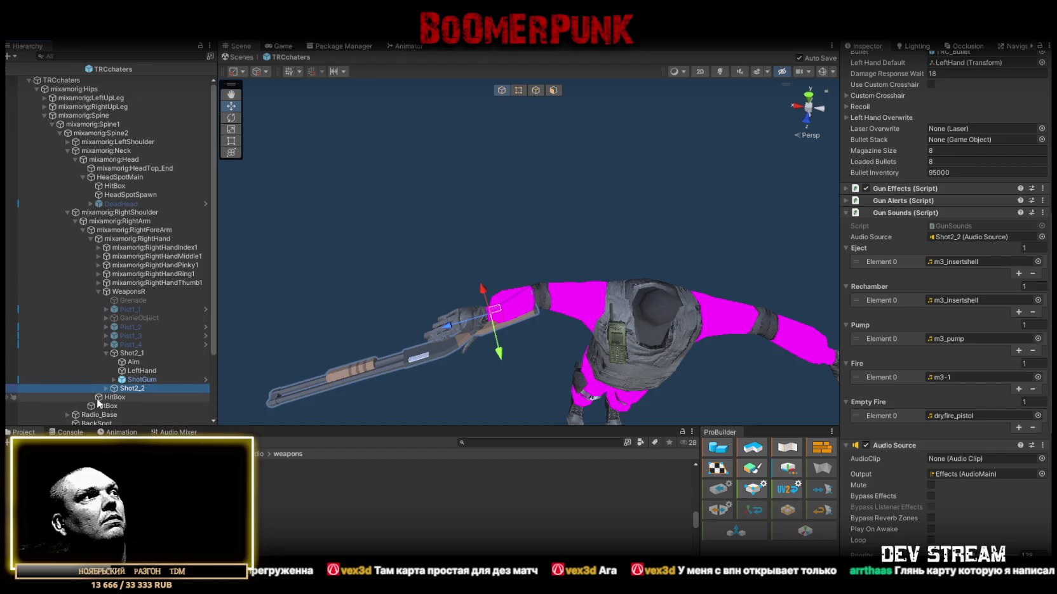
Step: Expand Shot2_2 and check the eject sound assigned to it
click(105, 389)
scroll(149, 375, down, 3)
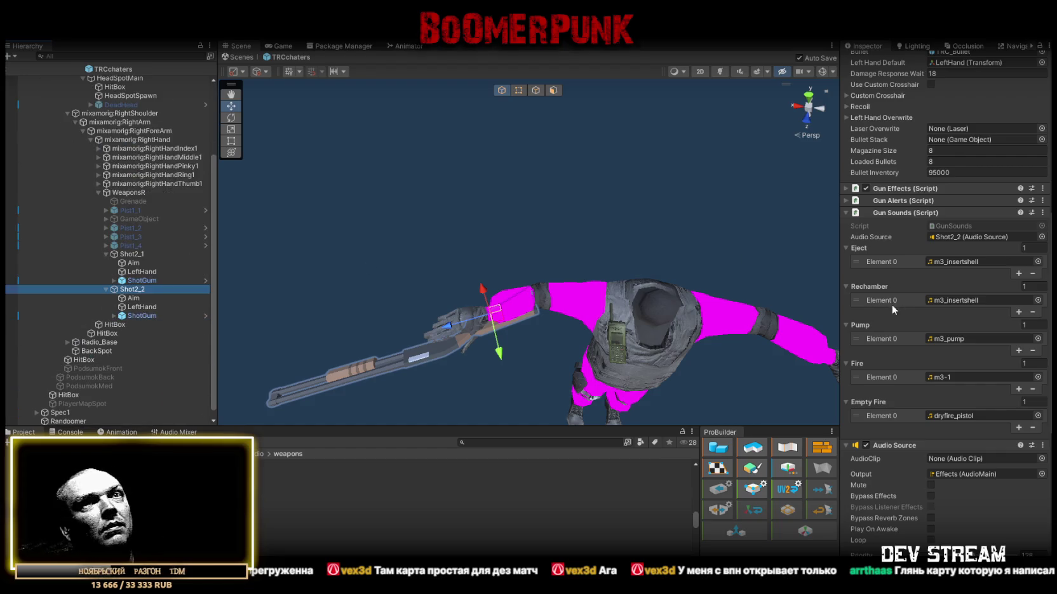
click(966, 261)
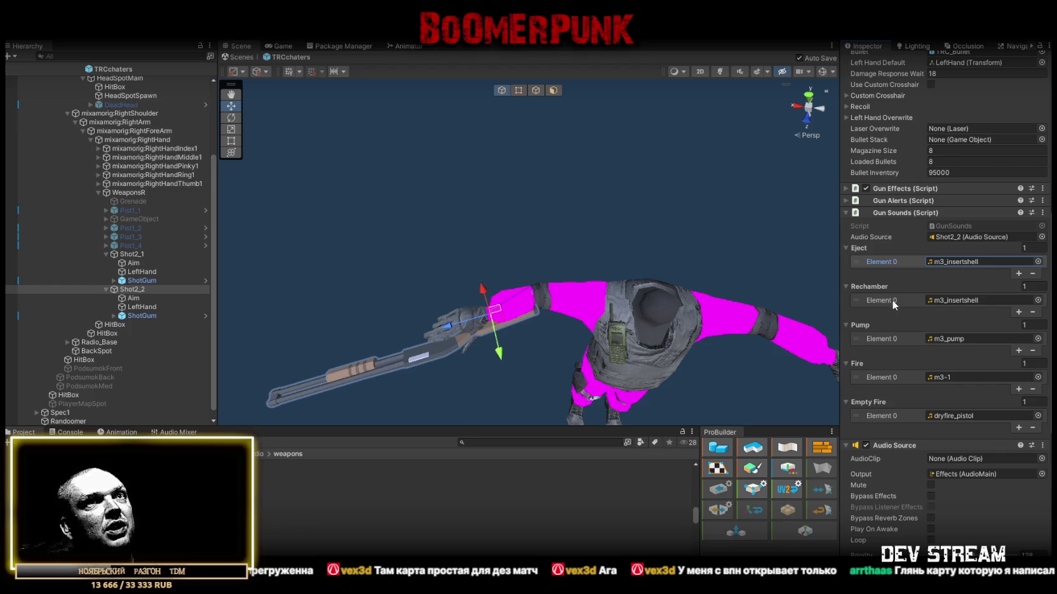
scroll(931, 327, up, 10)
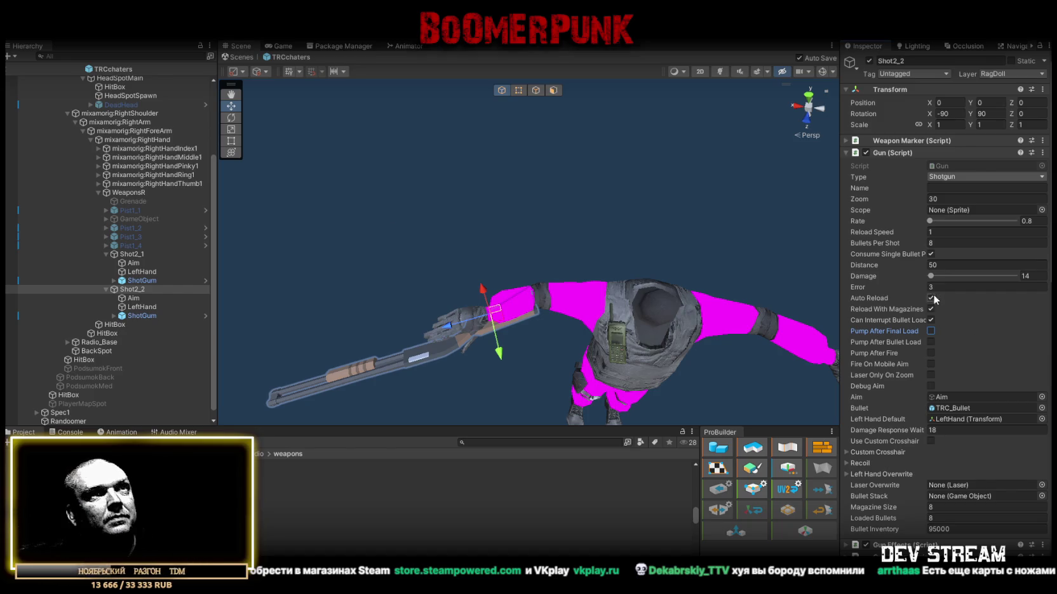
Step: Inspect the held shotgun and select Shot2_2's Aim, LeftHand and ShotGum parts
mouse_move(479, 283)
mouse_down()
mouse_move(566, 247)
mouse_move(507, 229)
mouse_move(473, 232)
mouse_move(411, 305)
mouse_move(444, 256)
mouse_move(442, 276)
mouse_move(486, 283)
mouse_up()
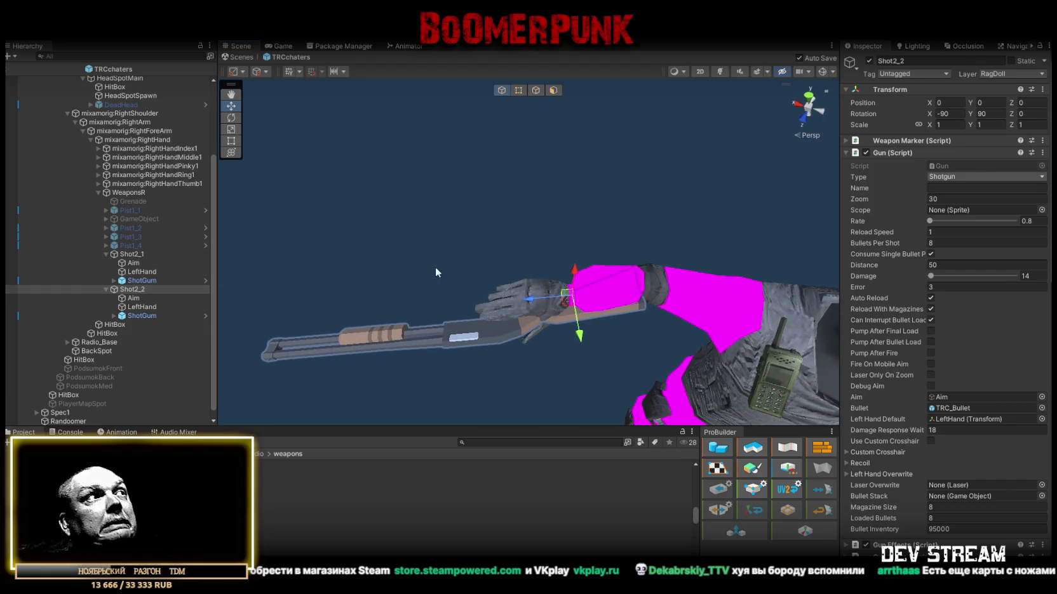
click(133, 298)
shift+click(137, 315)
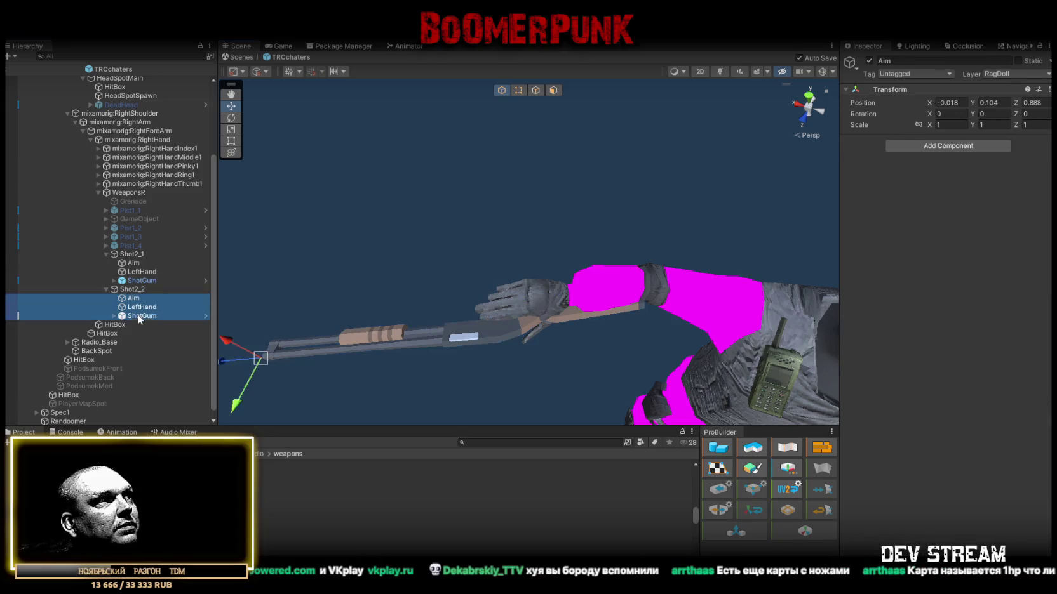
Step: Try nudging the shotgun parts upward, undo it, and deactivate Shot2_2
drag(521, 368, 523, 362)
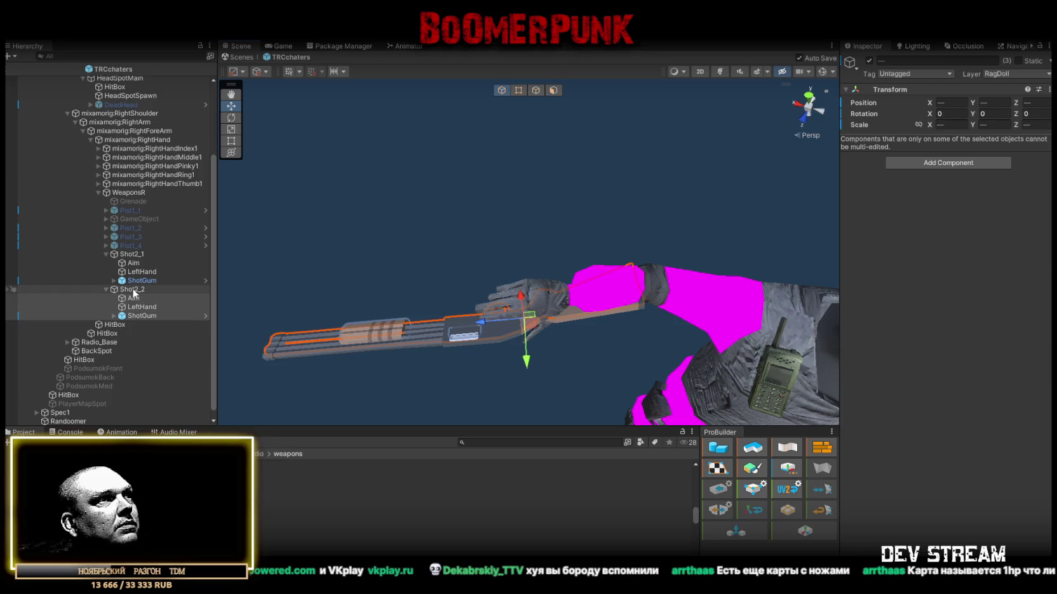
key(ctrl+z)
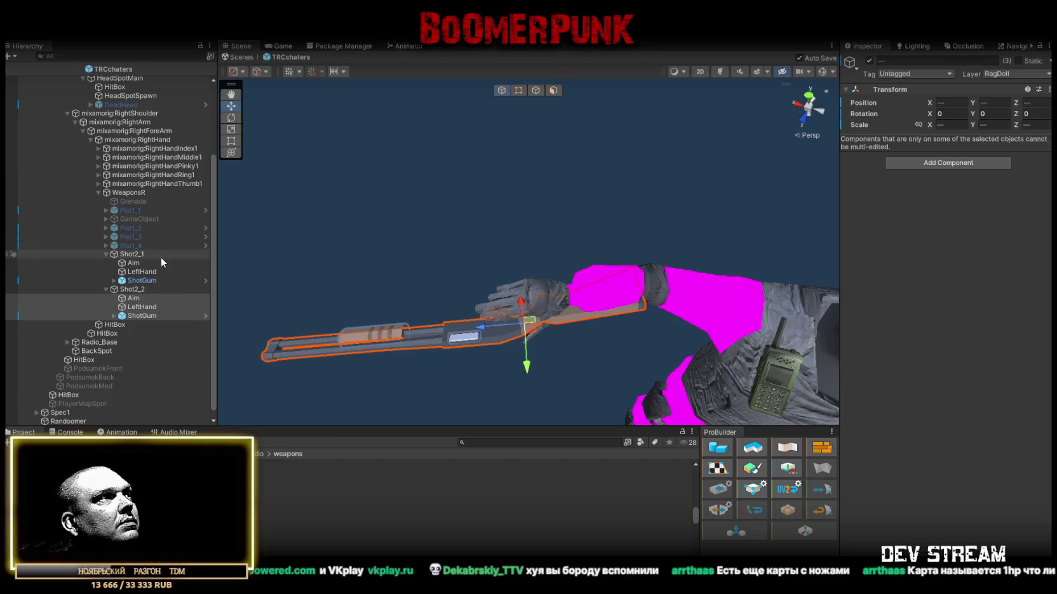
click(159, 289)
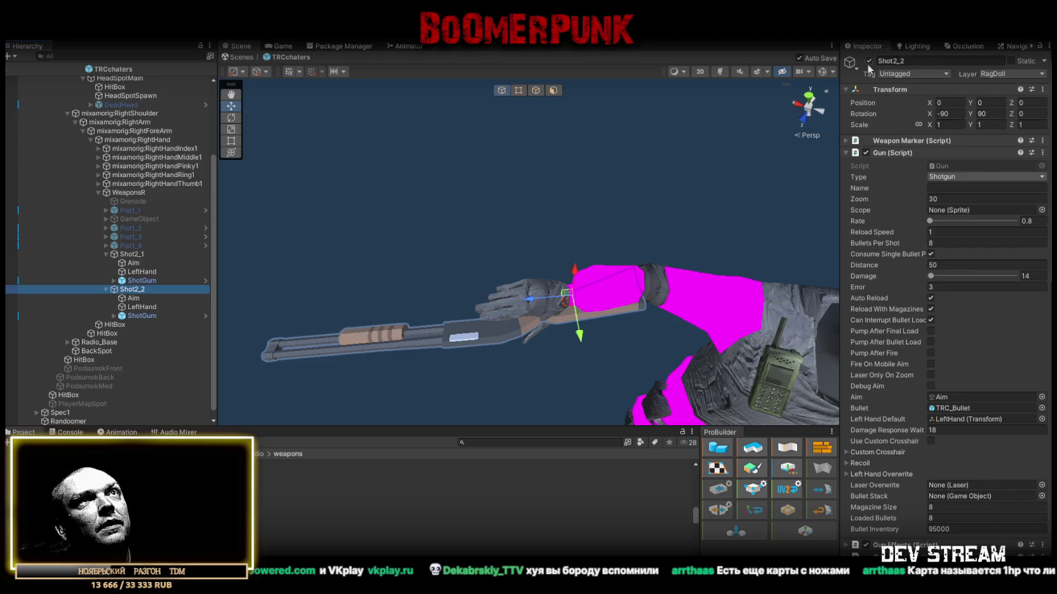
click(868, 61)
Step: Select Shot2_1, orbit around the character to view its back, and select the Spine2 bone
click(136, 256)
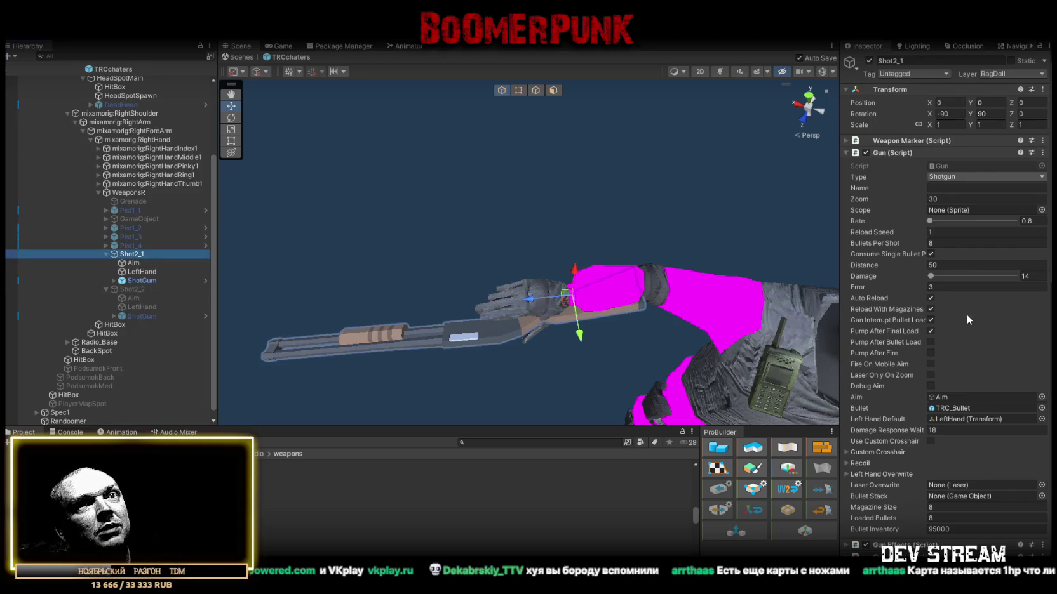
scroll(959, 316, down, 10)
mouse_move(683, 322)
mouse_down()
mouse_move(483, 286)
mouse_move(508, 298)
mouse_up()
scroll(960, 489, down, 5)
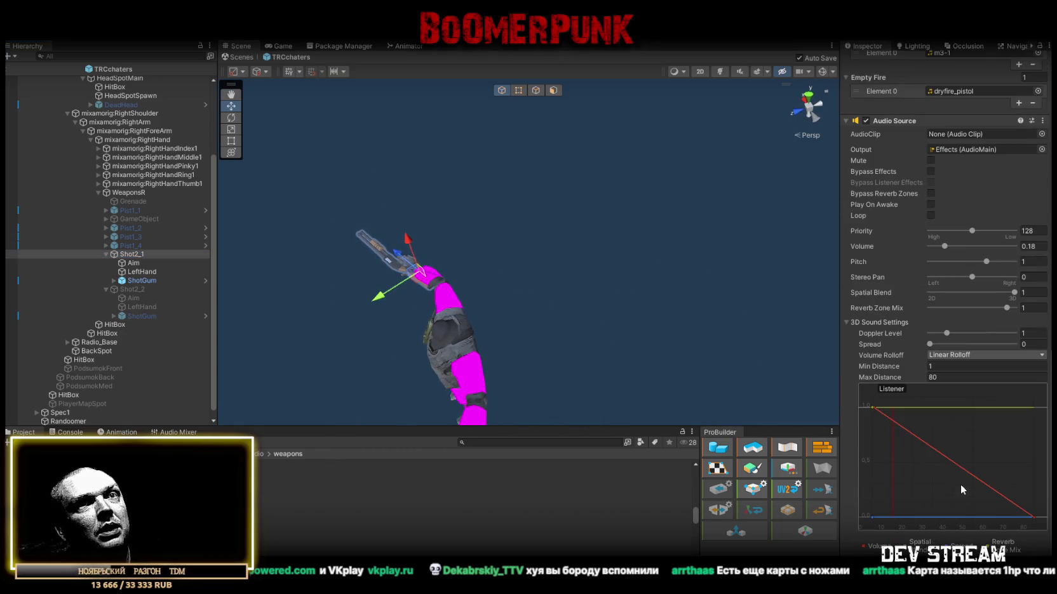
mouse_move(559, 235)
mouse_down()
mouse_move(529, 229)
mouse_move(539, 264)
mouse_move(375, 248)
mouse_up()
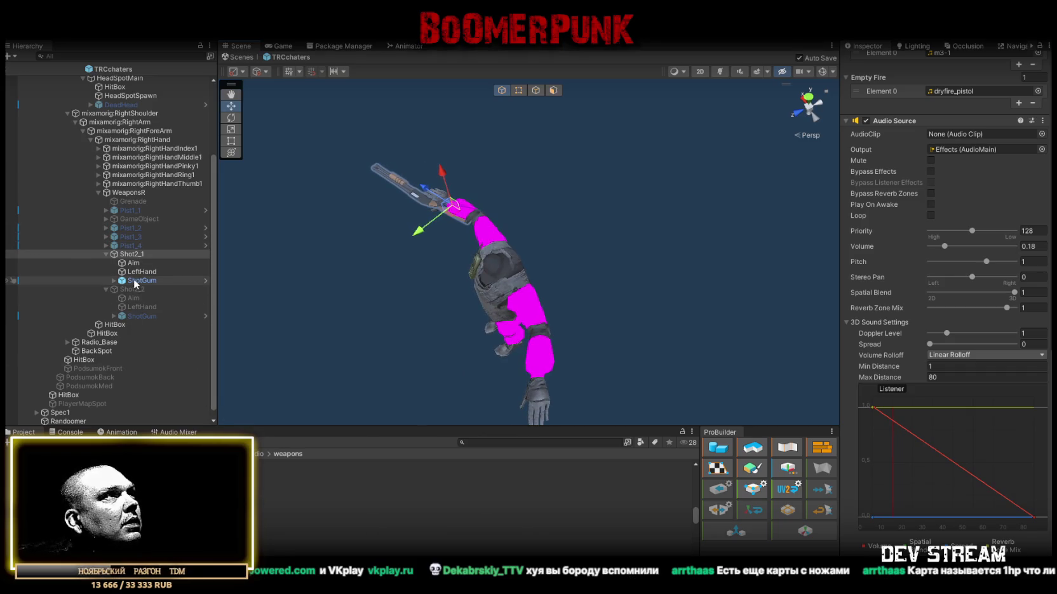
scroll(95, 175, up, 3)
mouse_move(470, 228)
mouse_down()
mouse_move(350, 210)
mouse_move(482, 247)
mouse_up()
mouse_move(541, 262)
mouse_down()
mouse_move(447, 195)
mouse_move(387, 186)
mouse_up()
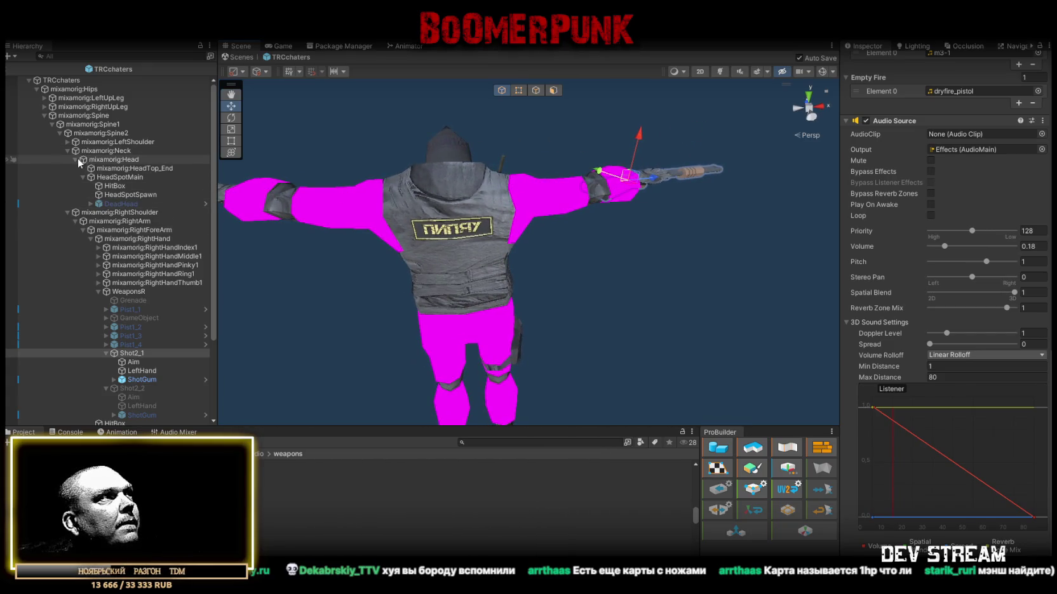
click(80, 135)
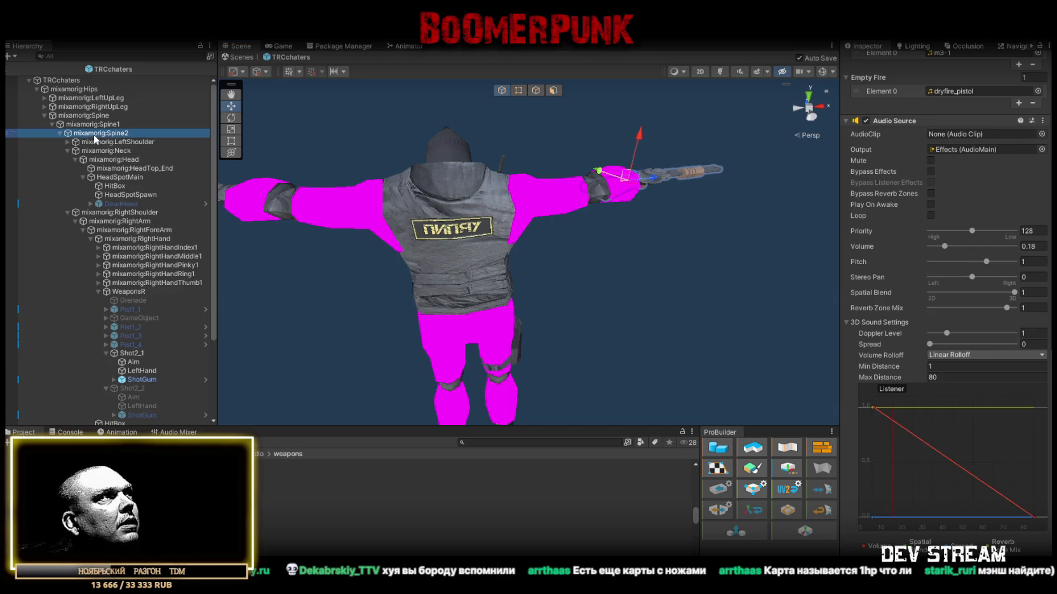
Step: Tidy the Spine2 branch by collapsing the Neck and RightShoulder branches
click(59, 133)
click(59, 134)
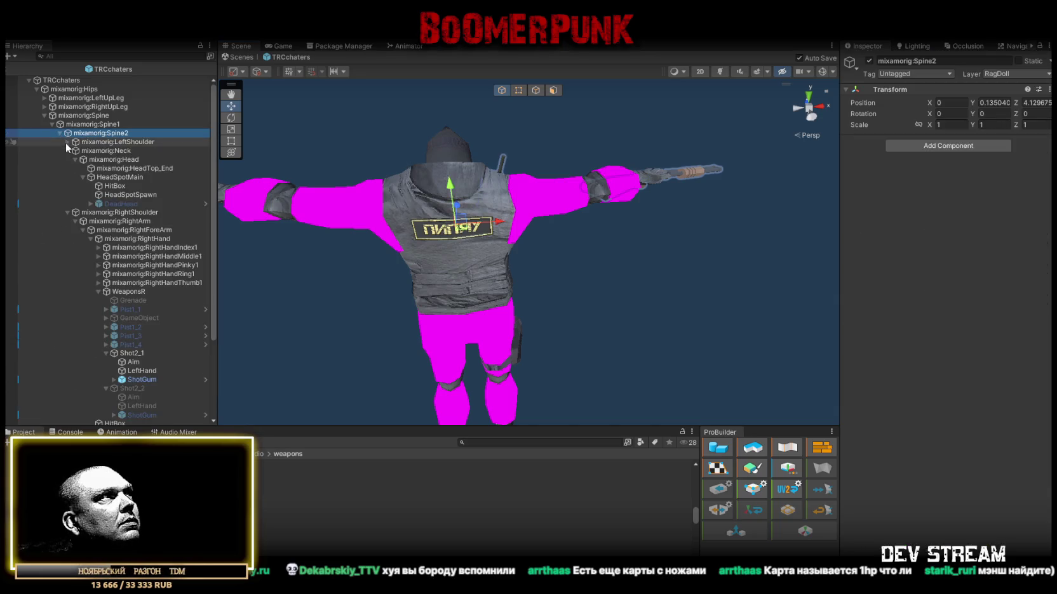
click(66, 151)
click(66, 150)
click(66, 159)
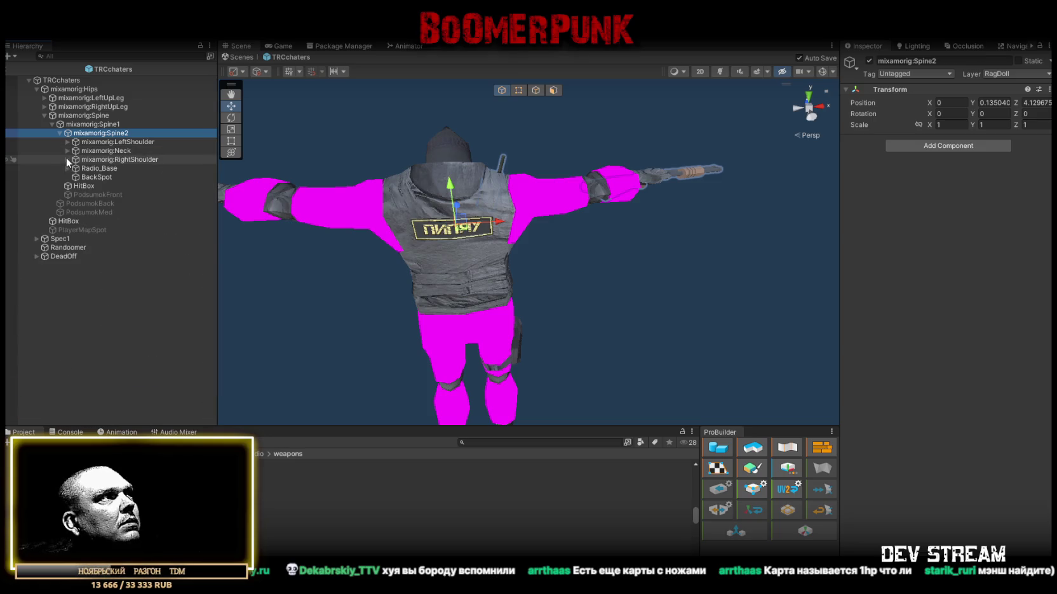
Step: Duplicate BackSpot and rename the copy BackWeapons
click(88, 178)
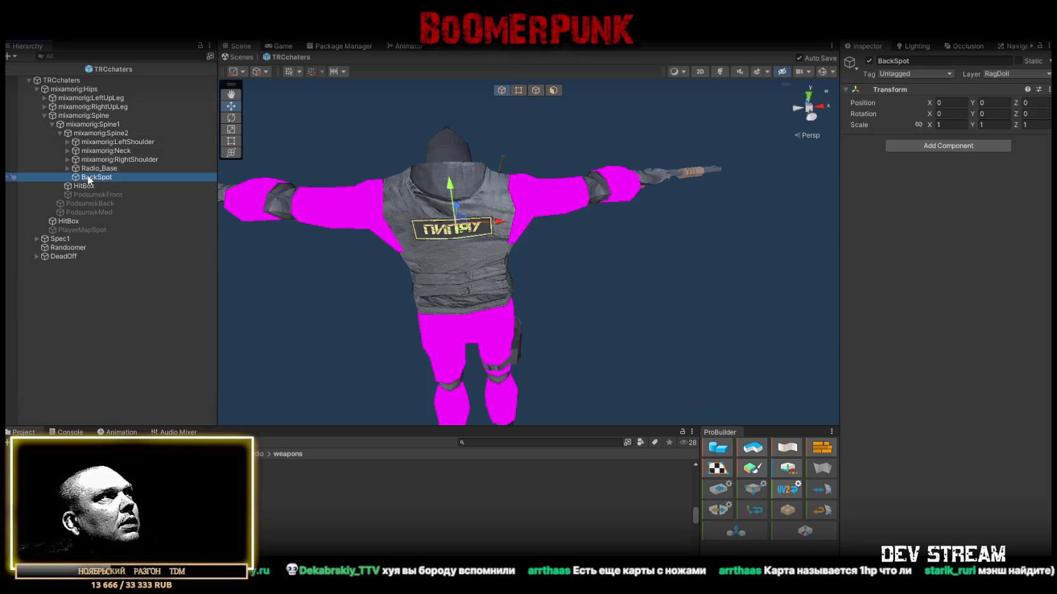
key(ctrl+d)
click(109, 186)
text(BackWeapons)
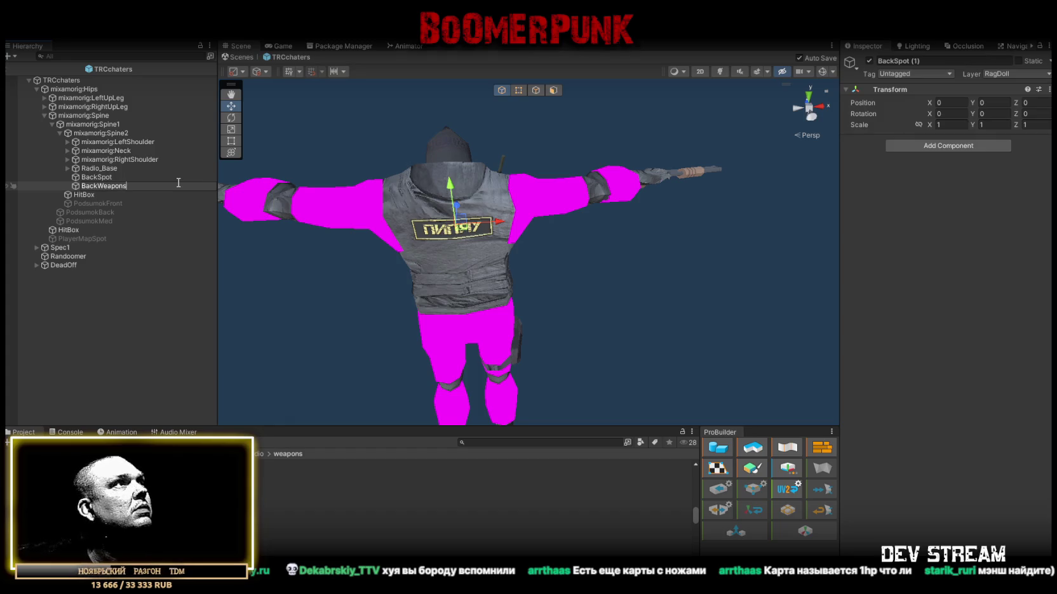
key(Return)
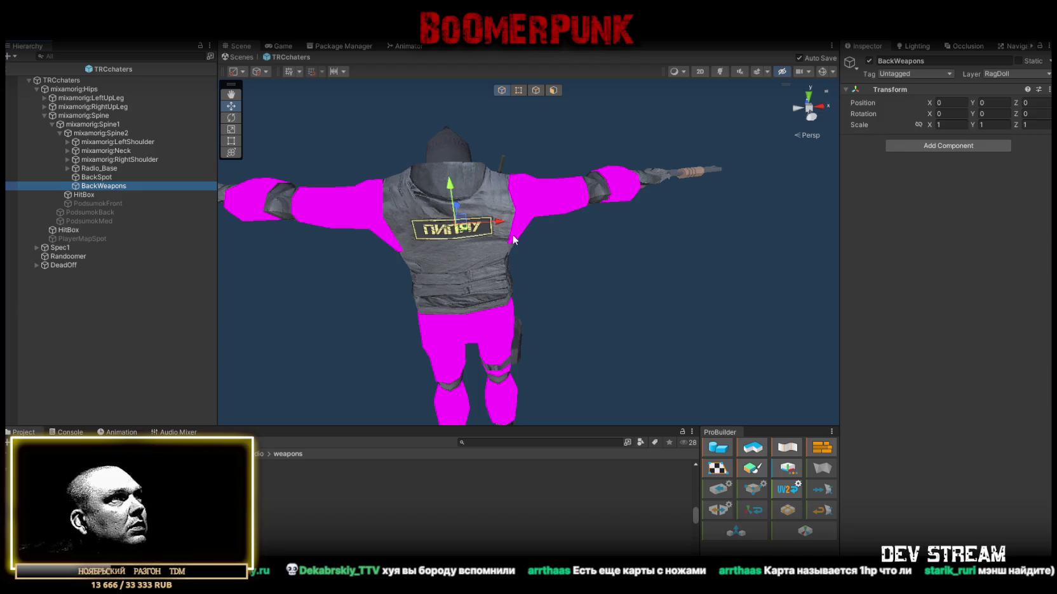
mouse_move(264, 259)
mouse_down()
mouse_move(451, 264)
mouse_move(449, 294)
mouse_move(314, 234)
mouse_move(228, 420)
mouse_up()
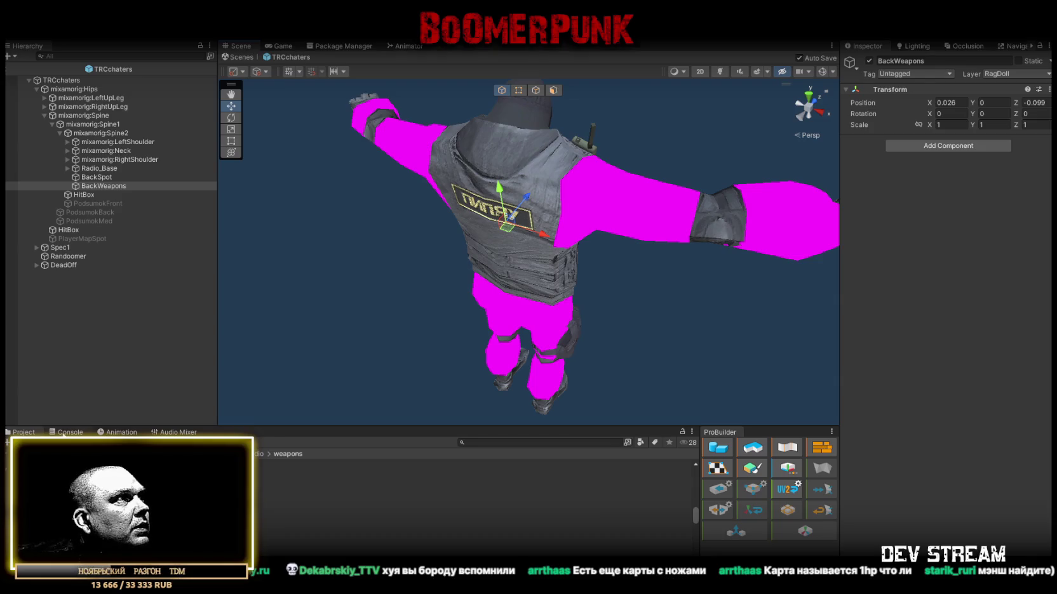
Step: Clear the Console and browse to the WeaponPix > WaeponFill prefabs folder
click(63, 433)
click(9, 443)
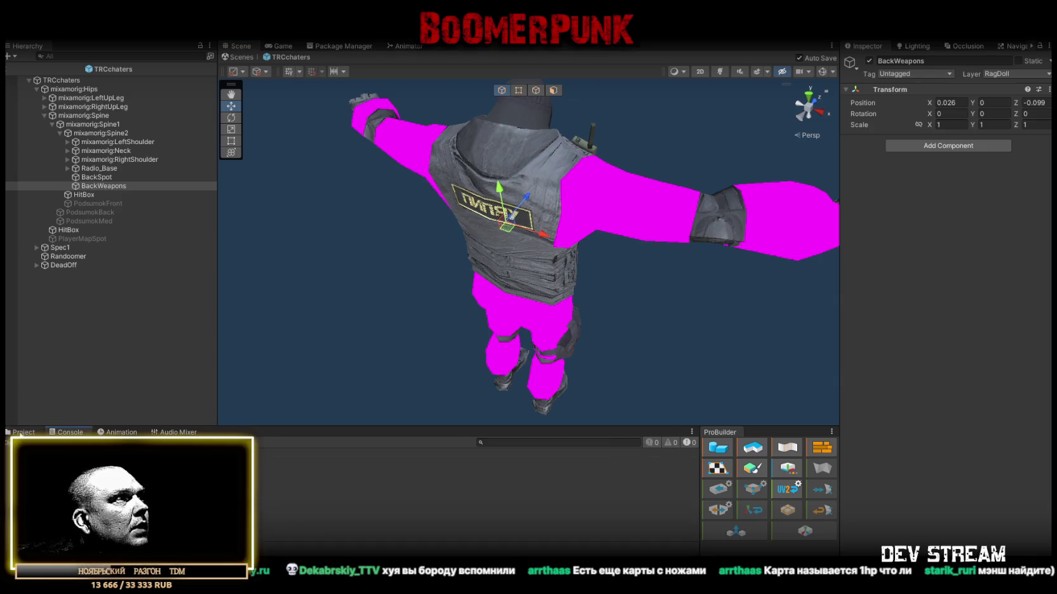
click(22, 433)
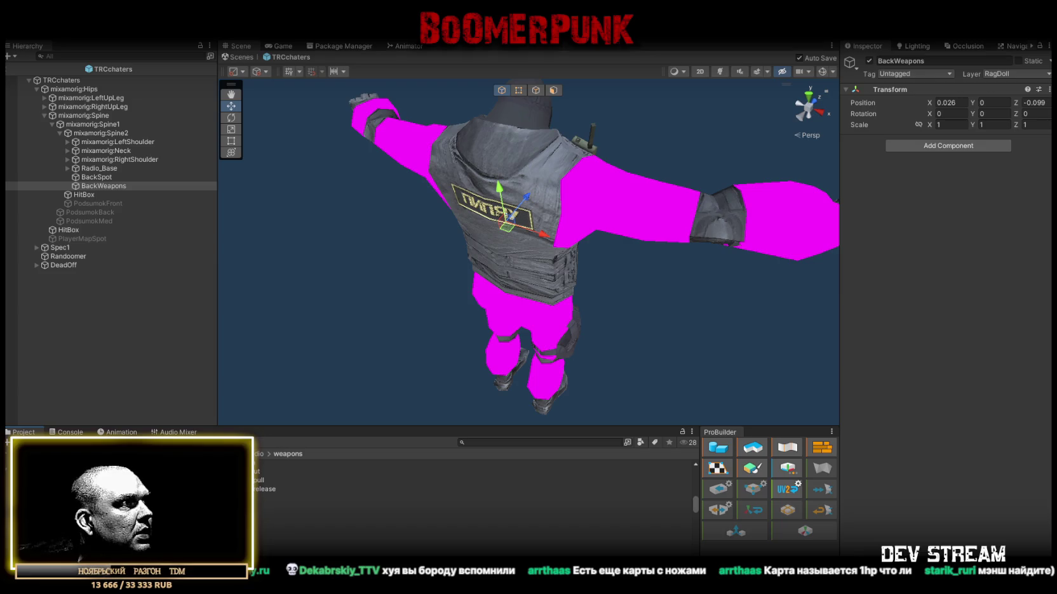
click(63, 483)
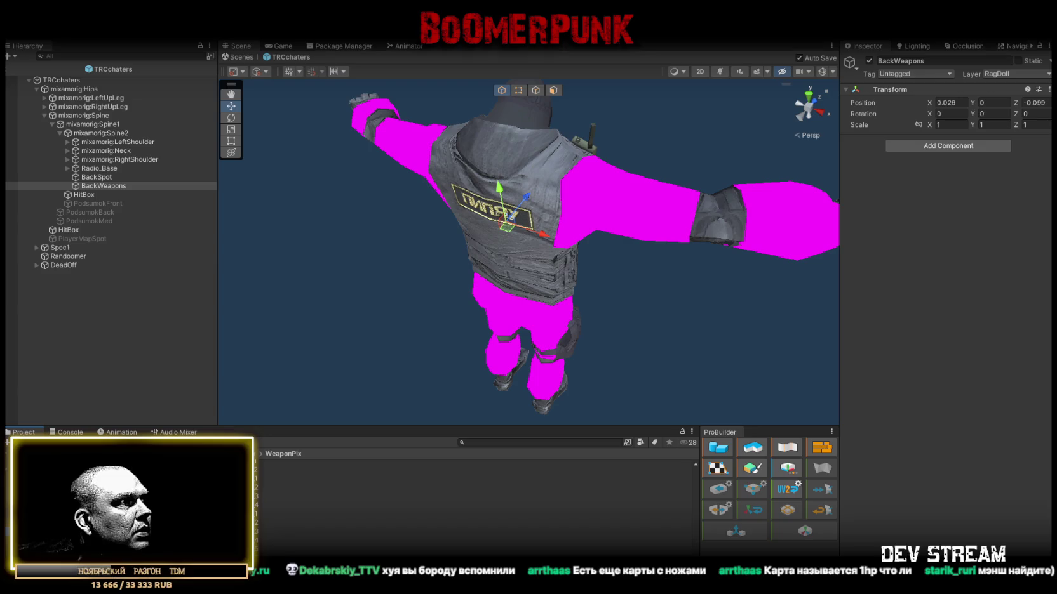
click(70, 492)
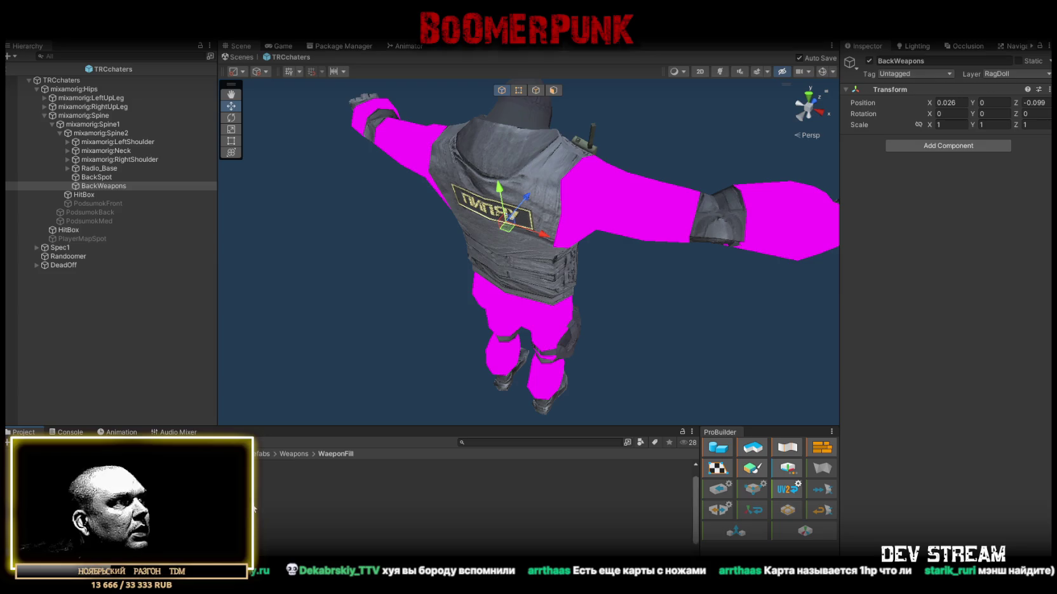
Step: Place the ShotGum prefab inside BackWeapons and set its scale to 0.9
drag(105, 185, 112, 190)
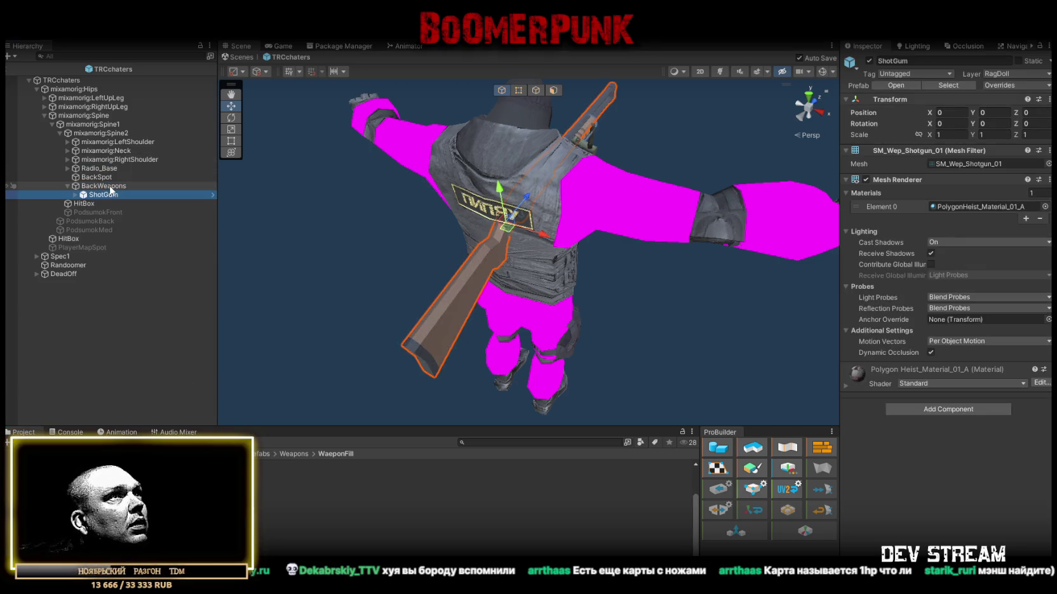
click(111, 186)
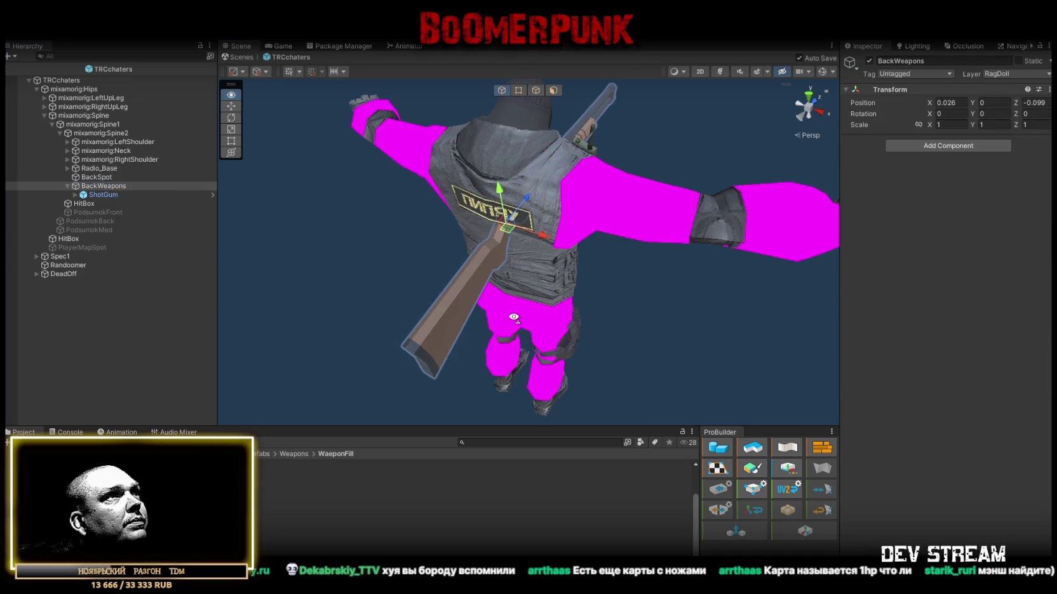
click(105, 194)
click(949, 134)
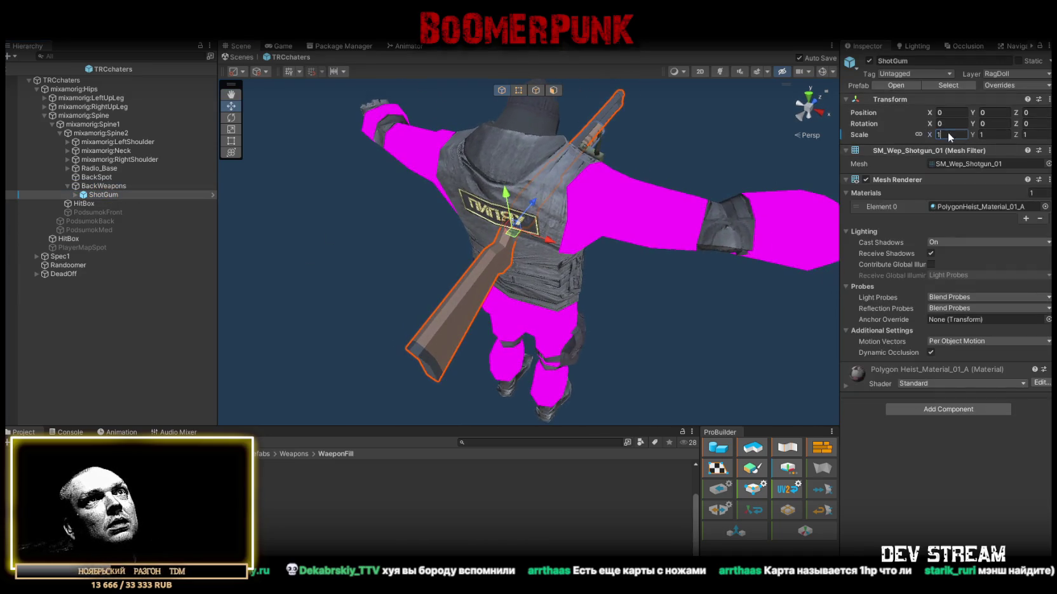
text(0.9)
key(Return)
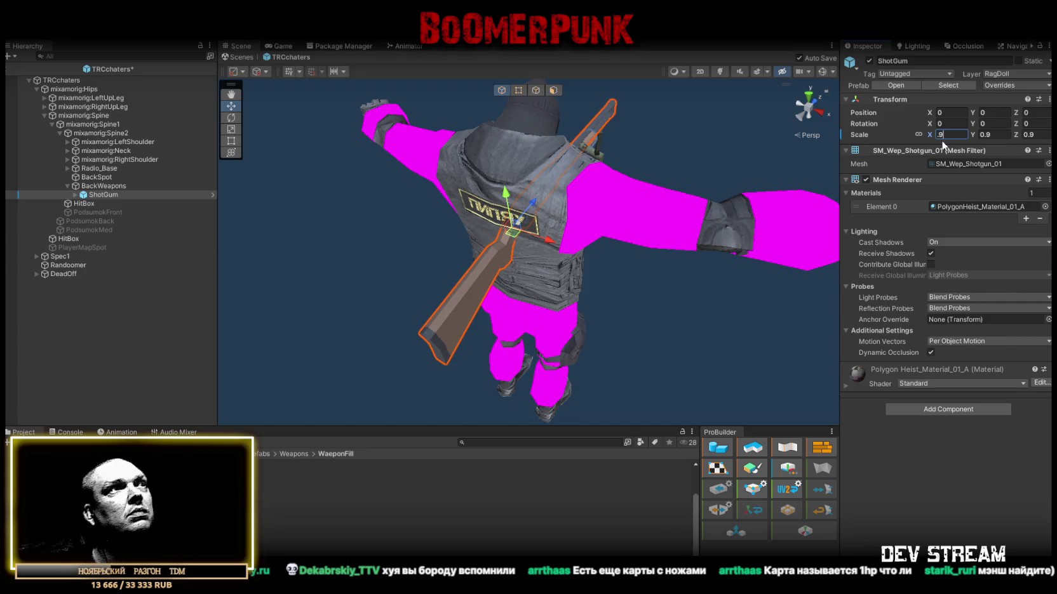
key(e)
click(123, 185)
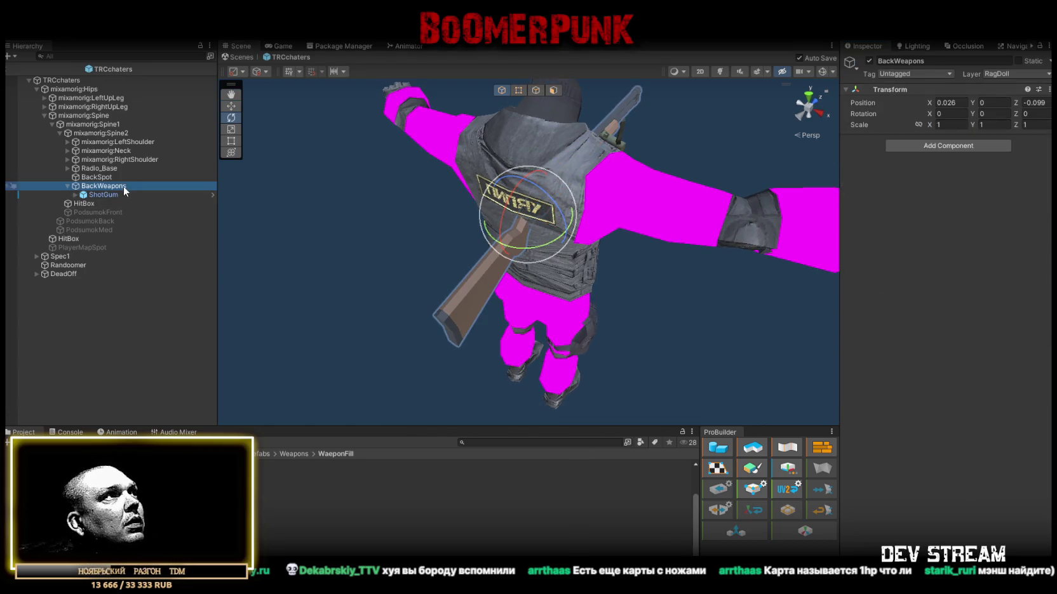
Step: Roughly rotate BackWeapons with the gizmo to angle the shotgun across the back
mouse_move(492, 244)
mouse_down()
mouse_move(494, 258)
mouse_move(420, 261)
mouse_move(592, 163)
mouse_up()
mouse_move(539, 197)
mouse_down()
mouse_move(644, 249)
mouse_move(646, 237)
mouse_move(733, 289)
mouse_move(737, 279)
mouse_up()
mouse_move(528, 244)
mouse_down()
mouse_move(533, 216)
mouse_move(536, 235)
mouse_move(519, 206)
mouse_move(572, 248)
mouse_move(332, 231)
mouse_move(417, 271)
mouse_up()
key(w)
key(f)
key(e)
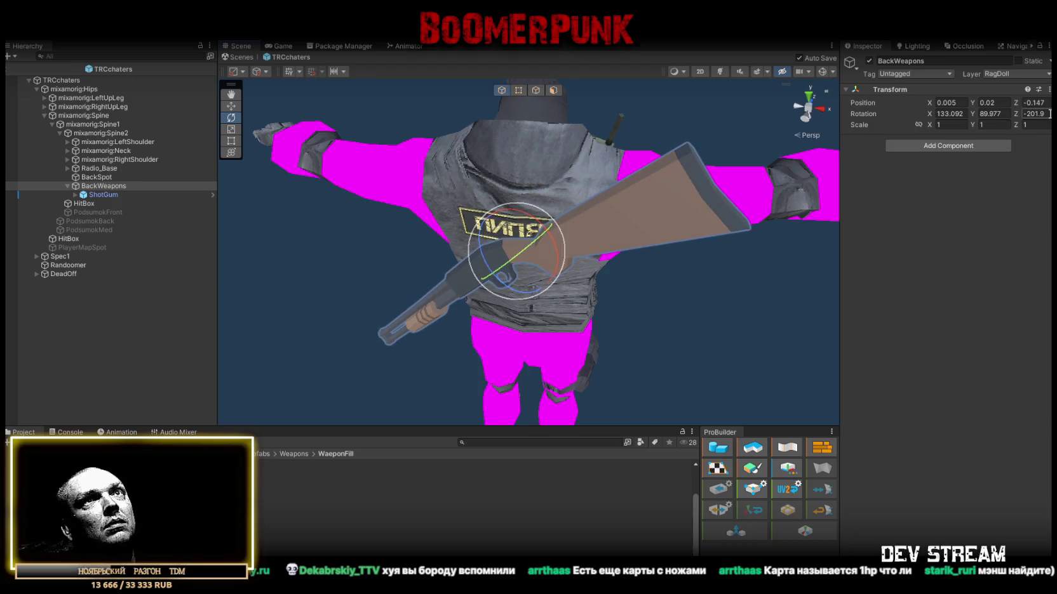
Step: Set BackWeapons rotation to X 125 and Y 85
click(1049, 114)
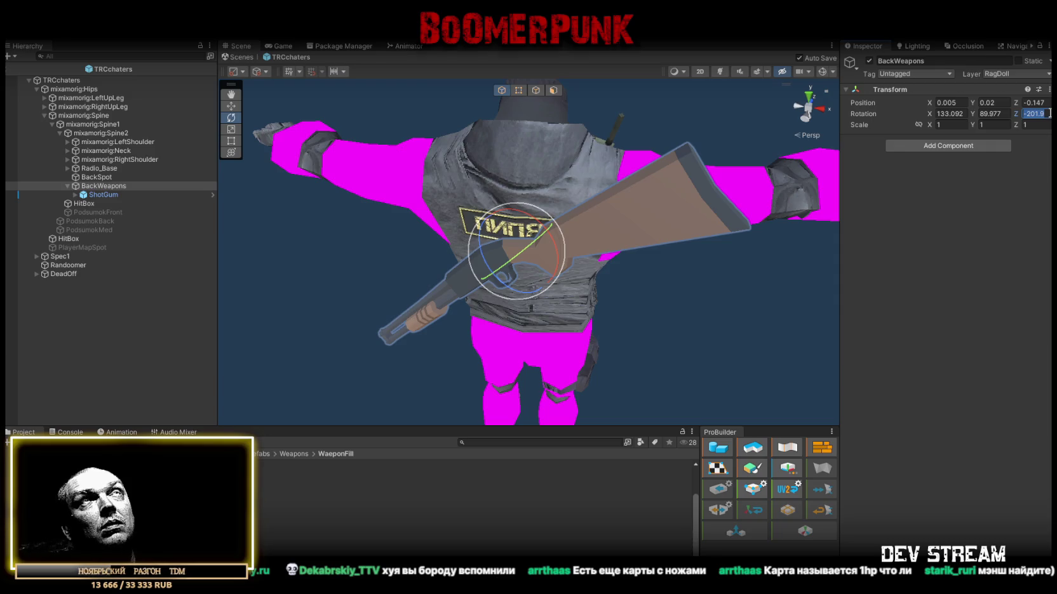
text(160)
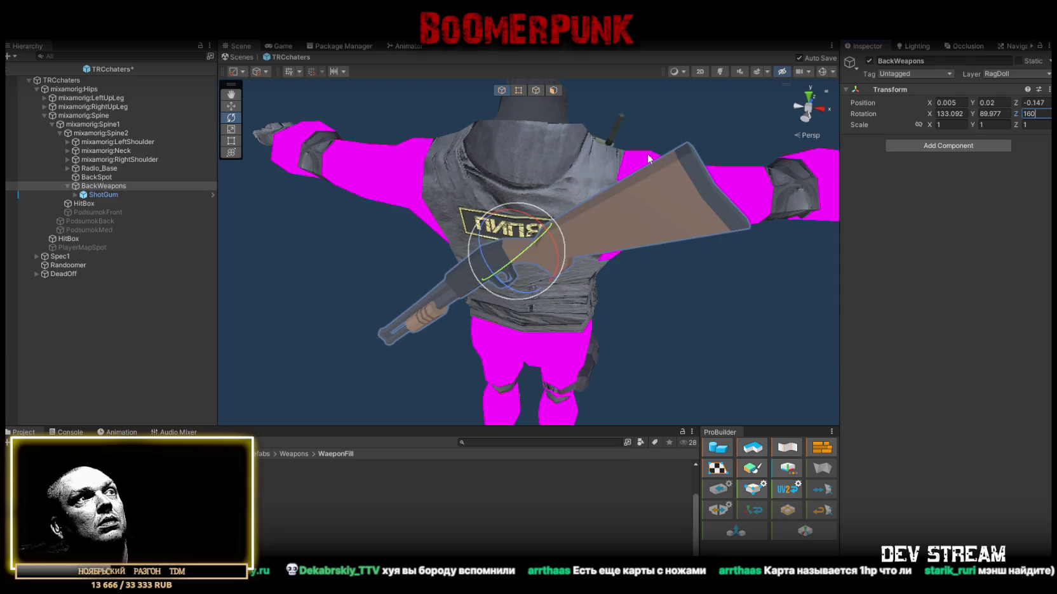
drag(544, 230, 533, 243)
click(949, 113)
text(125)
click(997, 113)
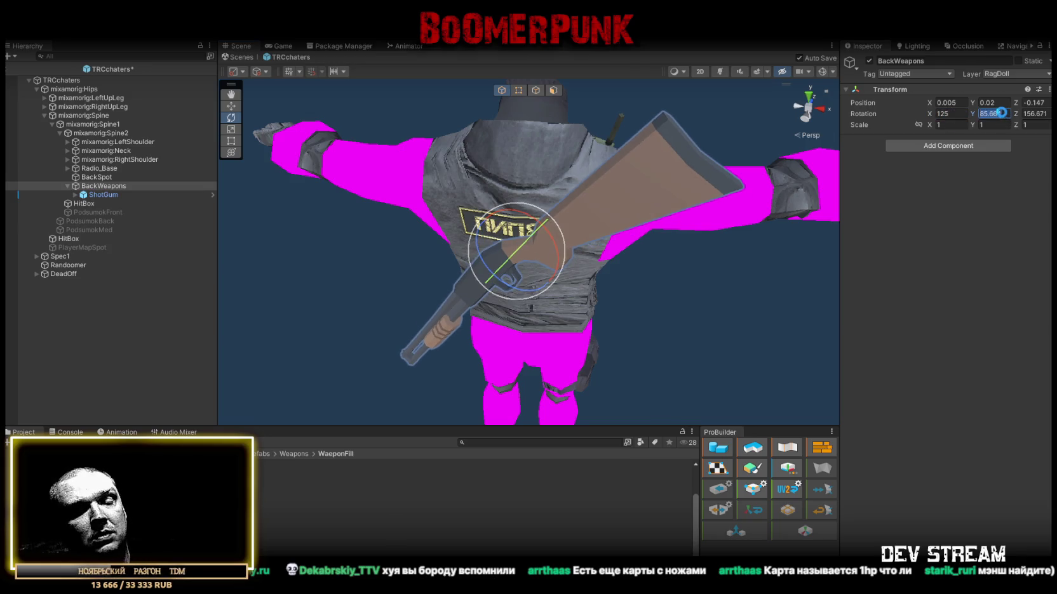
text(85)
mouse_move(521, 210)
mouse_down()
mouse_move(455, 191)
mouse_move(578, 196)
mouse_up()
Step: Shift the shotgun up and right, set Z rotation to 175, and save the scene
mouse_move(463, 303)
mouse_down()
mouse_move(495, 248)
mouse_move(508, 245)
mouse_move(316, 230)
mouse_move(336, 273)
mouse_move(451, 243)
mouse_move(395, 275)
mouse_move(456, 268)
mouse_move(528, 287)
mouse_up()
key(e)
double_click(1035, 113)
text(175)
key(Return)
mouse_move(610, 184)
mouse_down()
mouse_move(567, 169)
mouse_move(693, 162)
mouse_move(641, 185)
mouse_up()
key(ctrl+s)
Step: Set BackWeapons position to 0.1, 0.1, -0.135
key(w)
drag(559, 219, 564, 212)
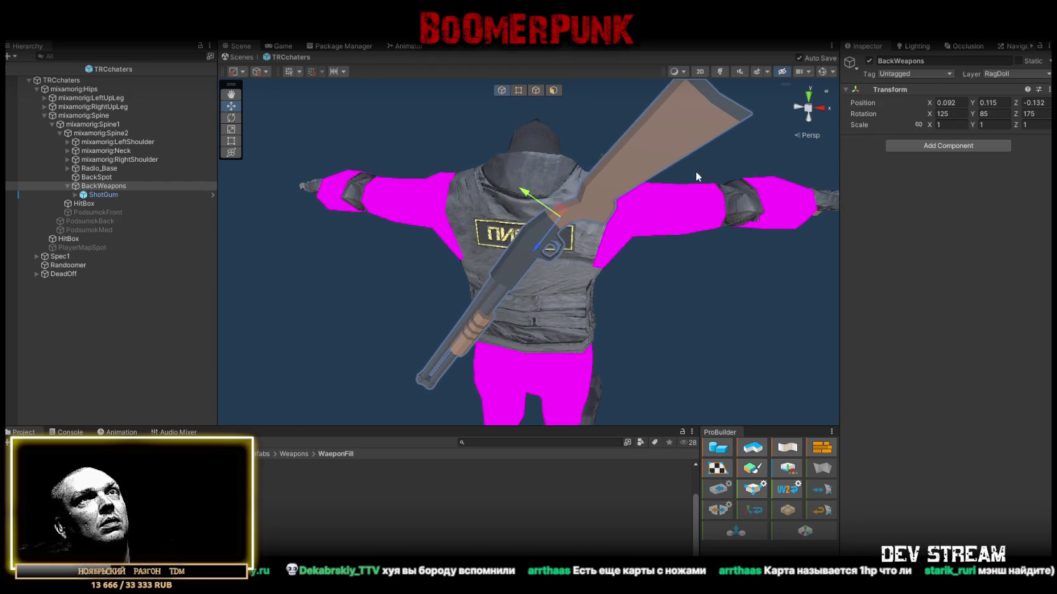
click(958, 103)
text(0.1)
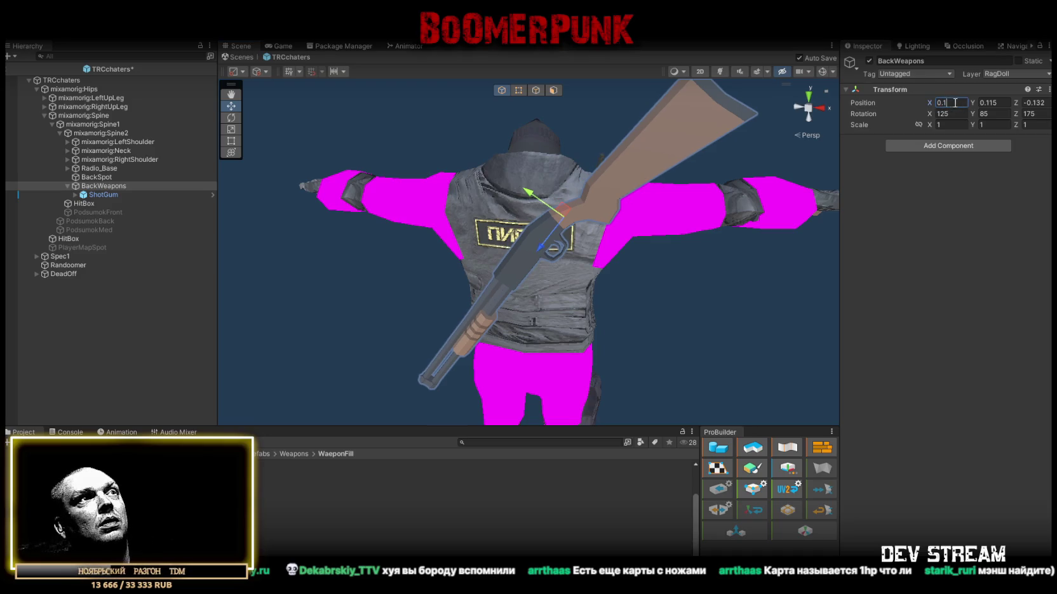
click(989, 102)
text(0.1)
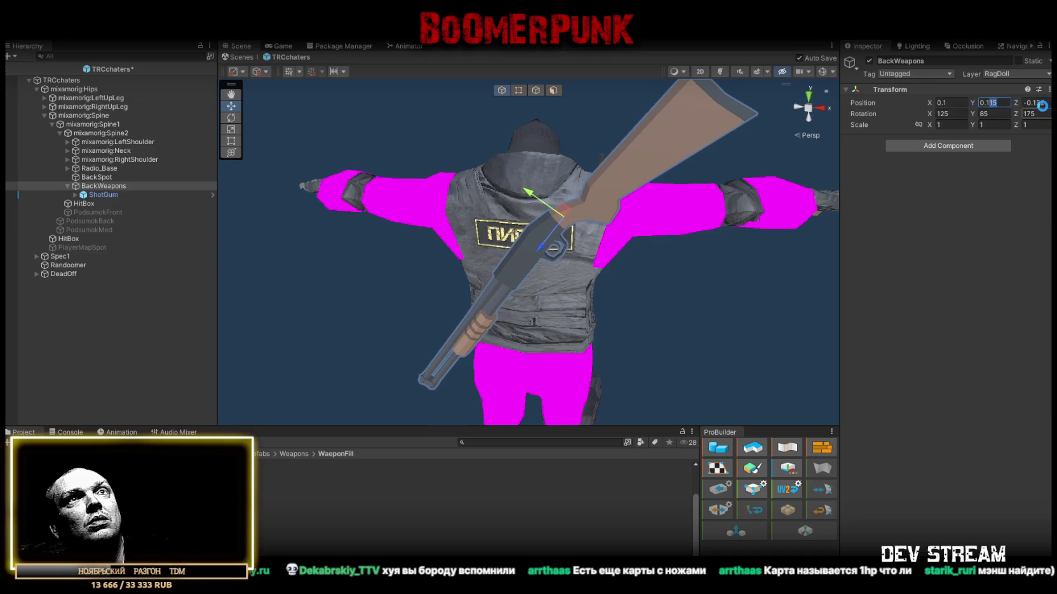
click(1038, 103)
text(-0.1)
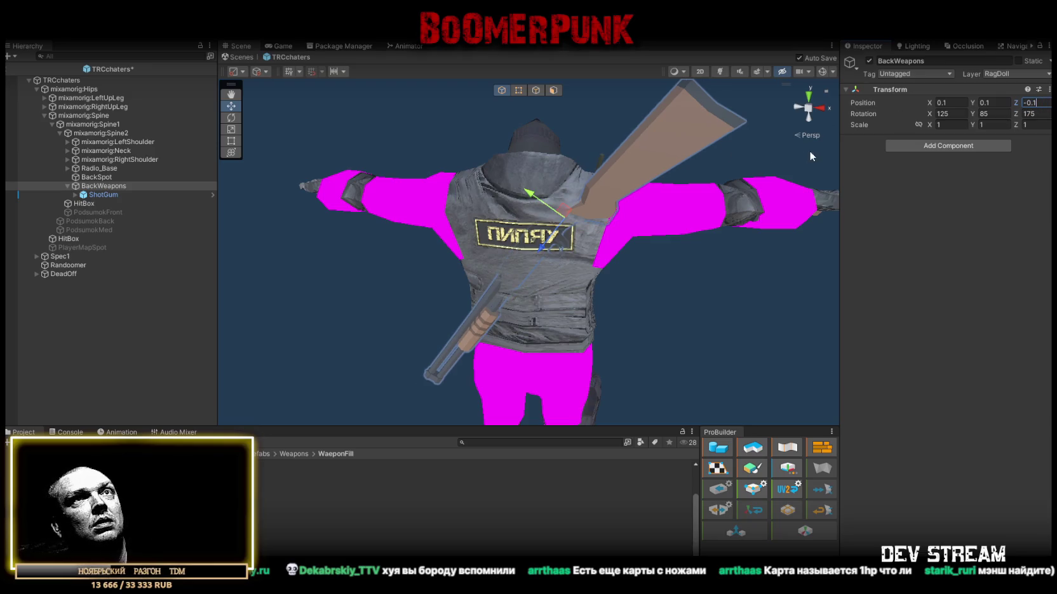
text(2)
key(BackSpace)
text(5)
key(Return)
mouse_move(572, 254)
mouse_down()
mouse_move(533, 328)
mouse_move(632, 183)
mouse_up()
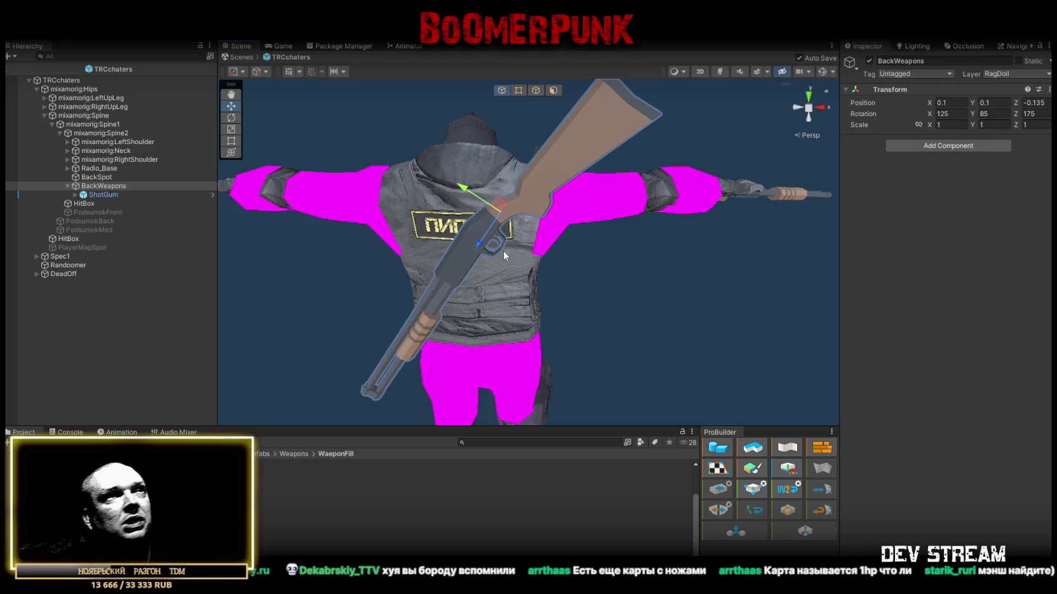
scroll(502, 254, down, 8)
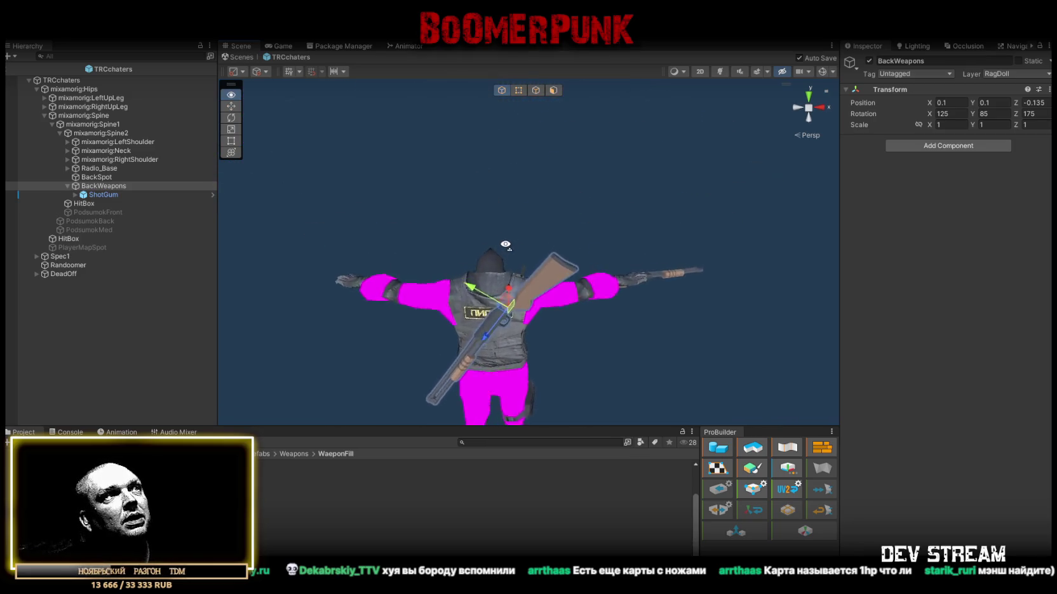
Step: Orbit to the character's right hand and select the ShotGum shotgun held there
scroll(505, 248, up, 5)
mouse_move(504, 248)
mouse_down()
mouse_move(518, 245)
mouse_move(499, 259)
mouse_up()
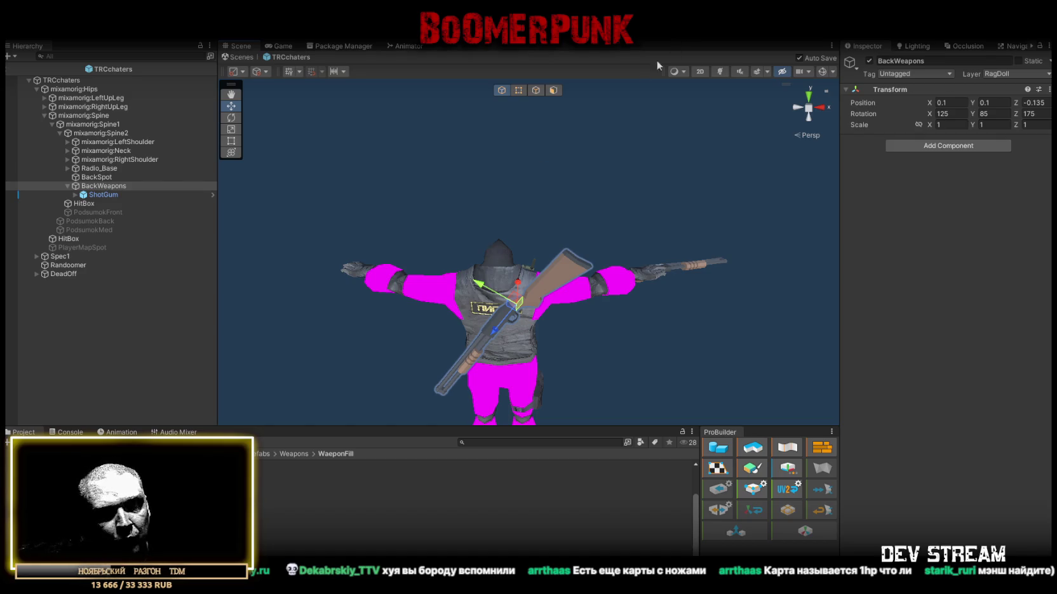
drag(590, 166, 502, 136)
drag(547, 188, 575, 153)
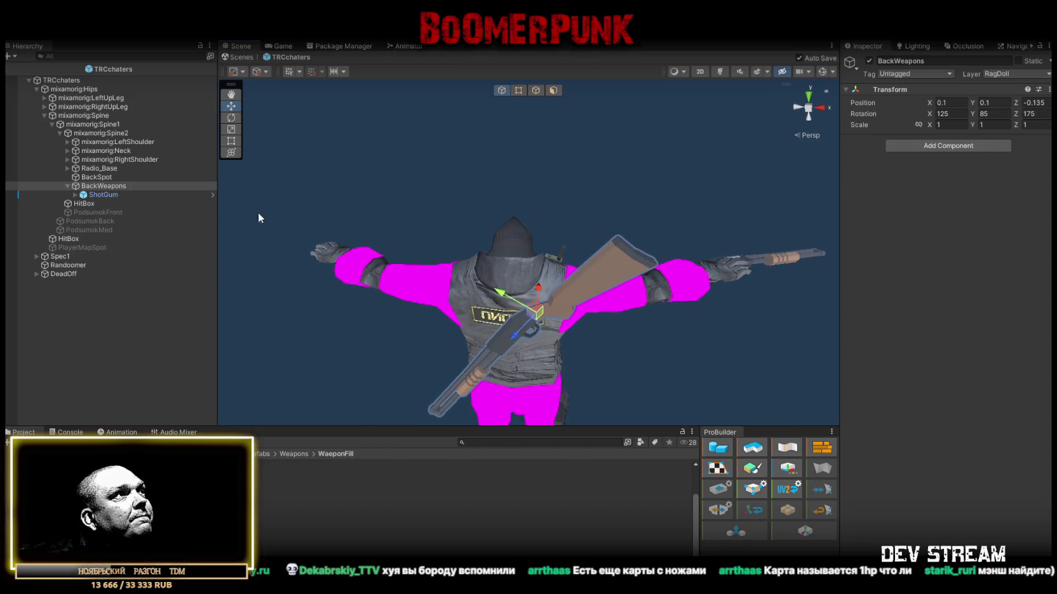
click(799, 258)
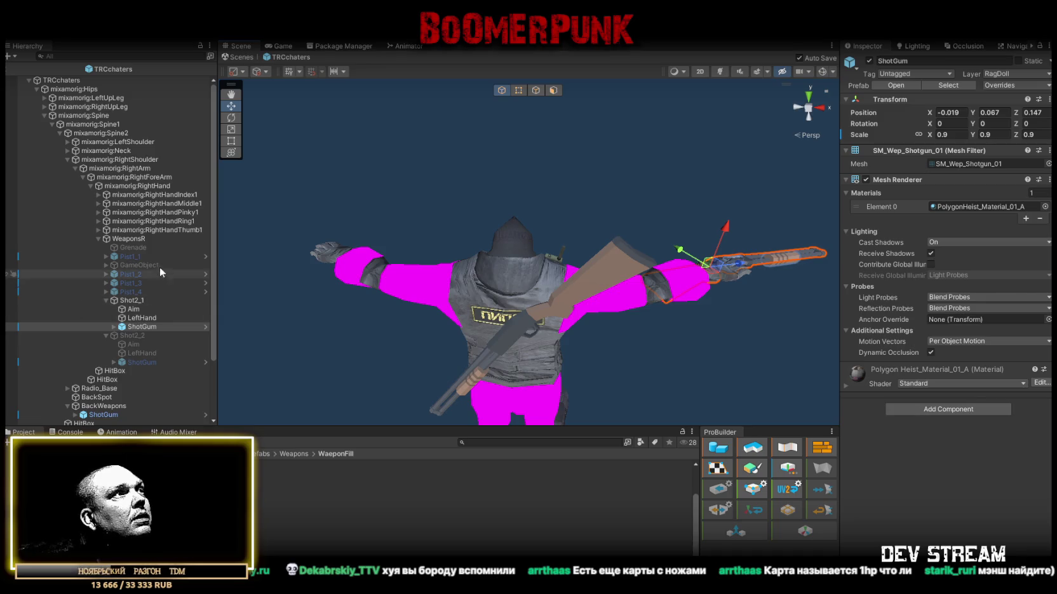
Step: Look over the Shot2_1 weapon object and its prefab asset in the Weapons folder
click(133, 301)
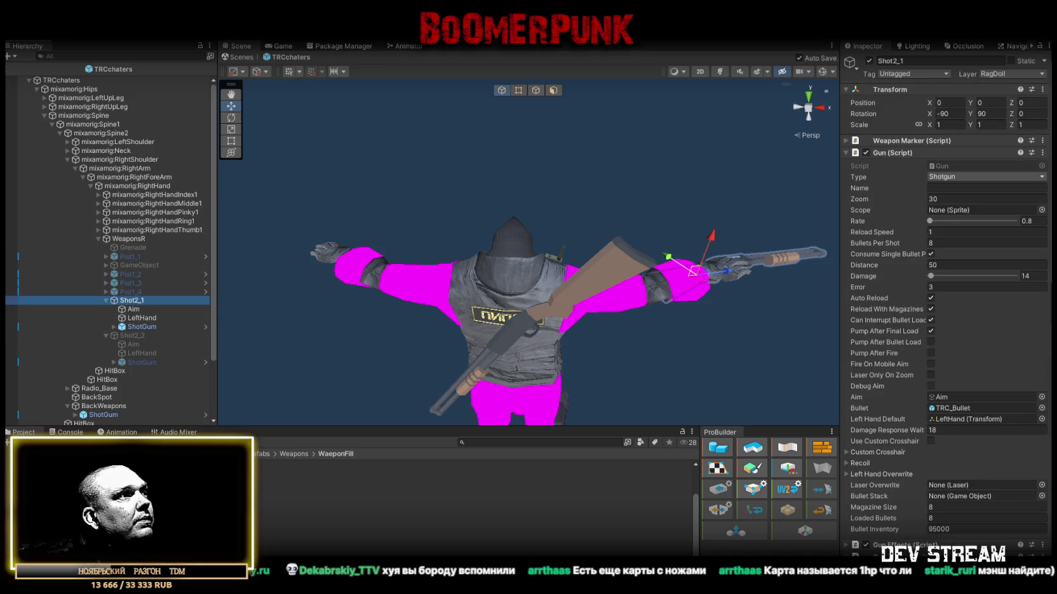
click(294, 454)
click(127, 516)
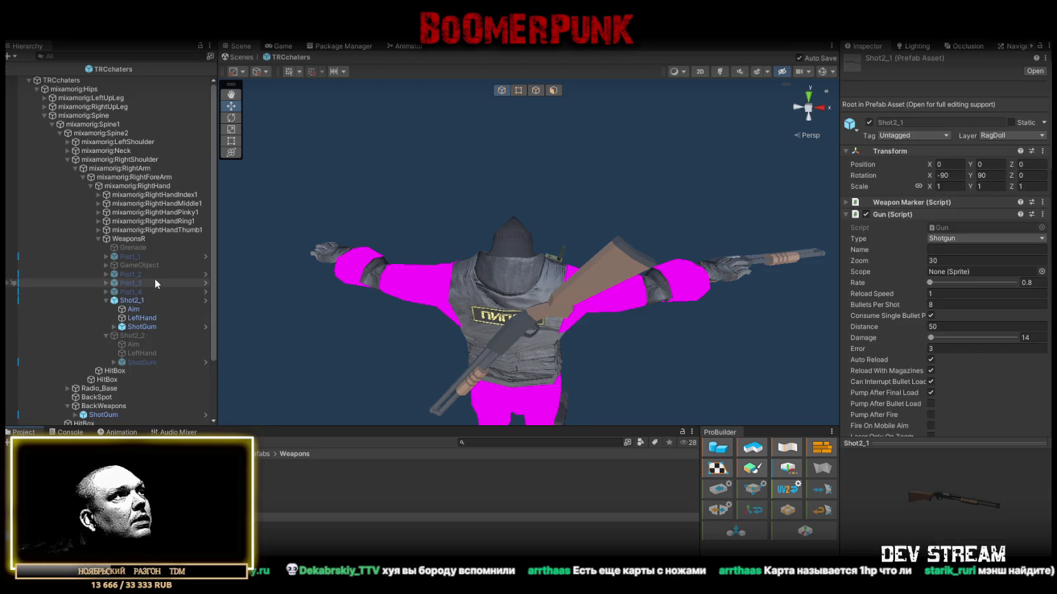
scroll(130, 220, down, 3)
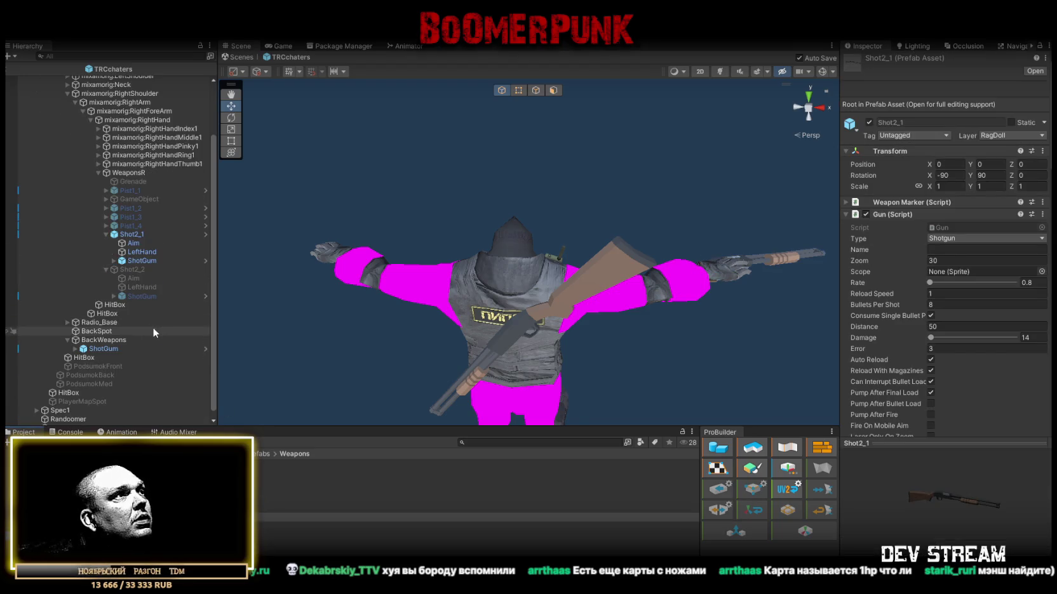
Step: Deactivate the ShotGum copy under BackWeapons, then select Randoomer
click(101, 348)
click(868, 61)
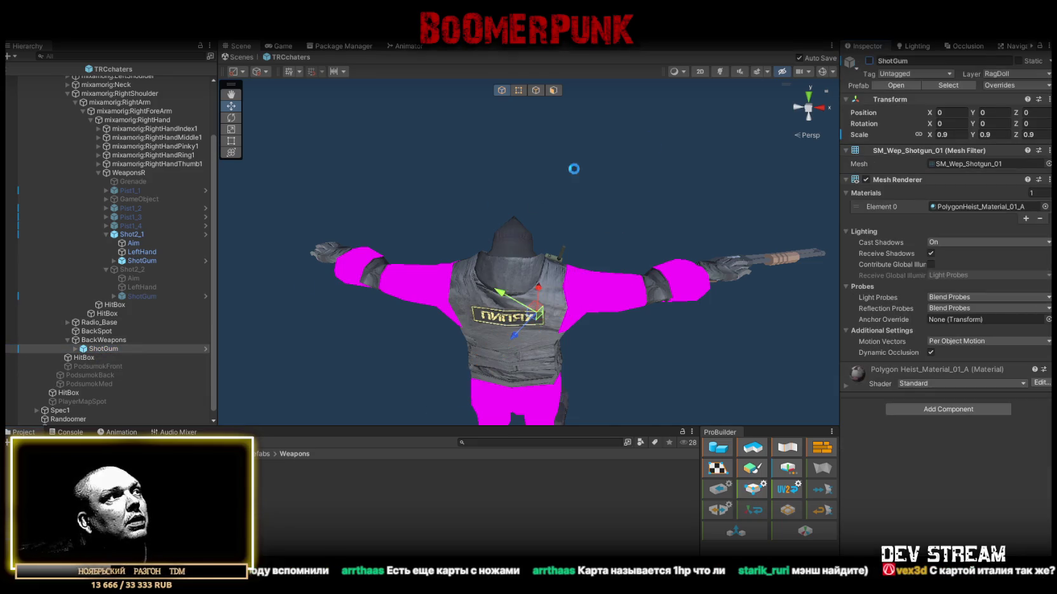
scroll(95, 352, down, 1)
click(68, 412)
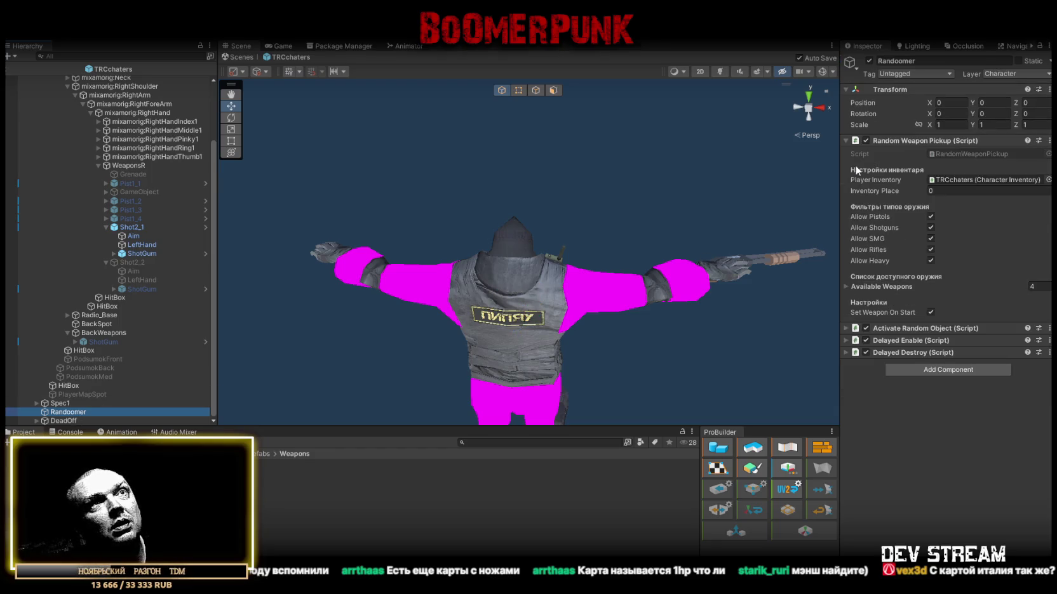
Step: Expand Available Weapons and look through the existing pistol elements
click(846, 286)
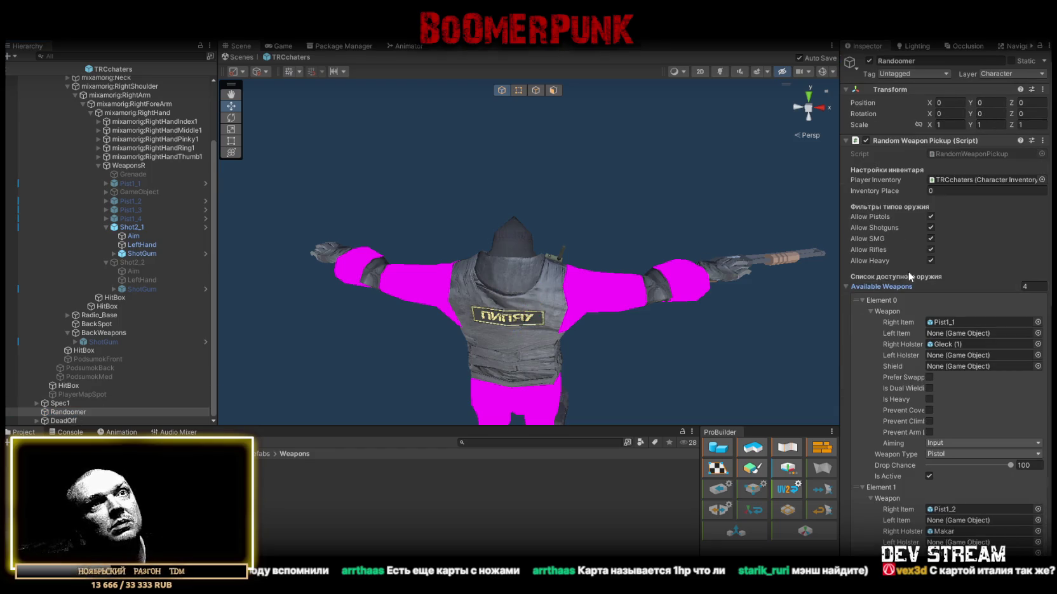
click(869, 310)
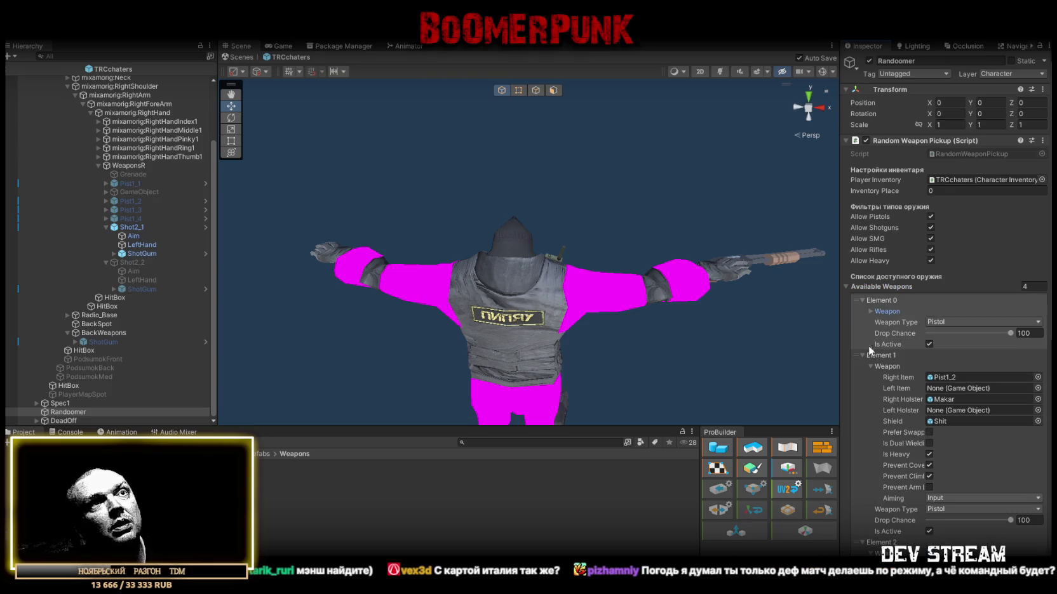
click(869, 310)
click(863, 300)
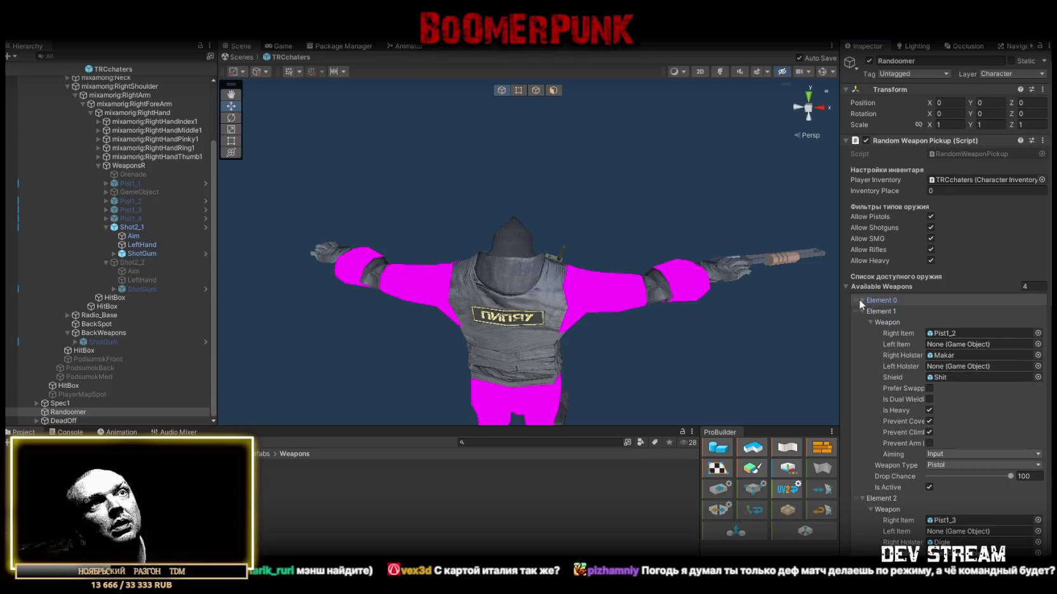
click(861, 312)
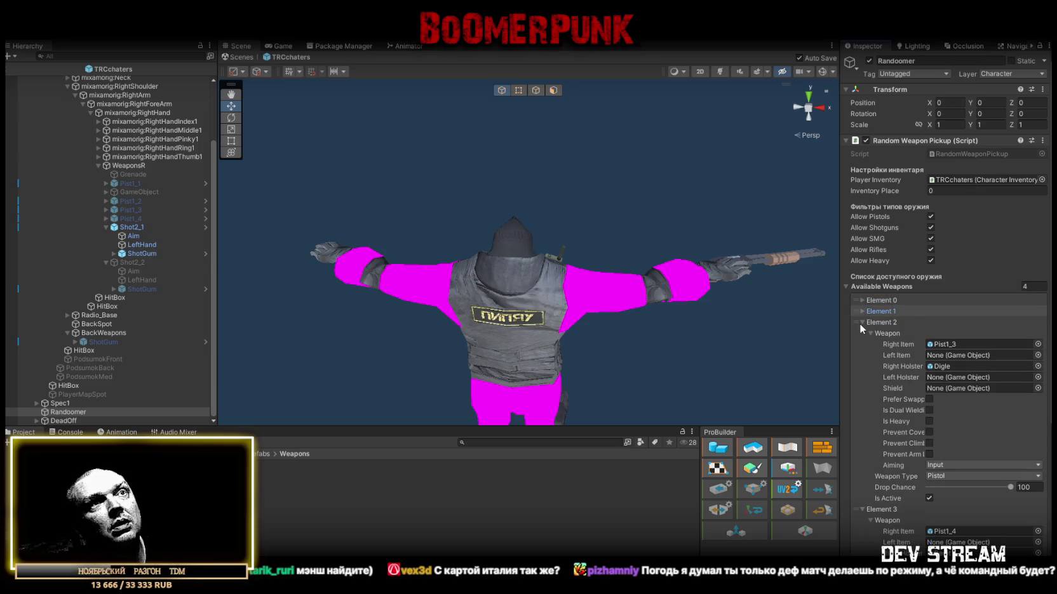
click(860, 323)
Step: Collapse the weapon details of Elements 0–3 and add Element 4 to the list
click(862, 301)
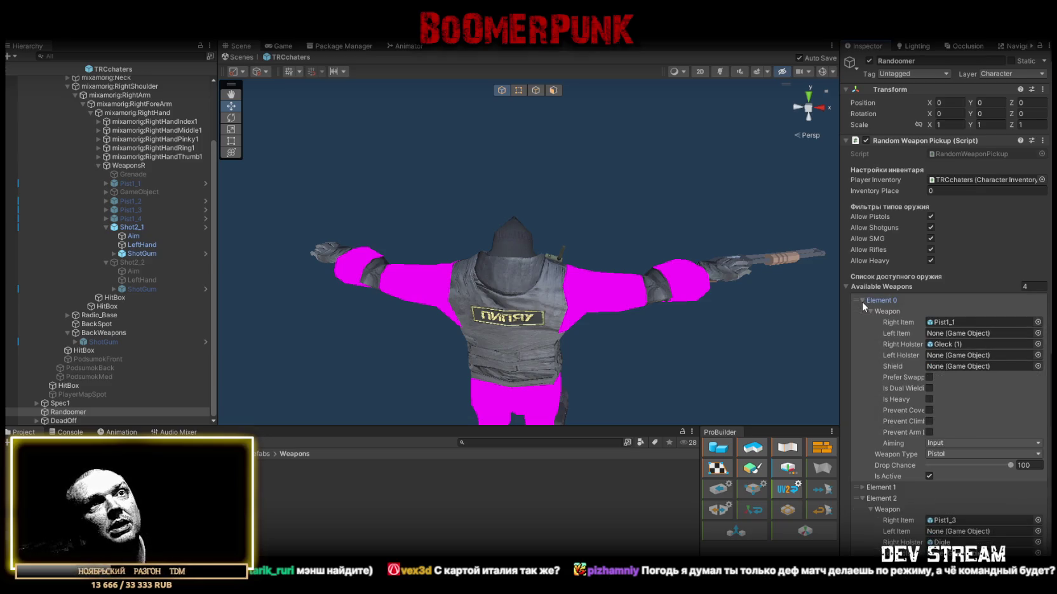
click(871, 312)
click(862, 354)
click(869, 367)
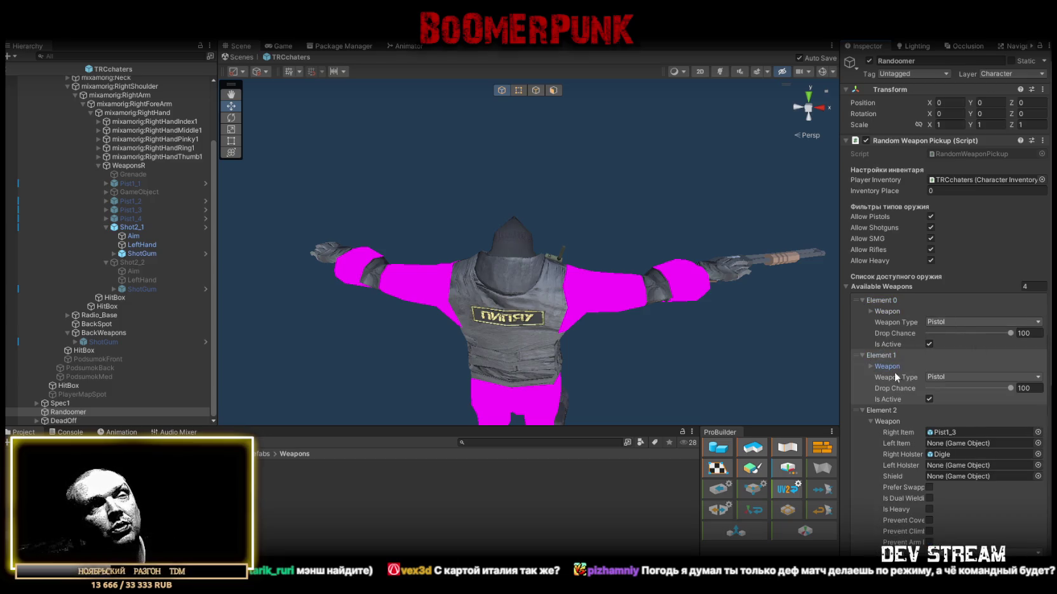
click(871, 422)
click(870, 476)
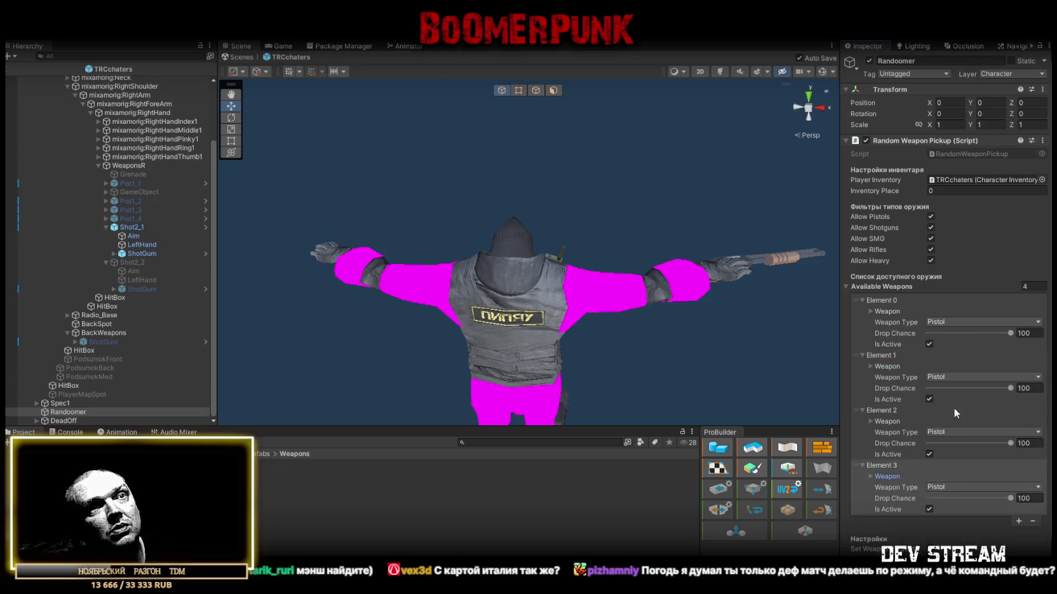
scroll(954, 413, down, 2)
click(1019, 492)
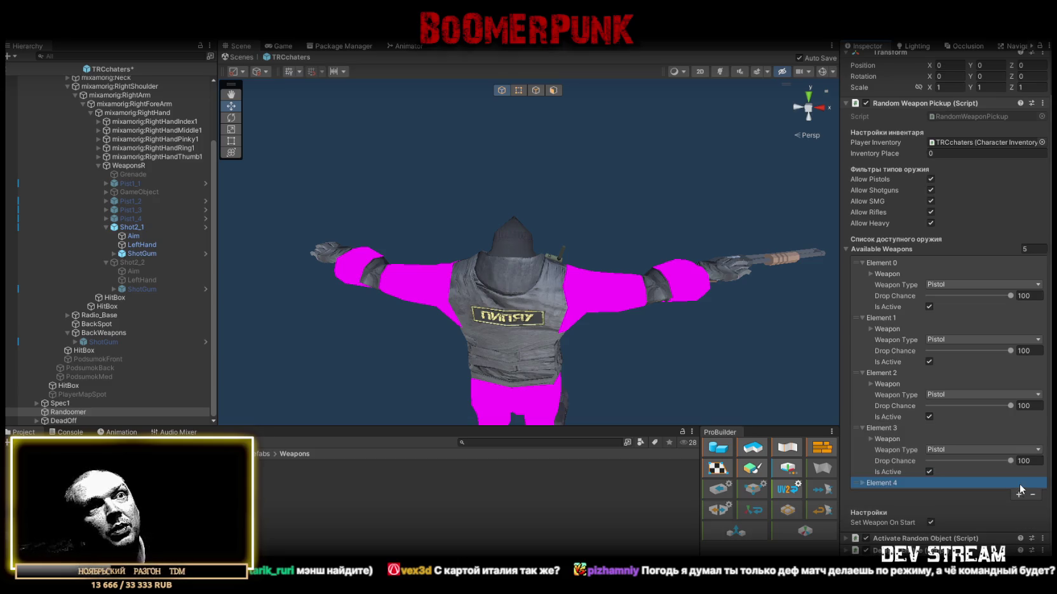
Step: Set Element 4's Weapon Type to Shotgun and show its weapon details
click(862, 483)
scroll(946, 447, down, 2)
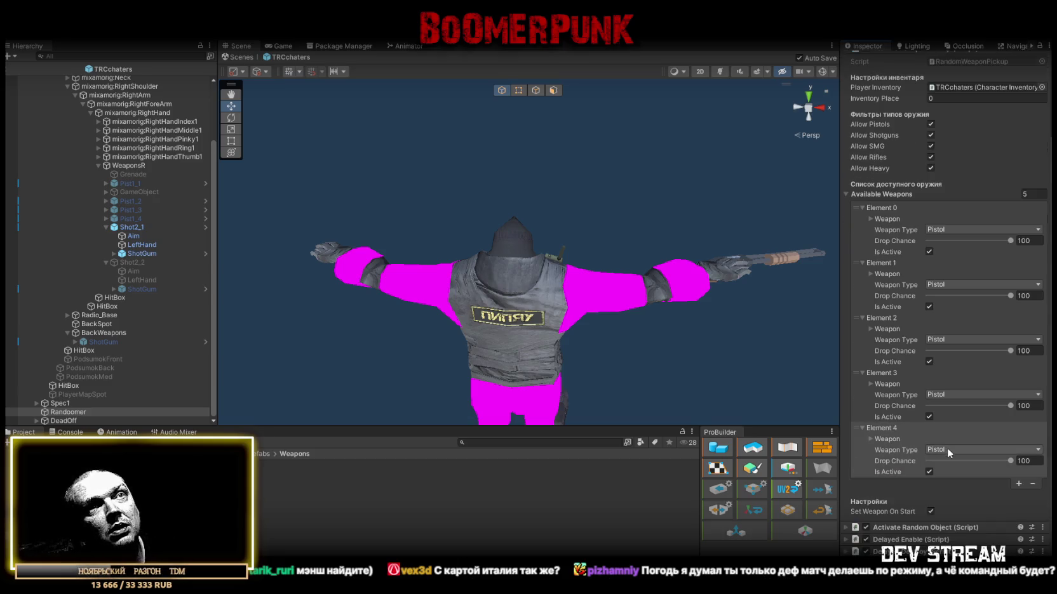
click(966, 447)
click(956, 471)
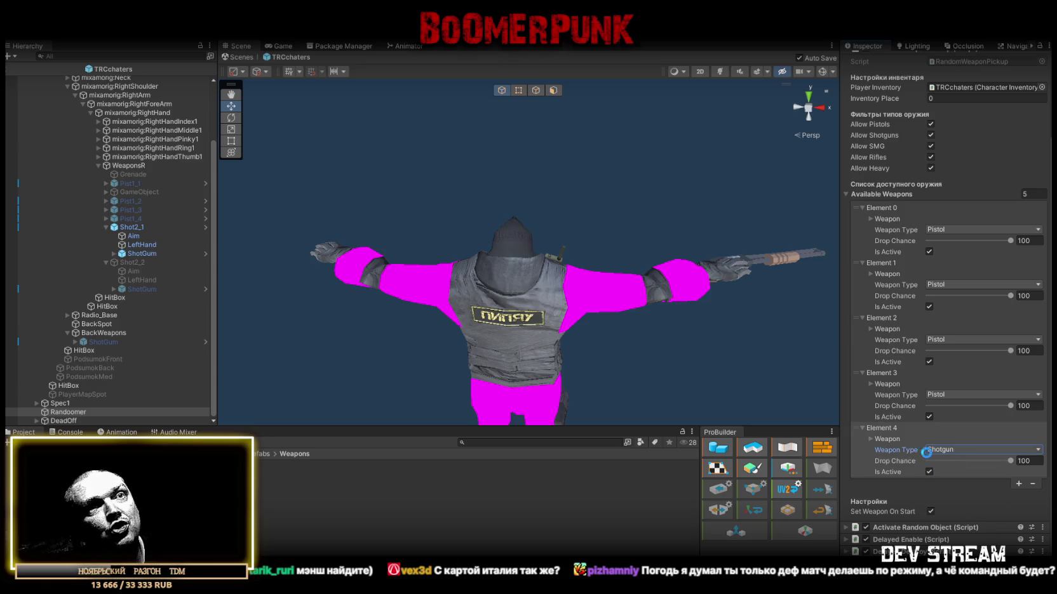
click(874, 439)
Step: Assign Shot2_1 as Element 4's Right Item and ShotGum as its Right Holster
scroll(960, 426, down, 4)
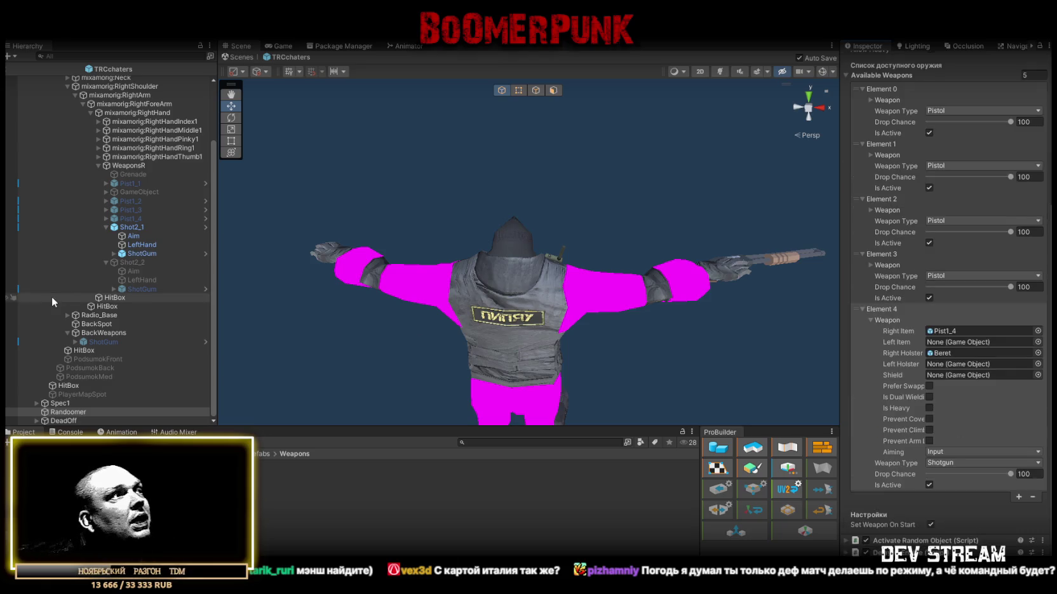
mouse_move(159, 229)
mouse_down()
mouse_move(952, 375)
mouse_move(941, 331)
mouse_up()
drag(102, 342, 951, 355)
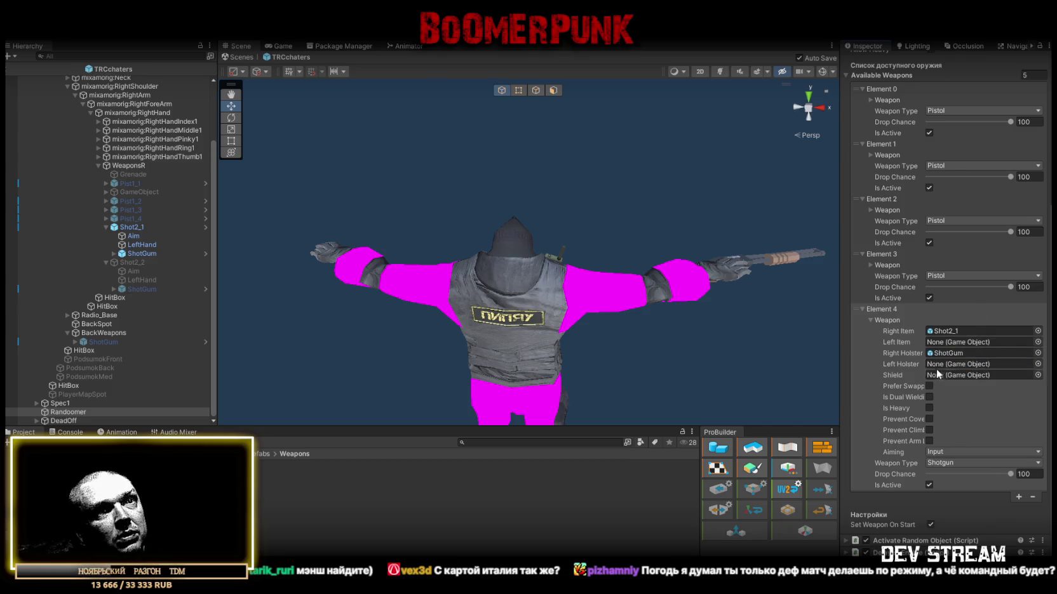
scroll(938, 339, up, 3)
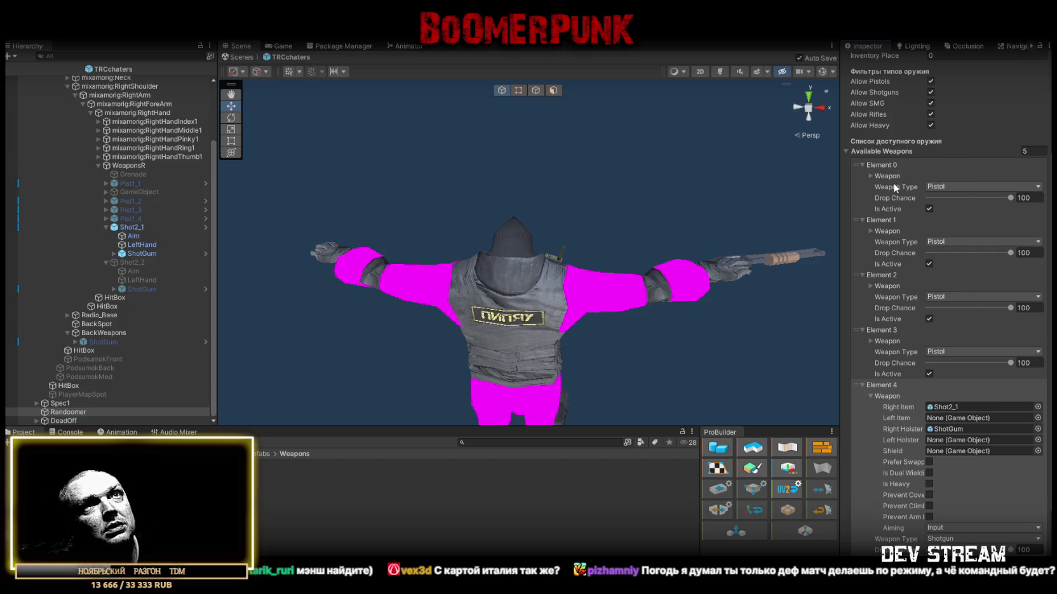
click(871, 172)
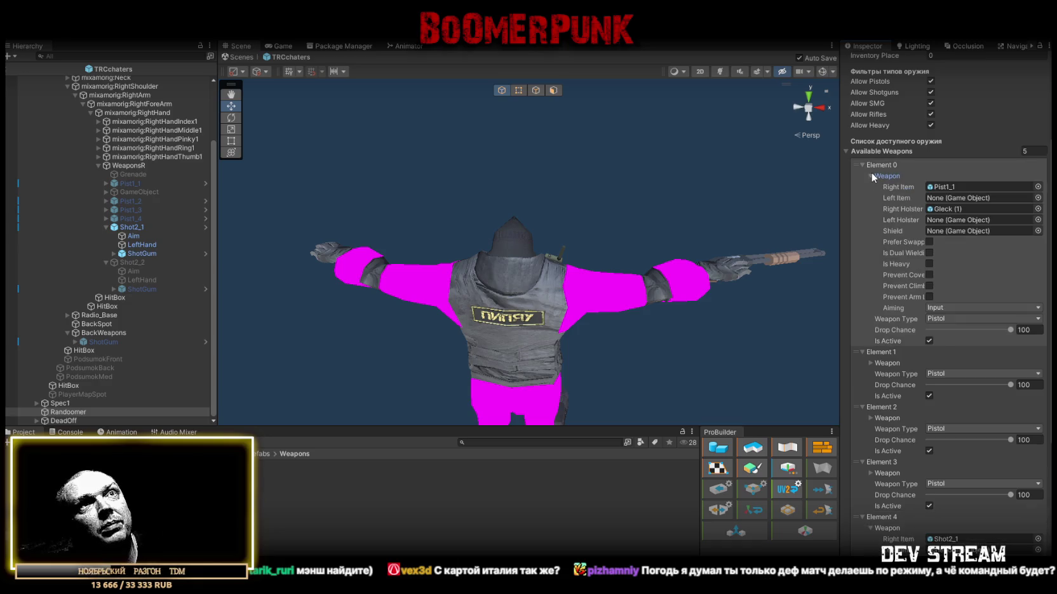
Step: Set Element 0's drop chance to 30 and Element 1's to 3, saving the scene
click(871, 174)
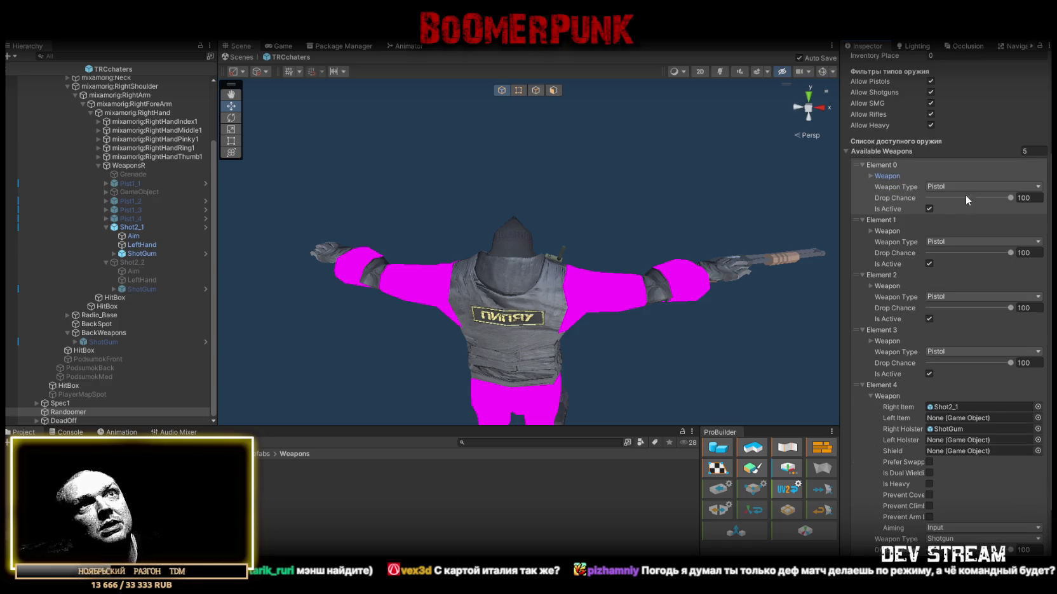
click(1026, 197)
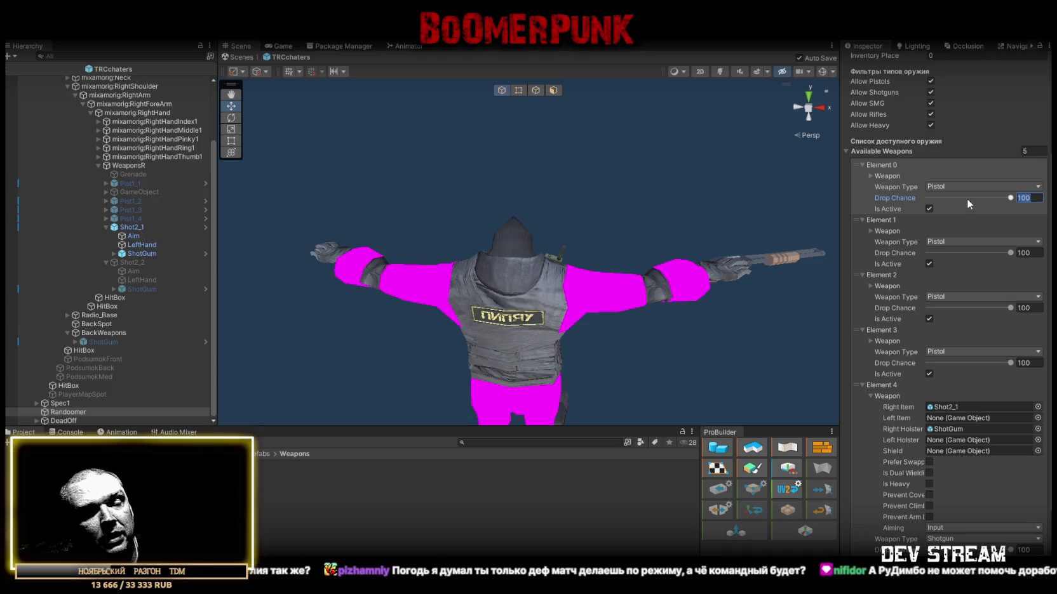
text(30)
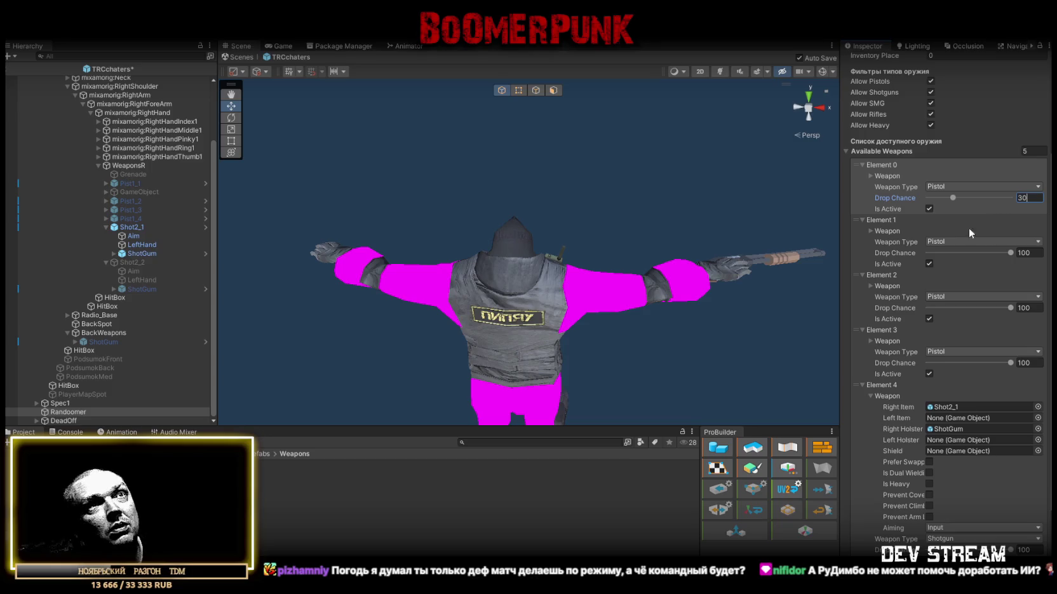
click(870, 231)
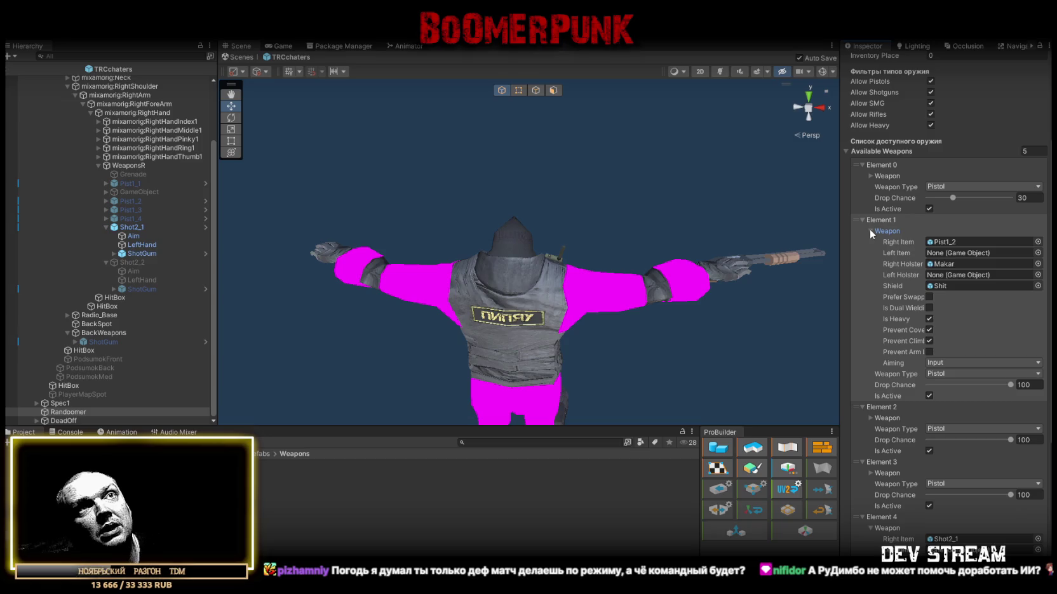
click(870, 231)
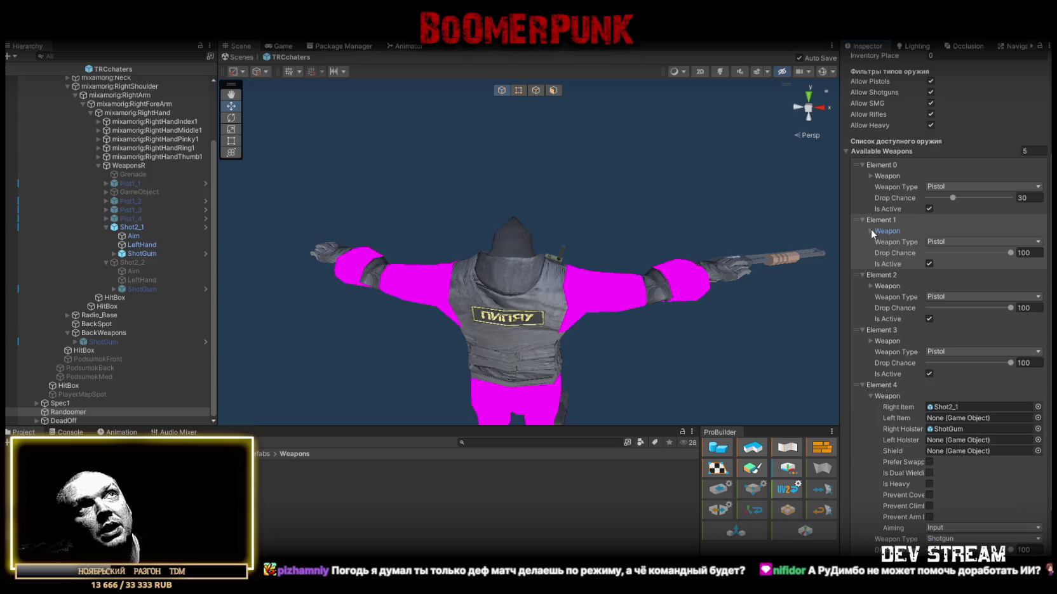
click(1032, 253)
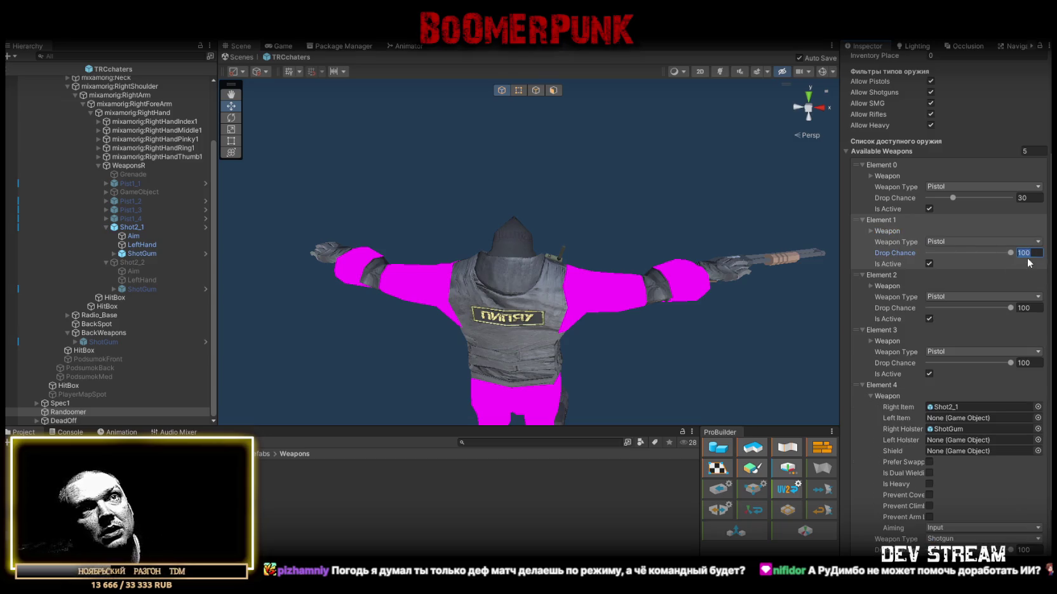
text(2)
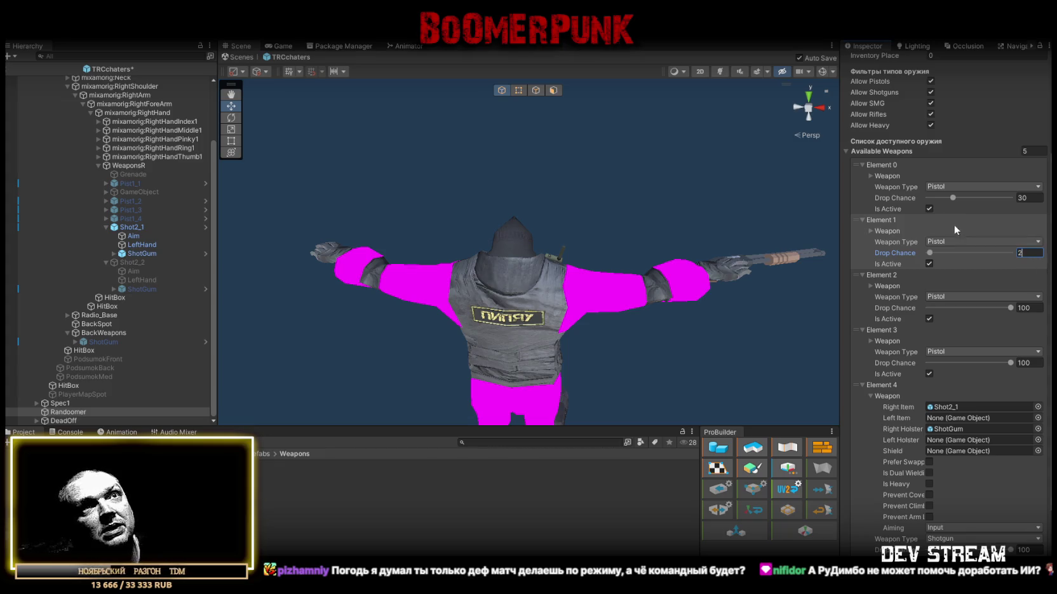
key(Return)
key(ctrl+s)
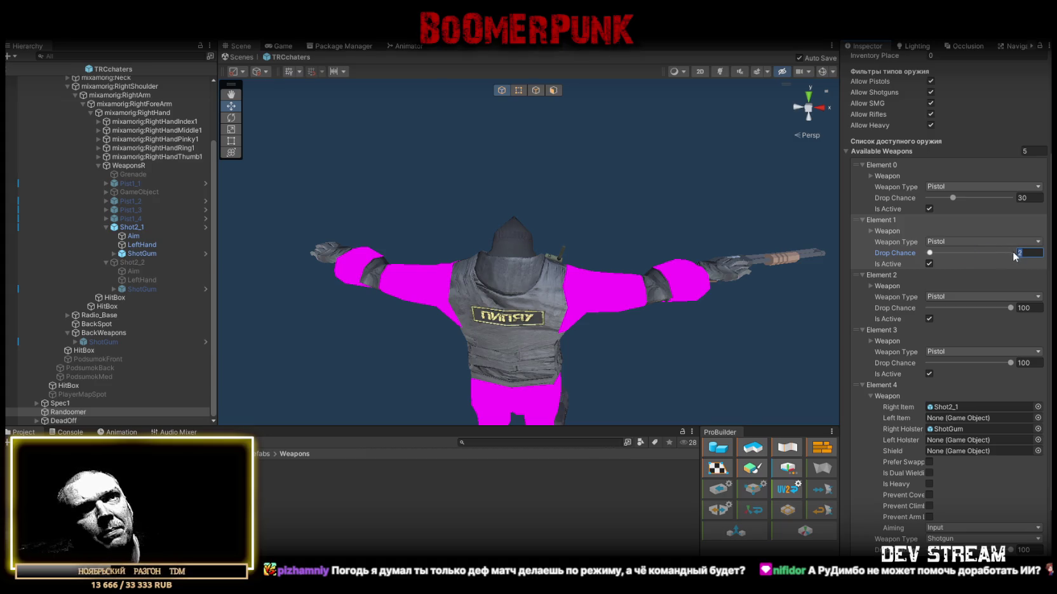
text(5)
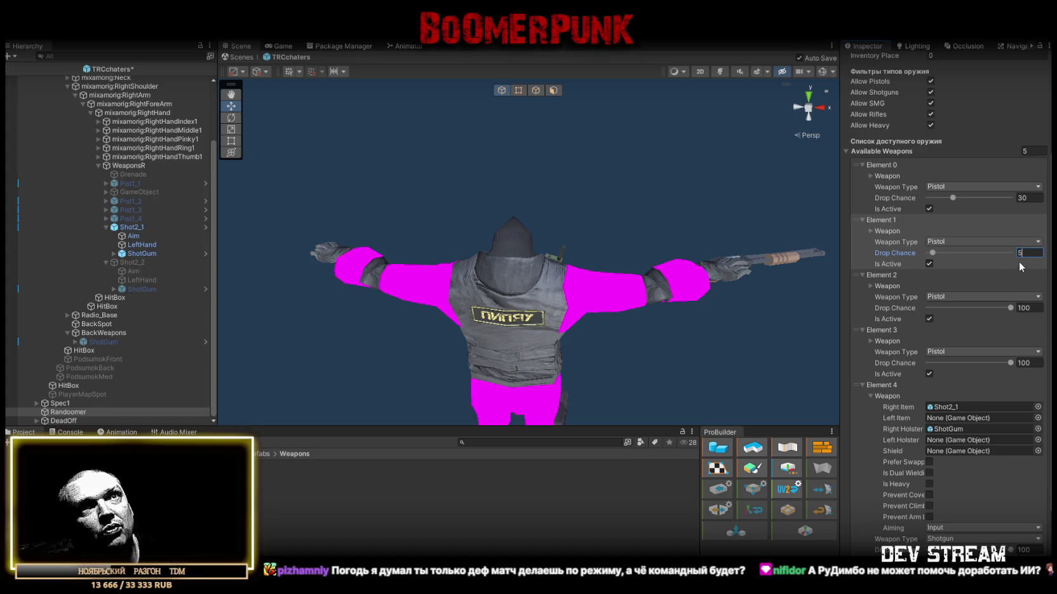
key(ctrl+s)
text(3)
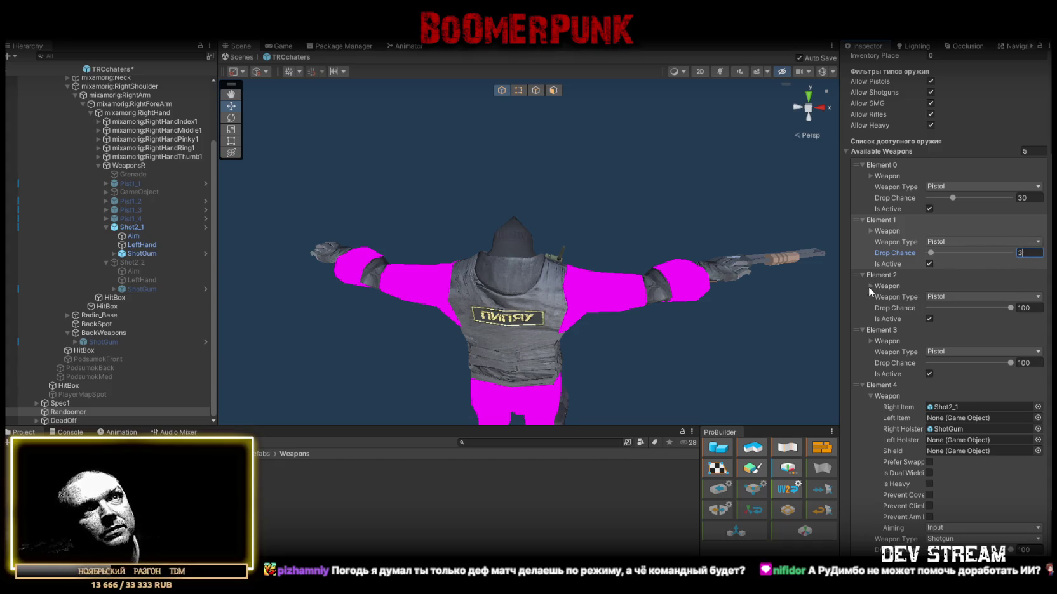
Step: Set Element 2's drop chance to 15 and Element 3's to 18
click(1034, 310)
key(ctrl+s)
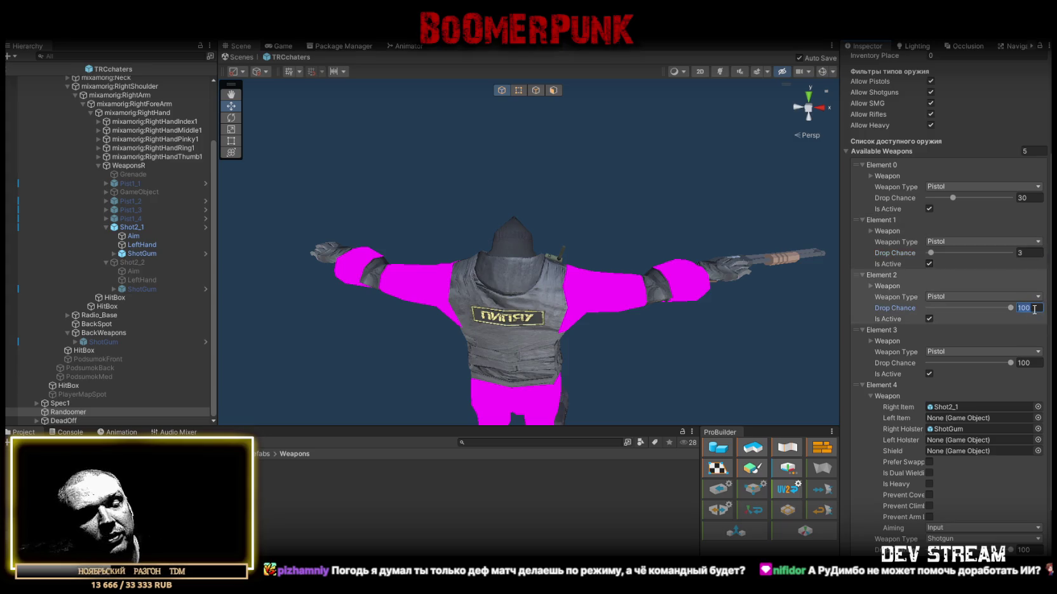
text(20)
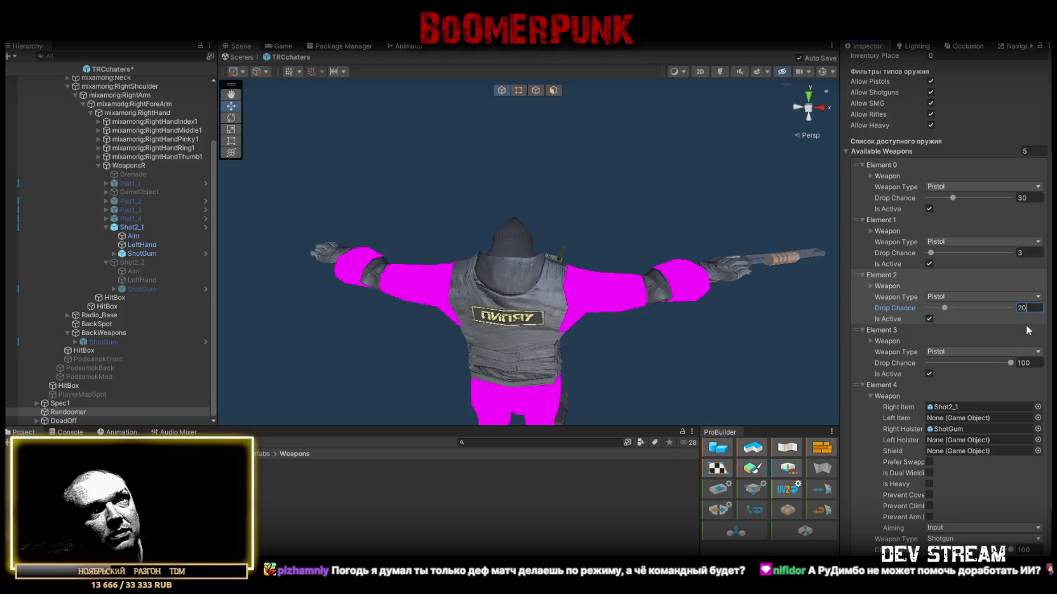
drag(928, 308, 941, 308)
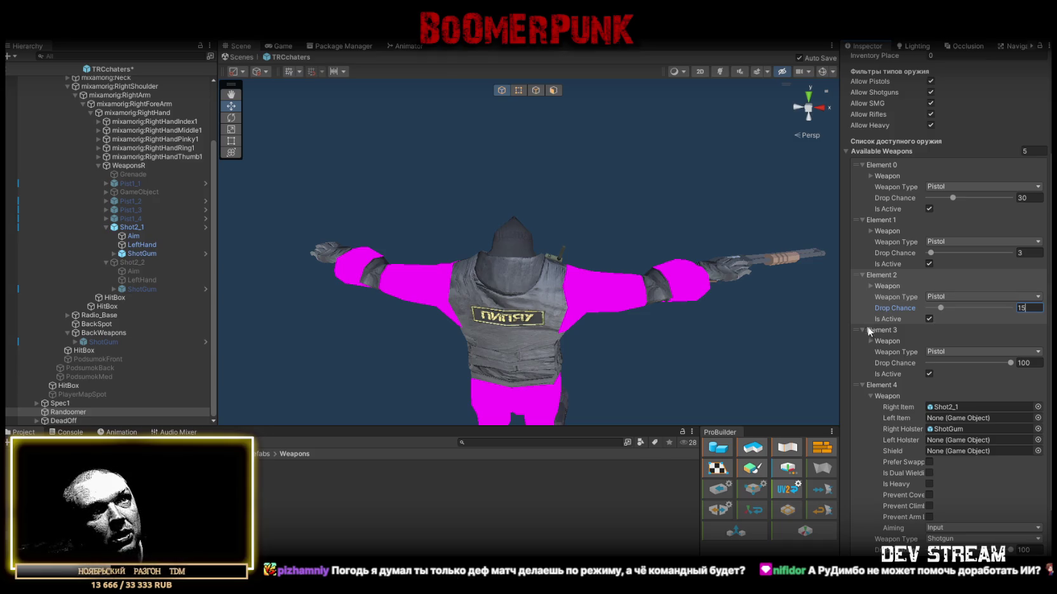
click(1029, 362)
text(18)
scroll(1023, 340, down, 2)
scroll(1007, 315, down, 2)
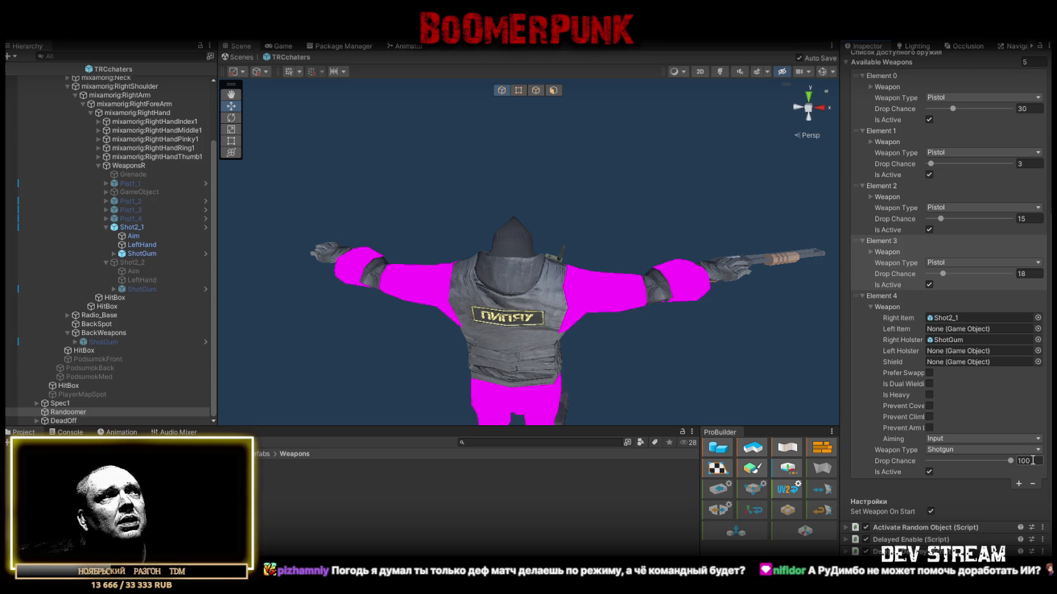
Step: Change Element 4's drop chance from 100 to 25 and append Element 5 to Available Weapons
mouse_move(921, 409)
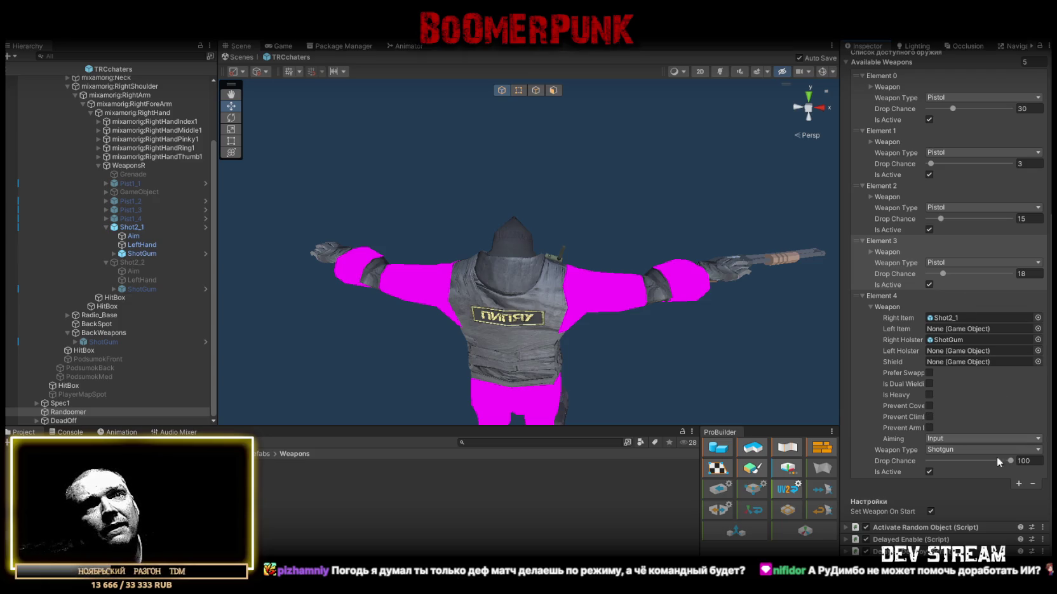
click(1029, 458)
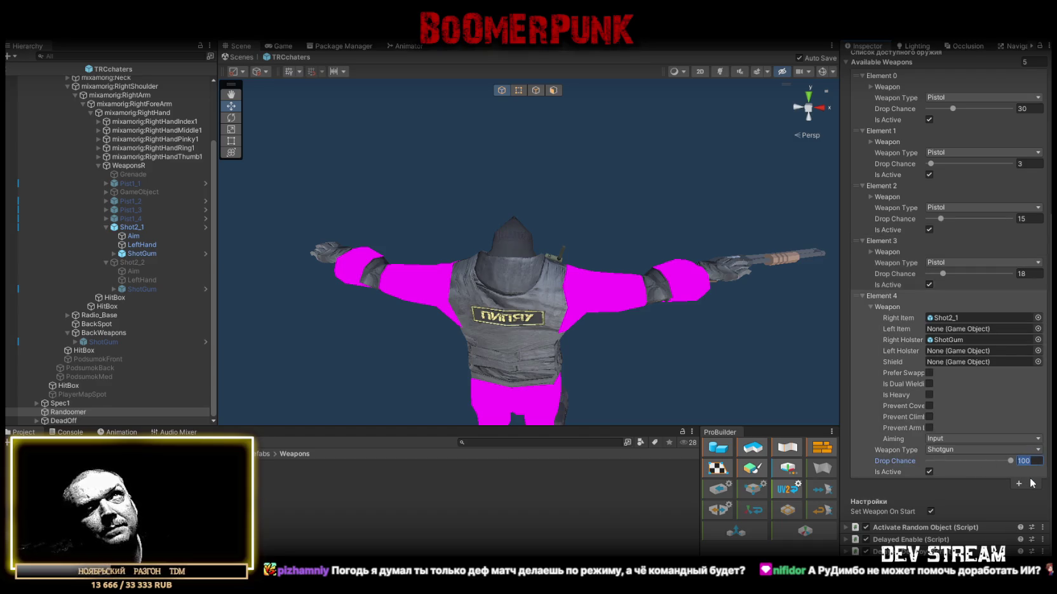
text(25)
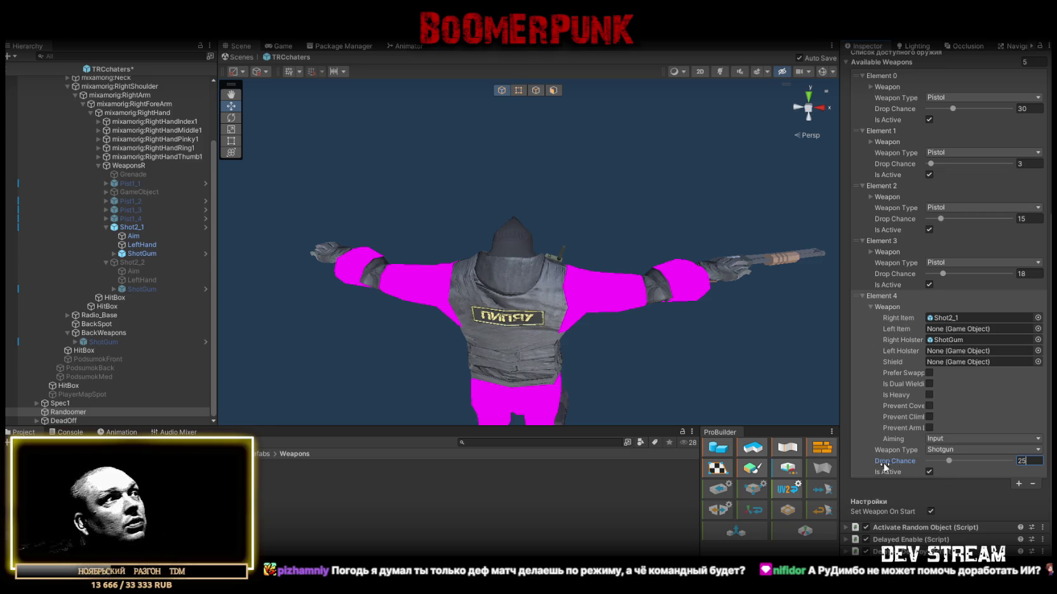
click(1018, 484)
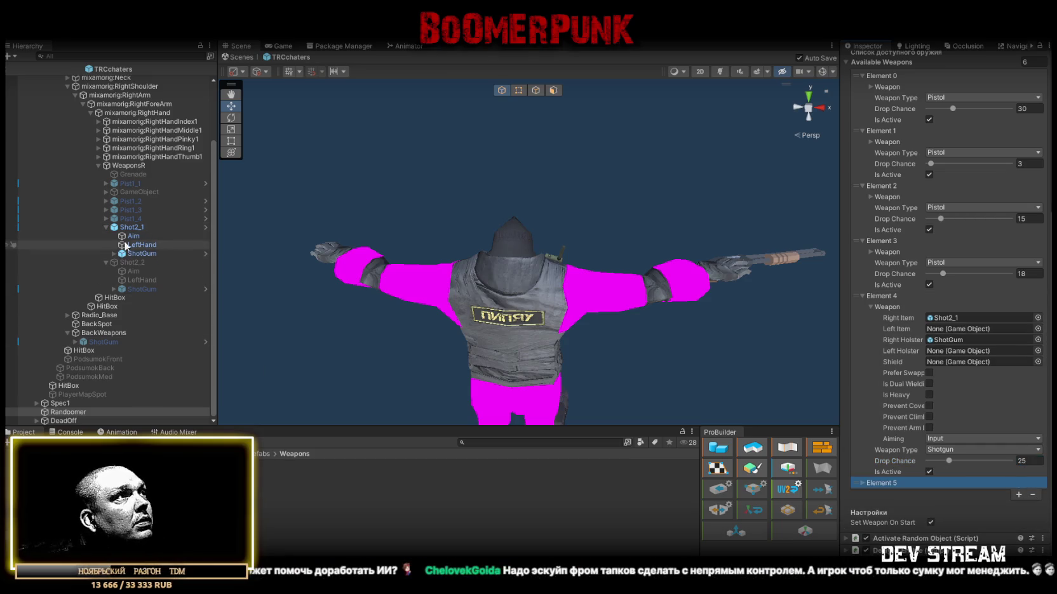
Step: Deactivate Shot2_1, activate Shot2_2, and orbit the Scene view to check the hand
click(191, 227)
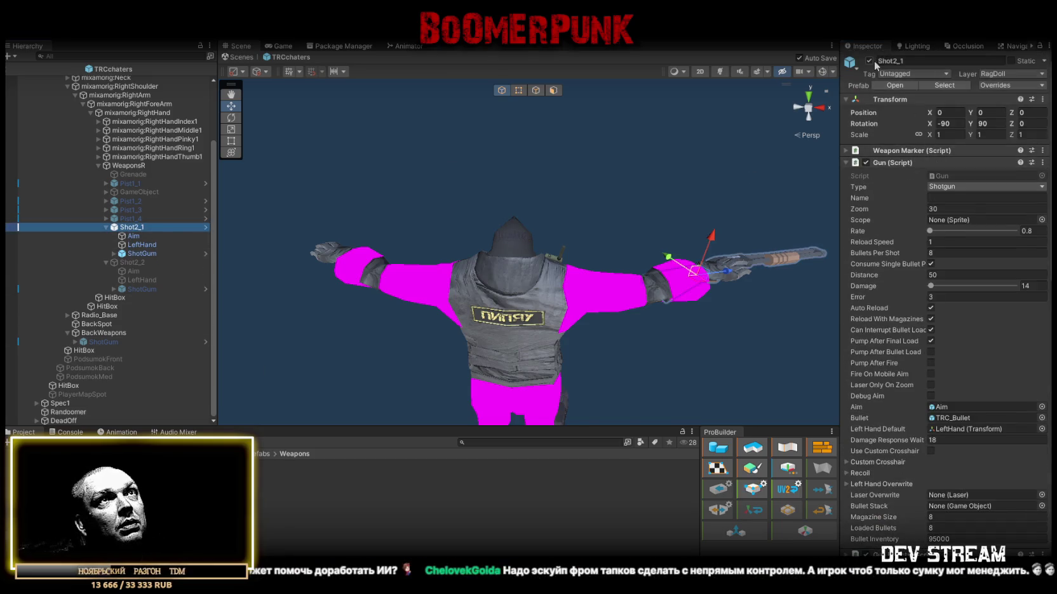
click(869, 60)
click(129, 260)
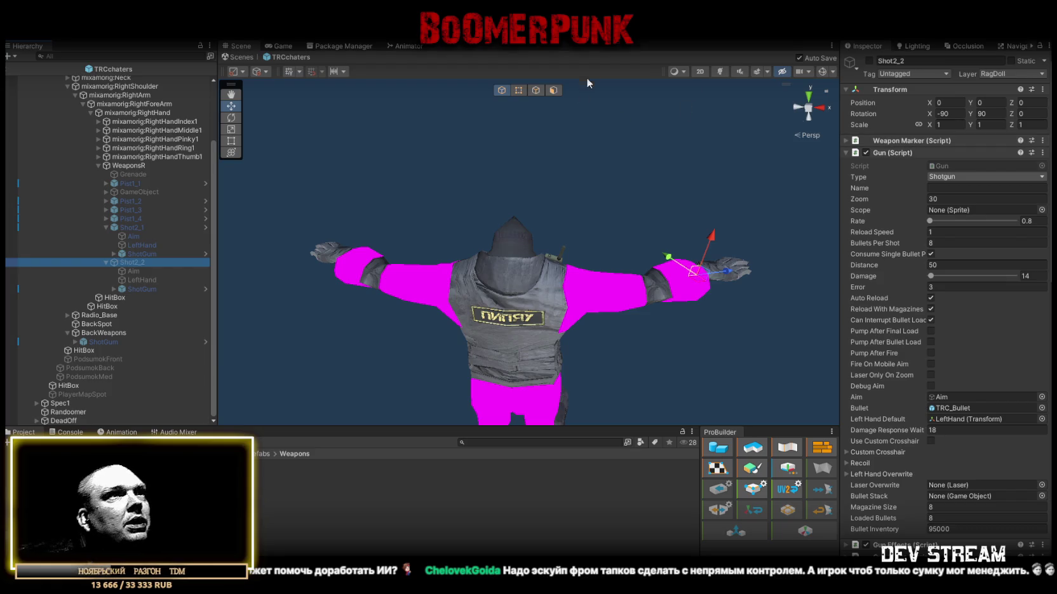
click(905, 59)
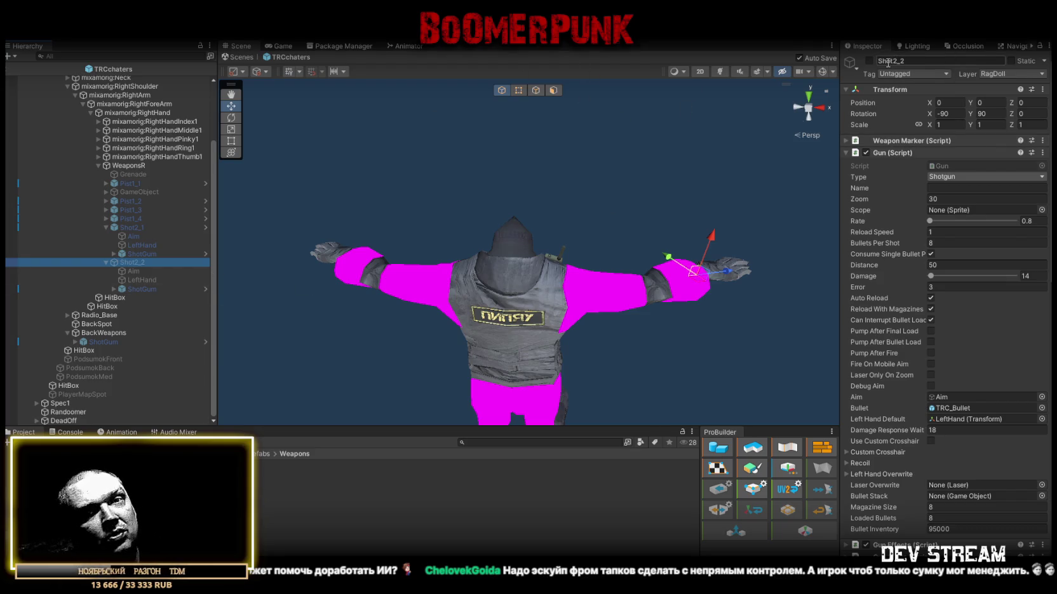
click(868, 60)
mouse_move(559, 254)
mouse_down()
mouse_move(582, 280)
mouse_move(498, 306)
mouse_move(508, 372)
mouse_move(529, 357)
mouse_move(517, 371)
mouse_move(496, 346)
mouse_up()
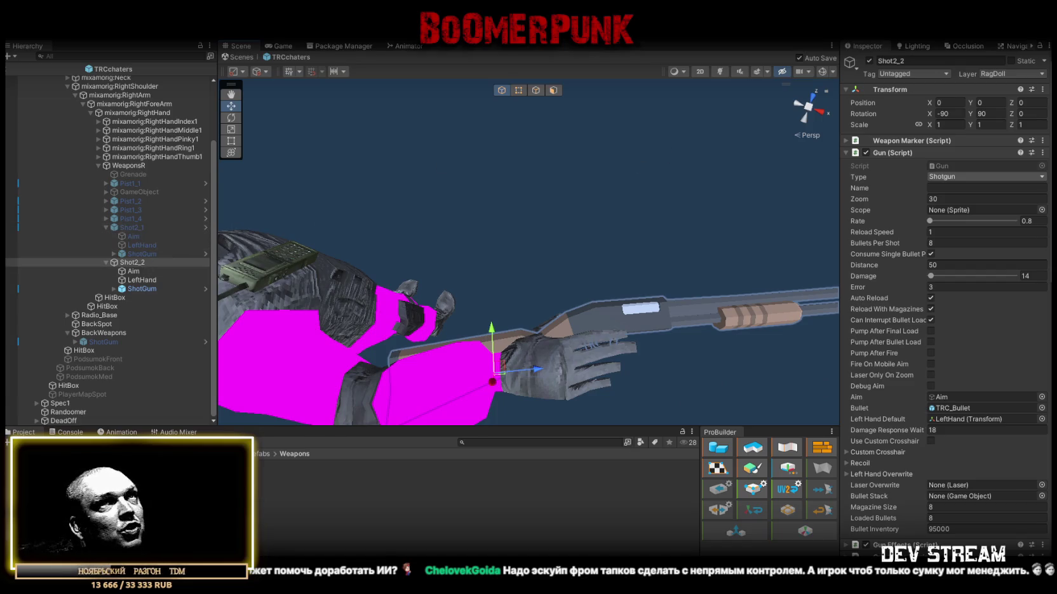
click(869, 60)
click(130, 227)
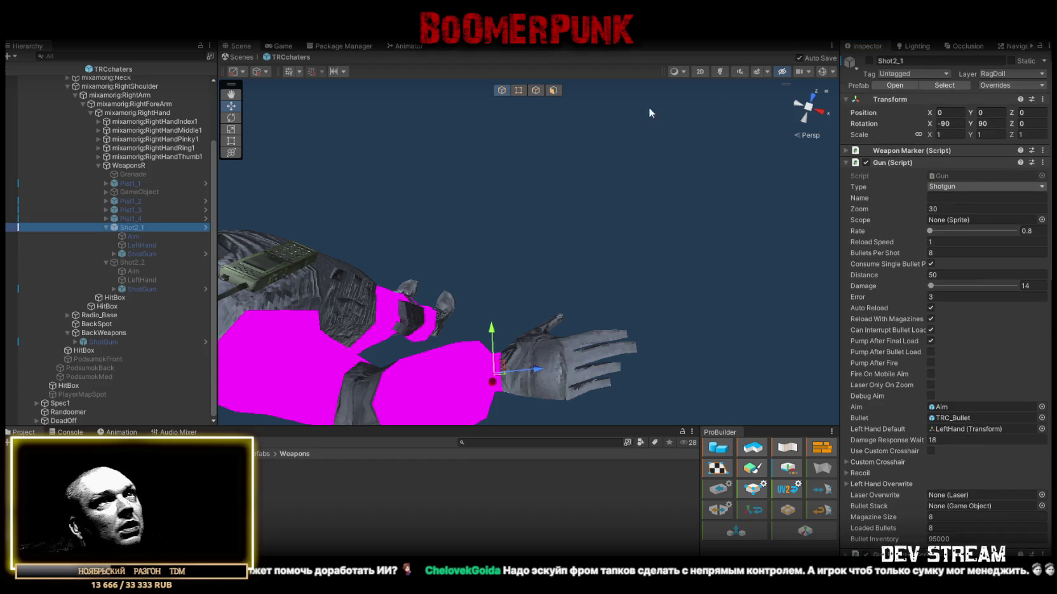
click(869, 61)
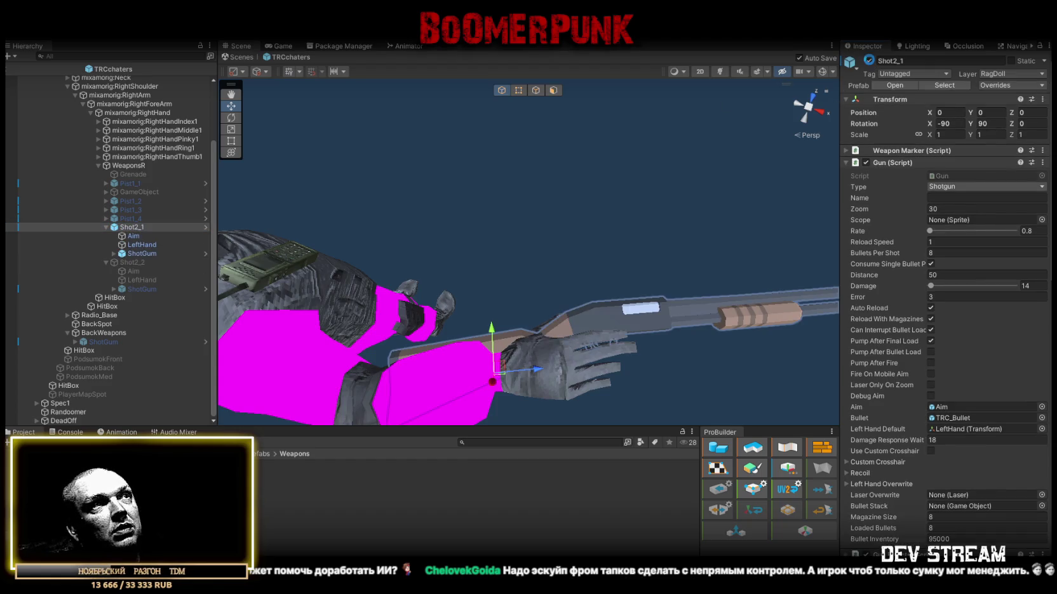
click(869, 61)
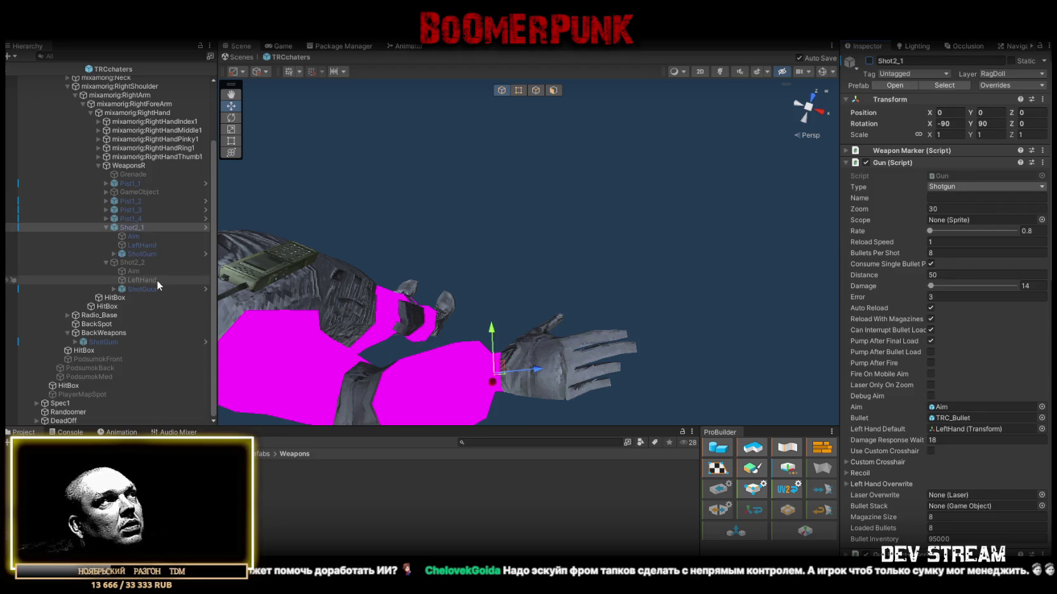
click(140, 262)
click(869, 61)
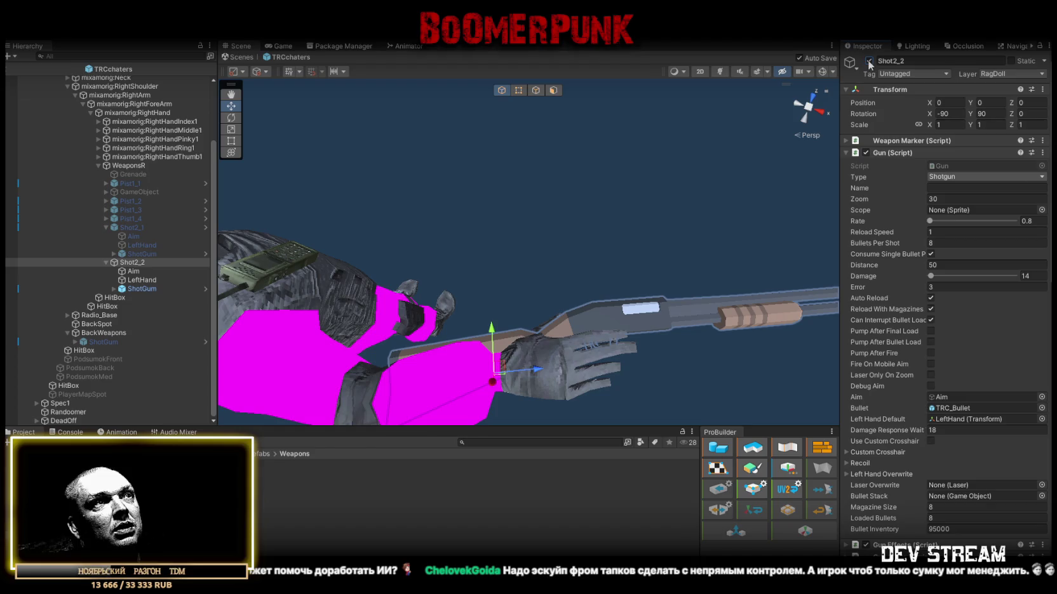
click(869, 61)
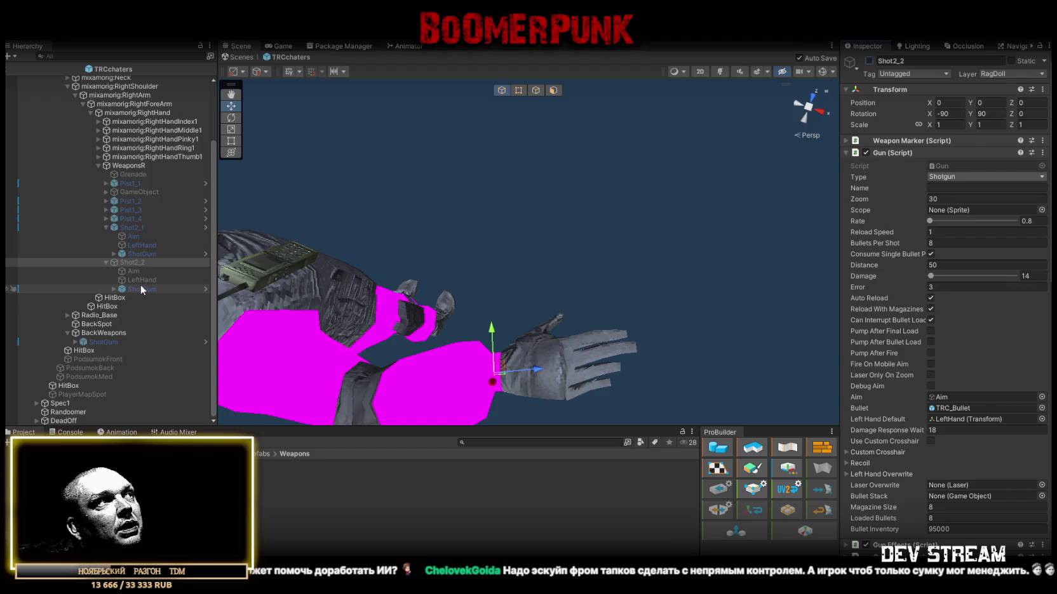
click(141, 289)
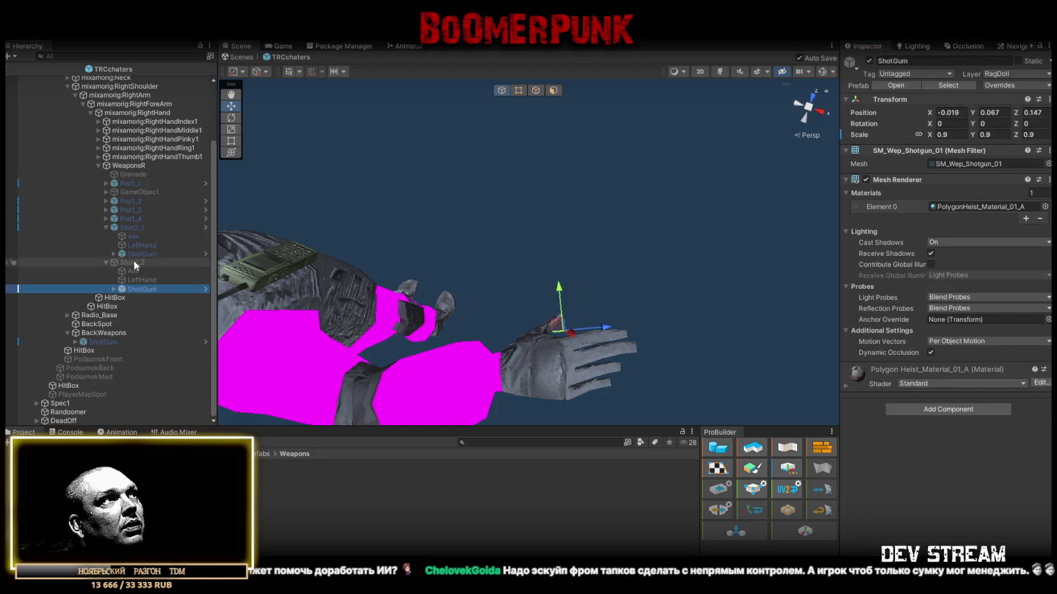
click(134, 262)
click(869, 61)
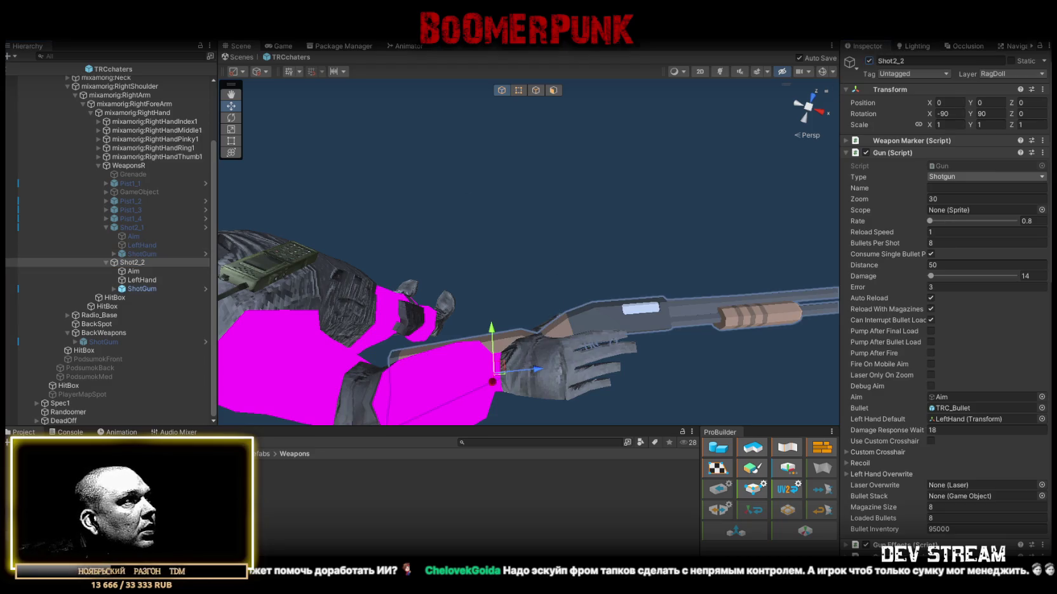
Step: Browse into the WeaponFill folder in the Project window to find the sound clips
double_click(283, 499)
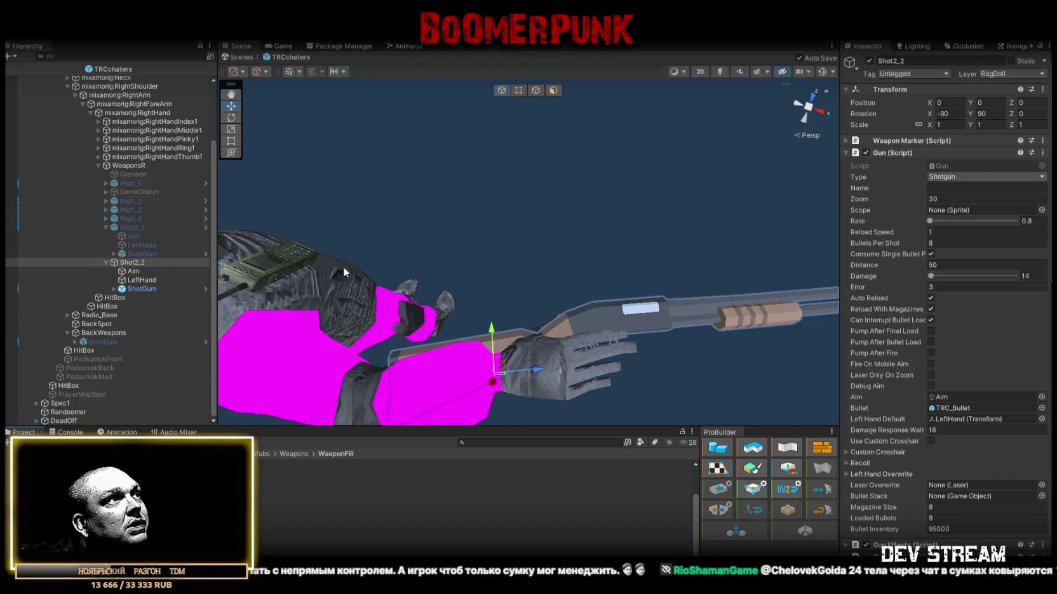
scroll(946, 368, down, 5)
Step: Set Shot2_2's Fire sound to the xm1014-1 clip and preview it
scroll(951, 374, down, 3)
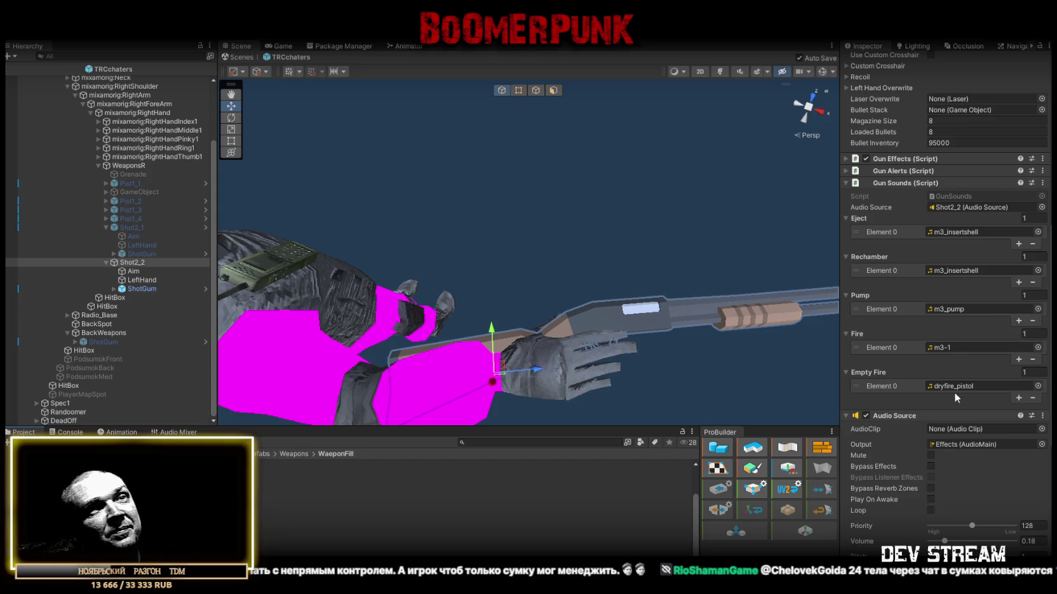
click(941, 350)
scroll(470, 502, down, 5)
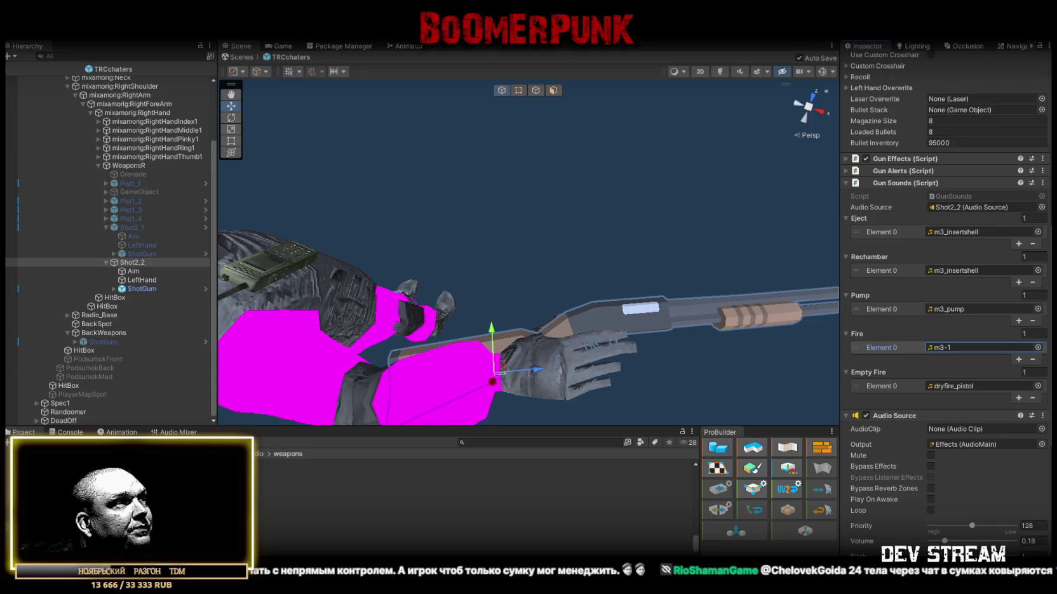
drag(285, 502, 956, 348)
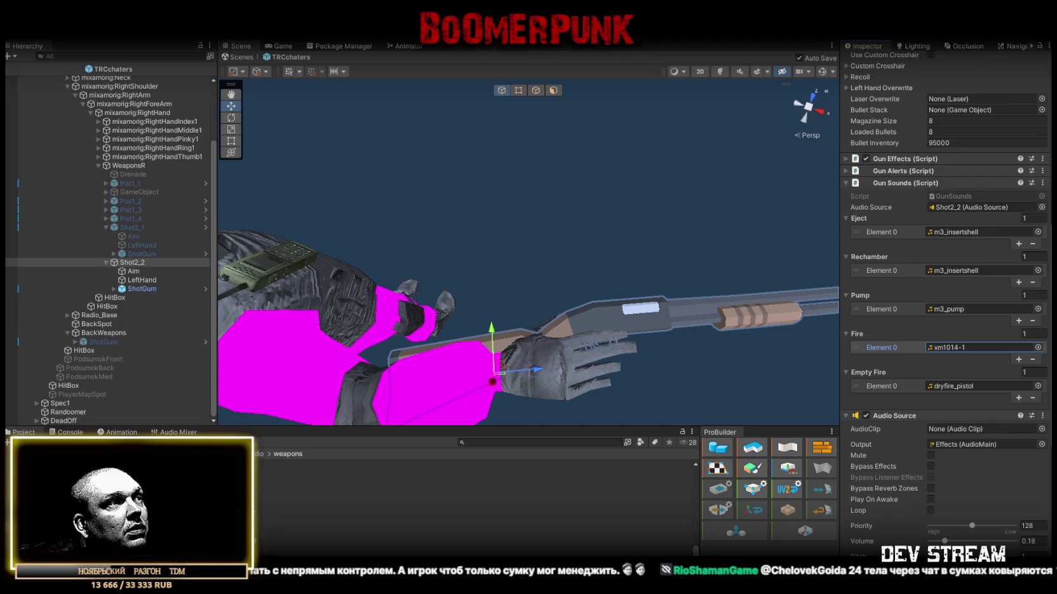
double_click(956, 347)
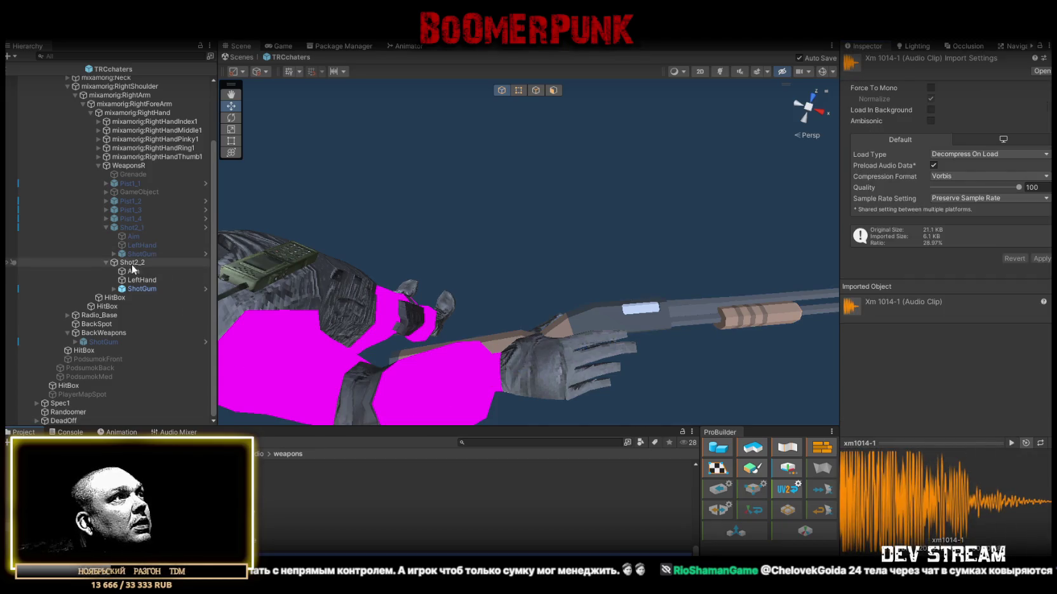
Step: Remove the m3_pump clip from Shot2_2's Pump sounds
click(132, 264)
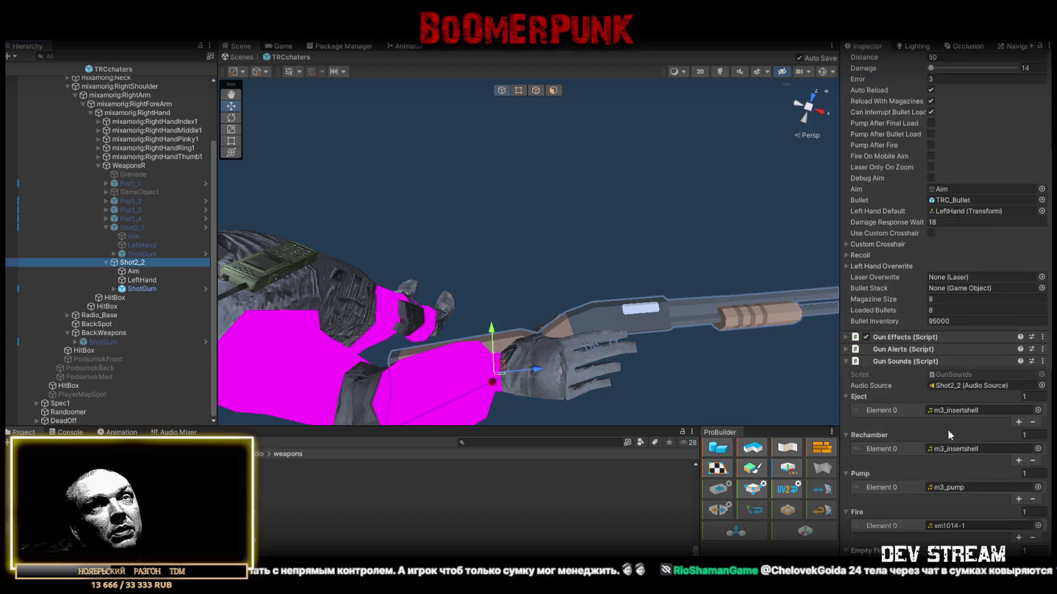
scroll(949, 427, down, 12)
scroll(886, 319, up, 3)
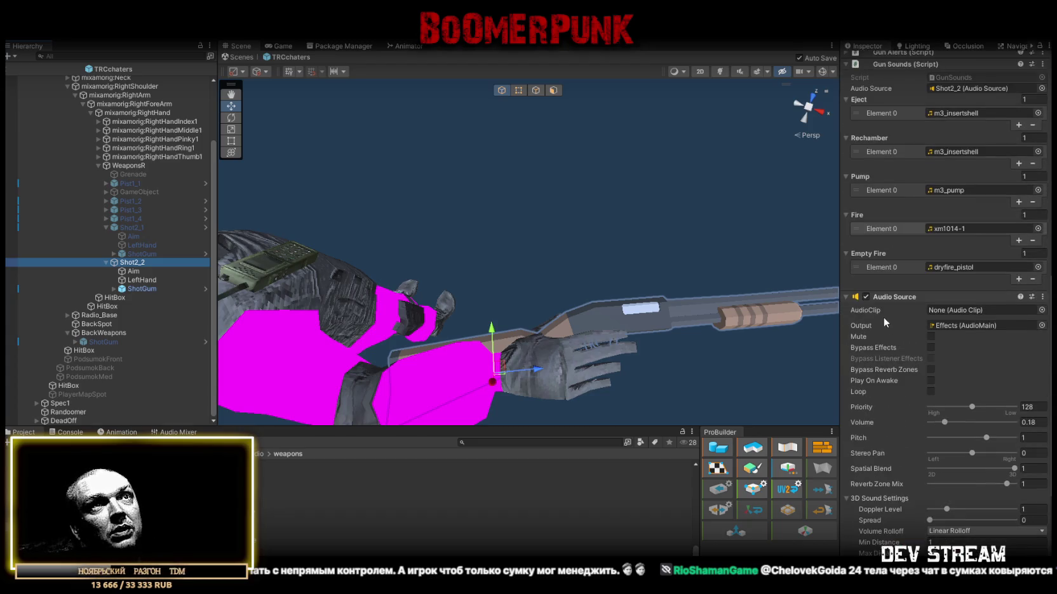
click(846, 295)
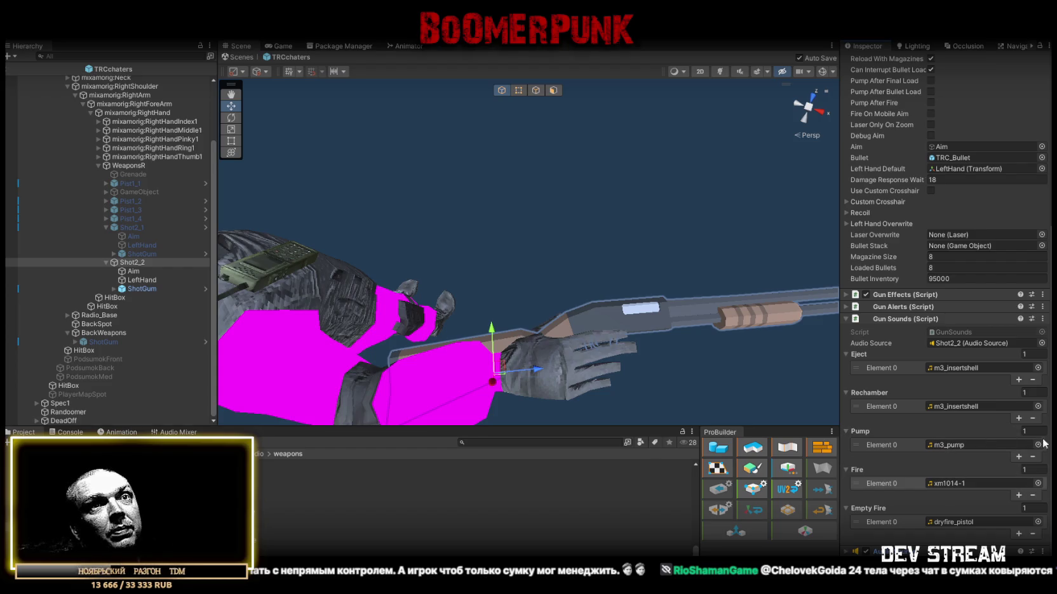
click(1033, 457)
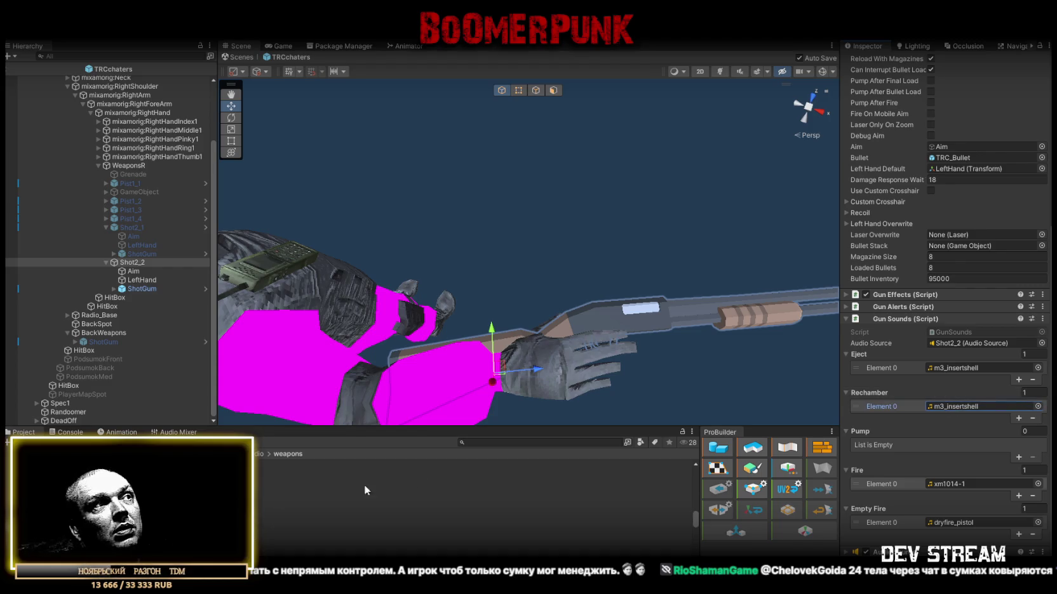
double_click(952, 404)
click(132, 262)
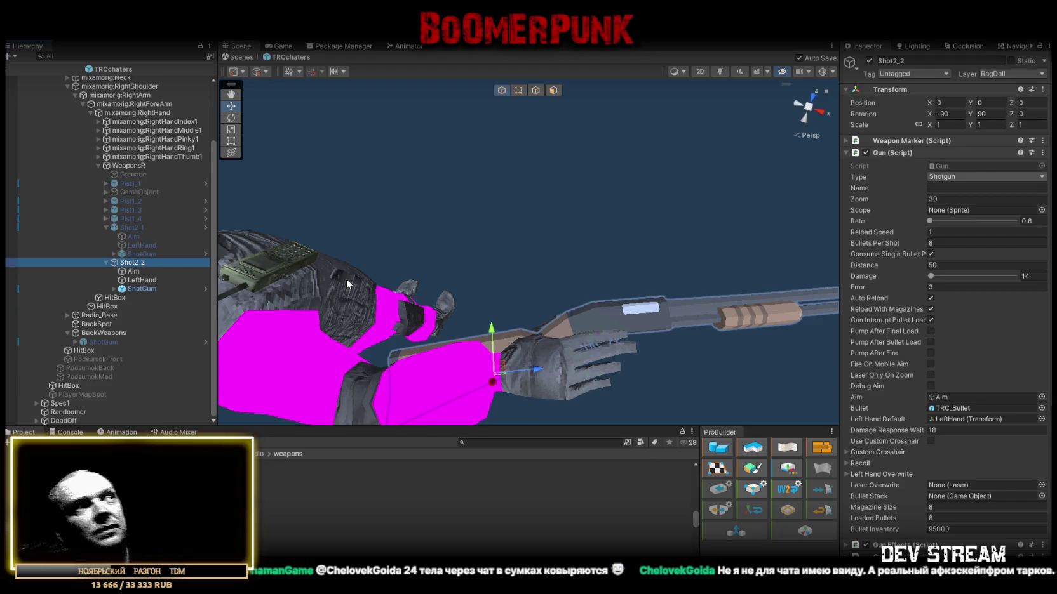
Step: Set Shot2_2's Magazine Size and Loaded Bullets to 7
drag(508, 236, 588, 280)
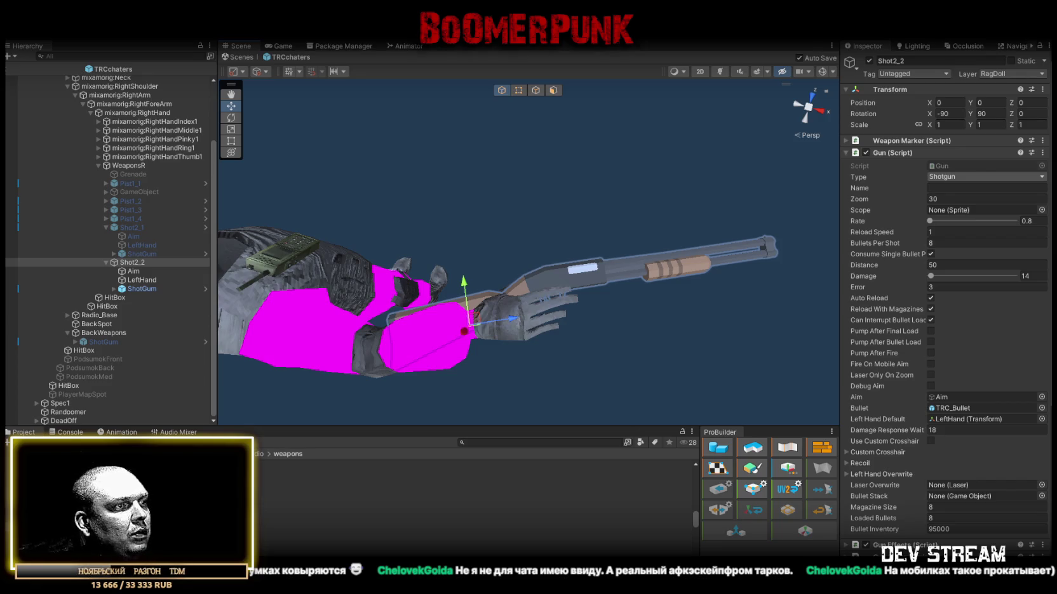
scroll(1001, 409, down, 2)
click(939, 477)
text(7)
click(937, 485)
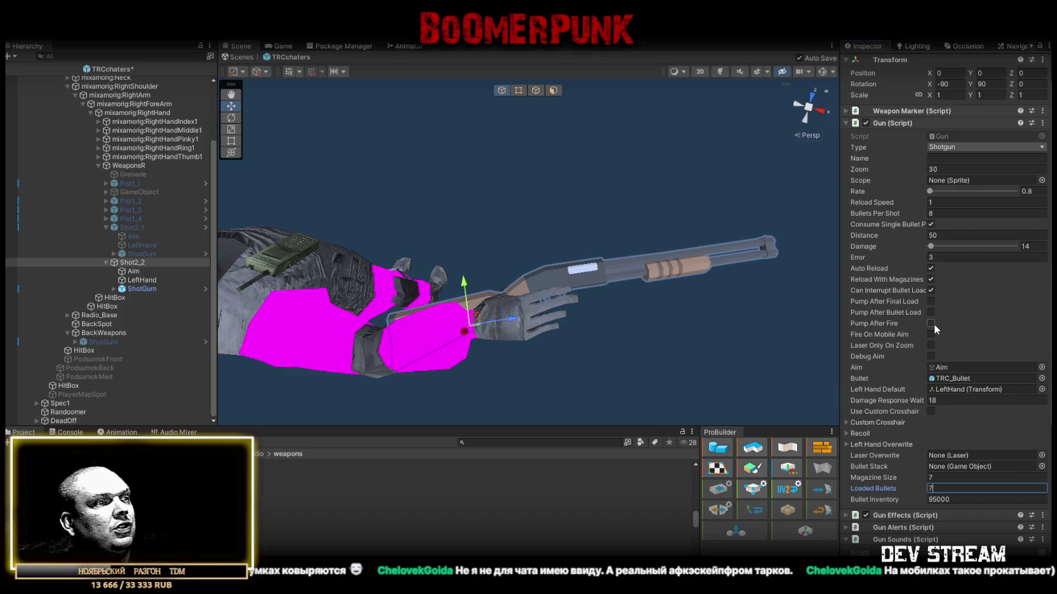
Step: Set Shot2_2's Rate to 1 and Damage to 12
click(1029, 191)
text(1)
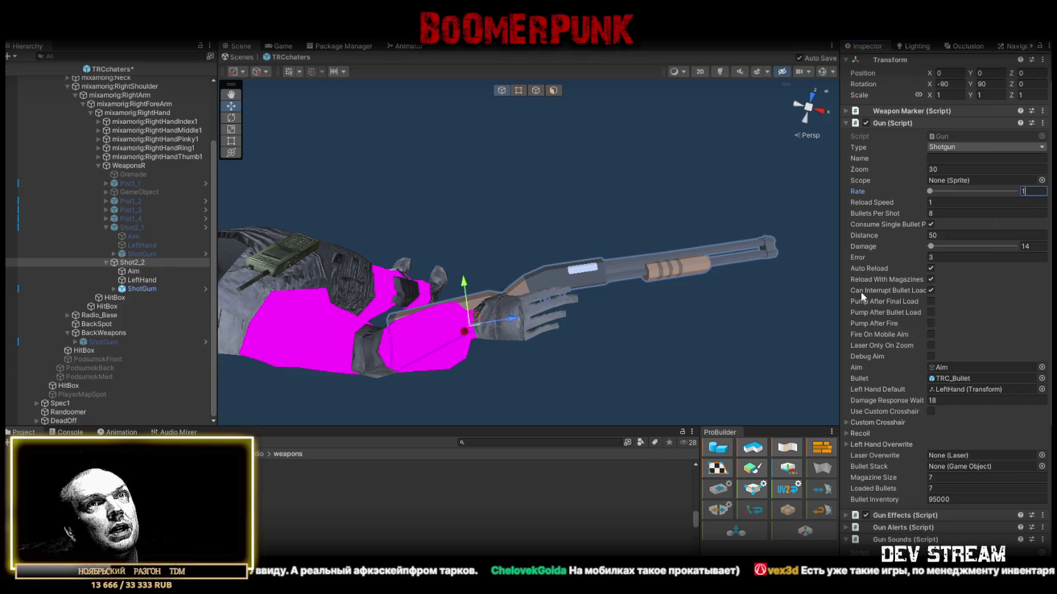
click(1032, 247)
text(12)
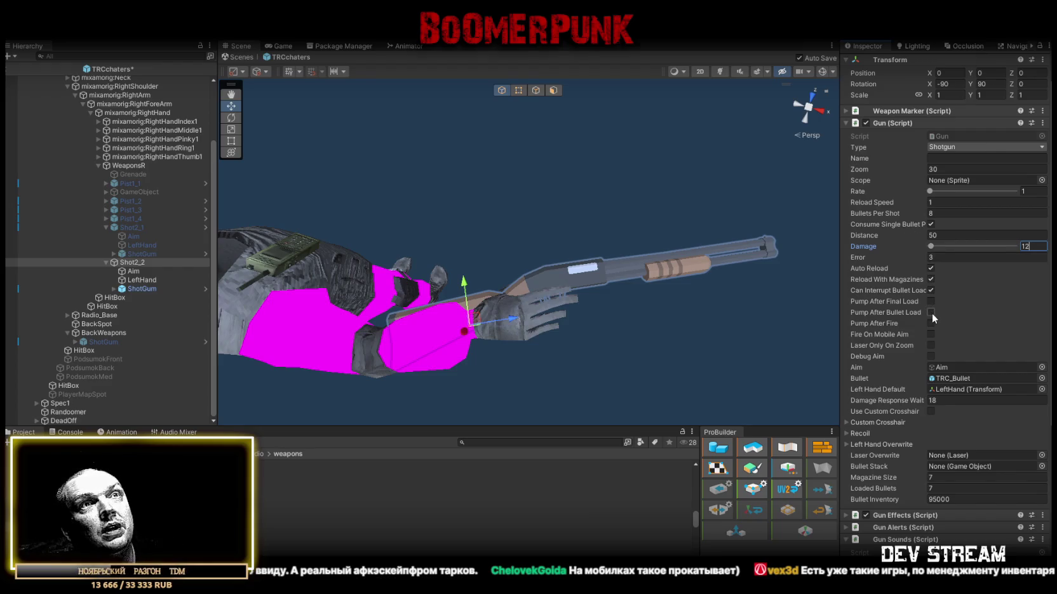
click(960, 147)
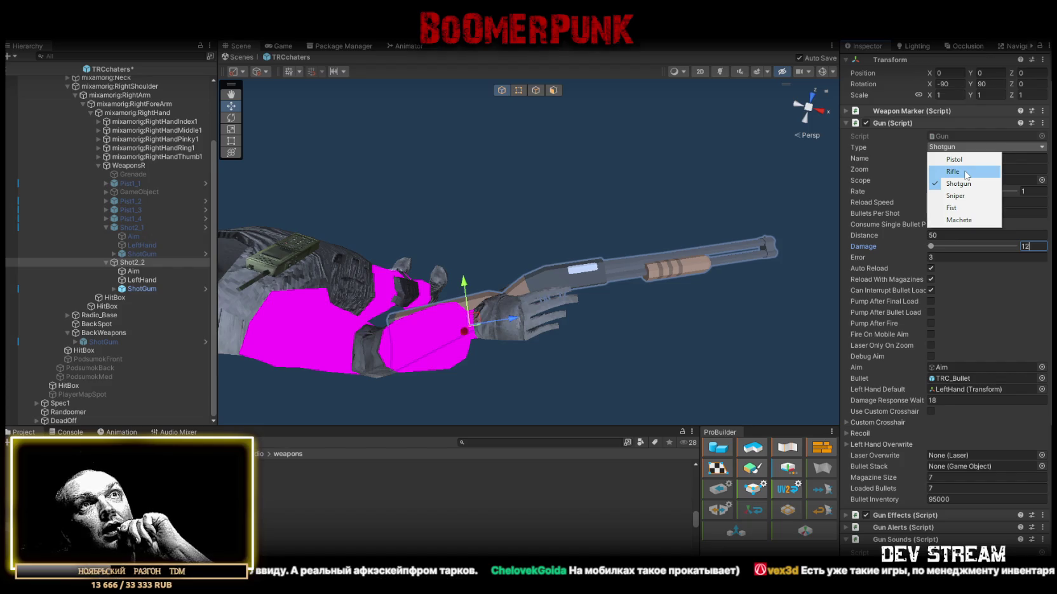
Step: Try the Rifle weapon type, then set Shot2_2 back to Shotgun
click(966, 173)
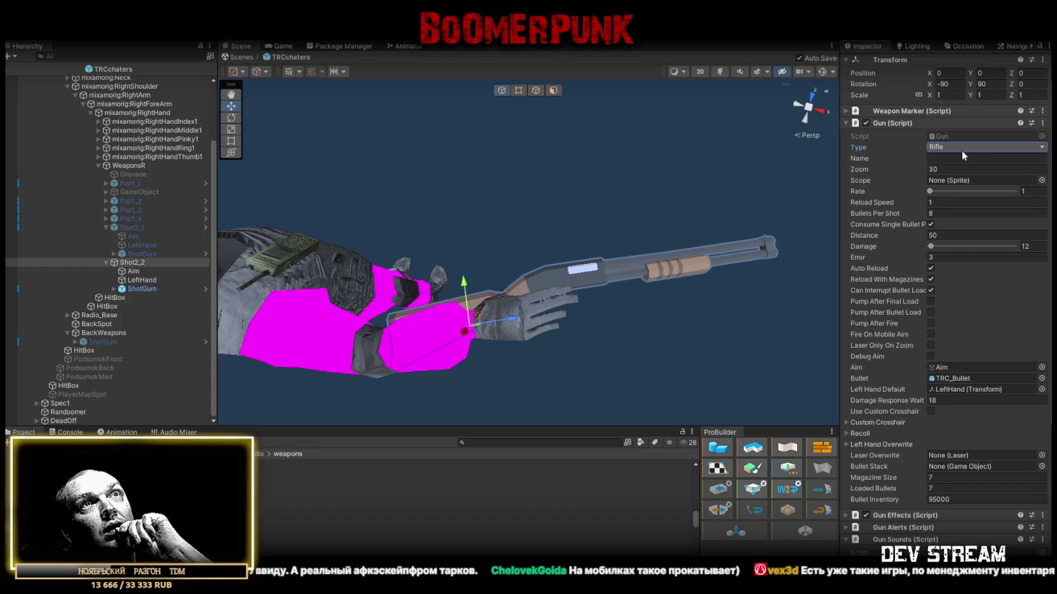
click(962, 152)
click(949, 184)
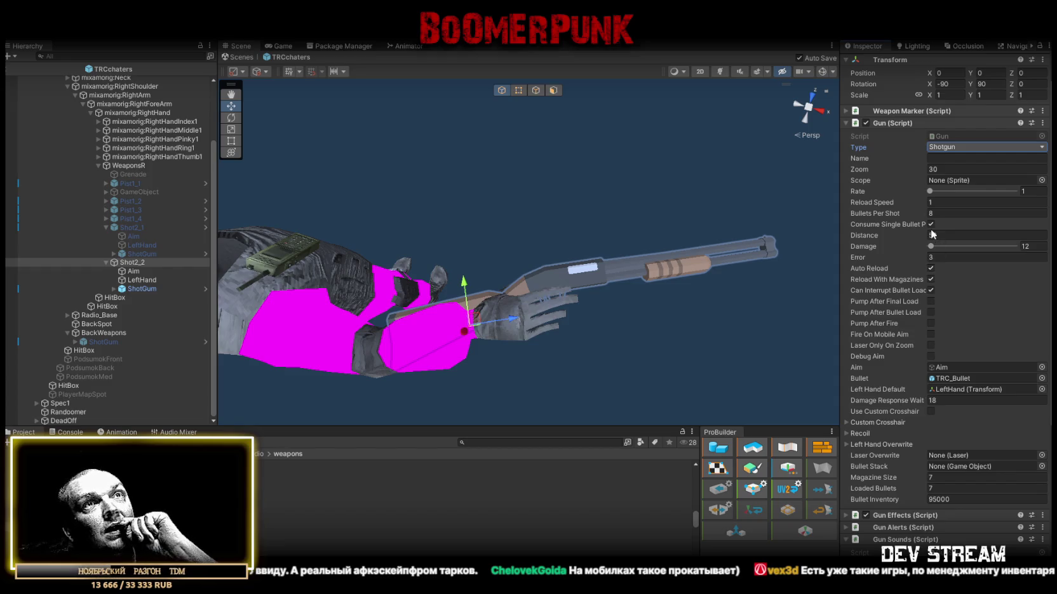
text(50)
Step: Review Shot2_2's Gun fields, then select Shot2_1 to compare its settings
mouse_move(902, 224)
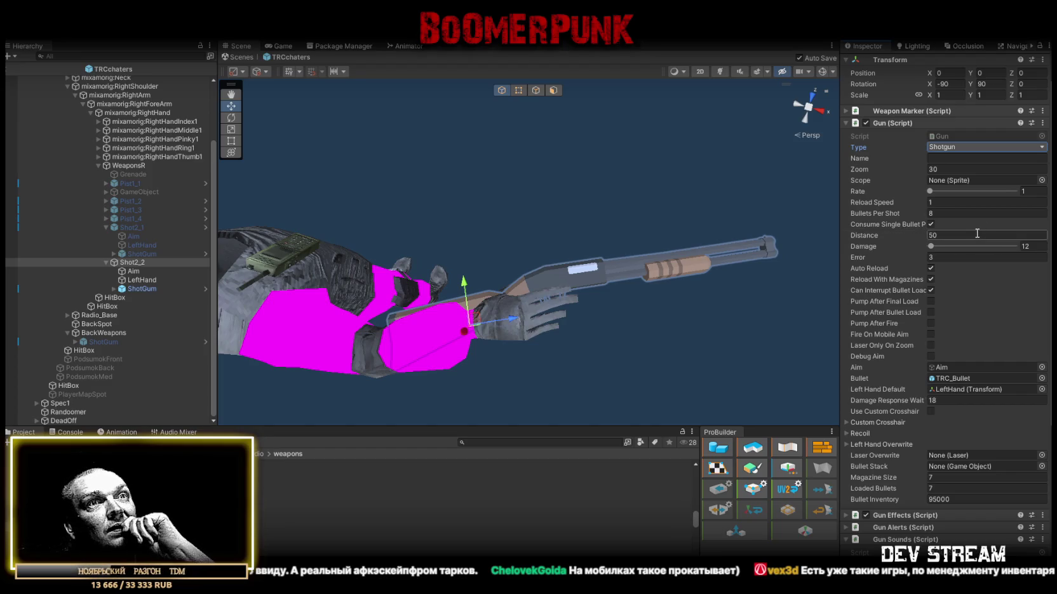
scroll(964, 308, down, 3)
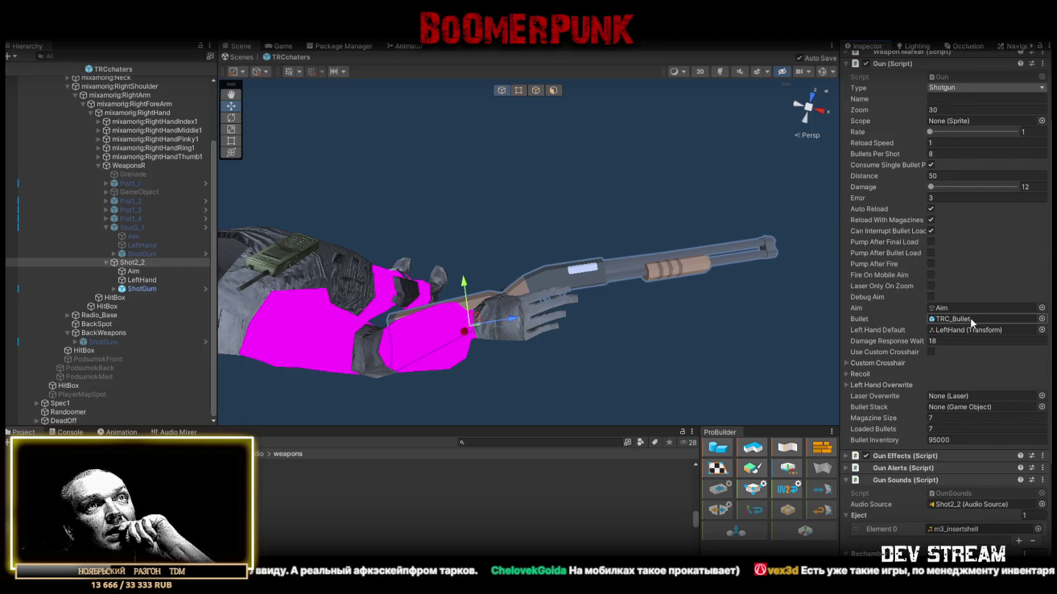
scroll(970, 318, up, 4)
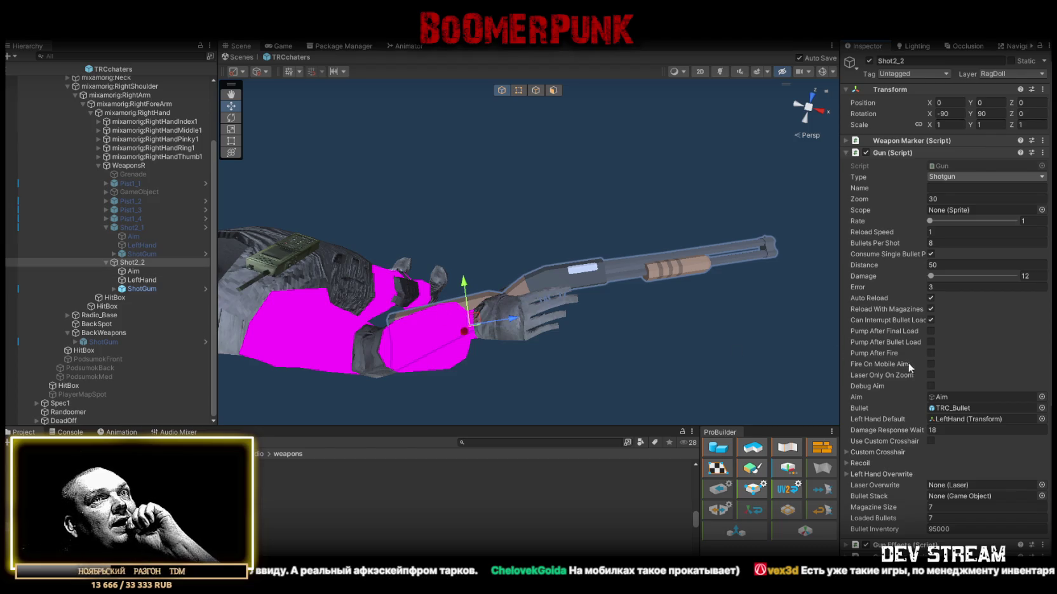
click(134, 227)
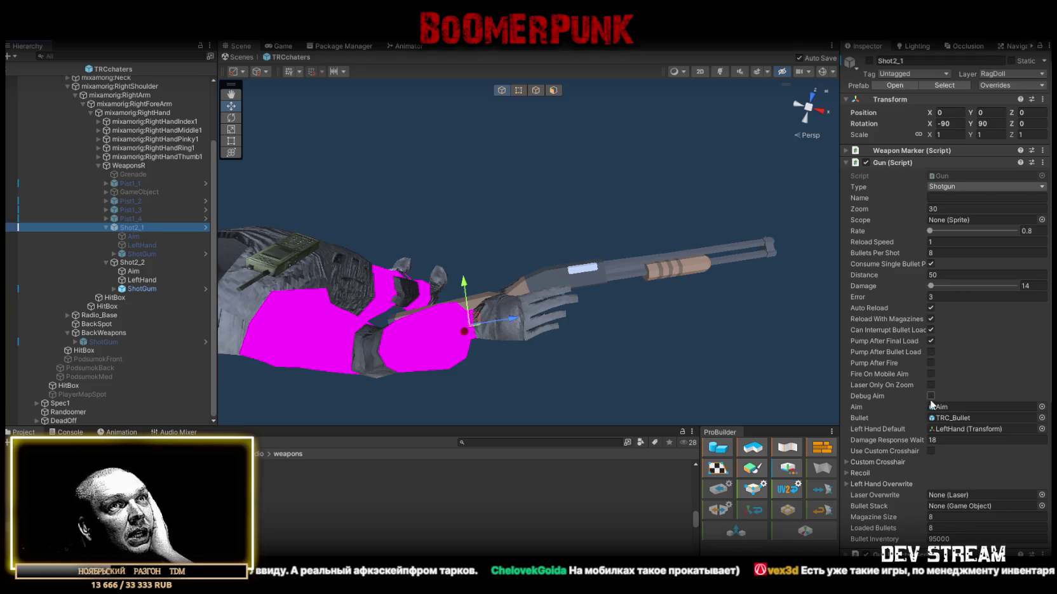
Step: Enable Pump After Fire on Shot2_1 and inspect its current m3-1 fire sound clip
click(931, 363)
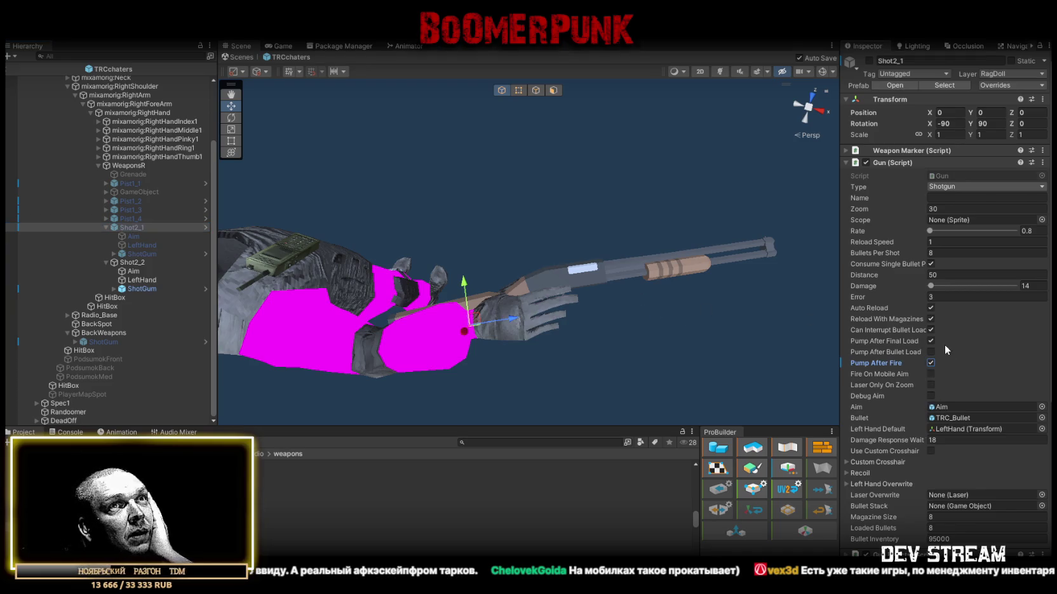
scroll(940, 381, down, 10)
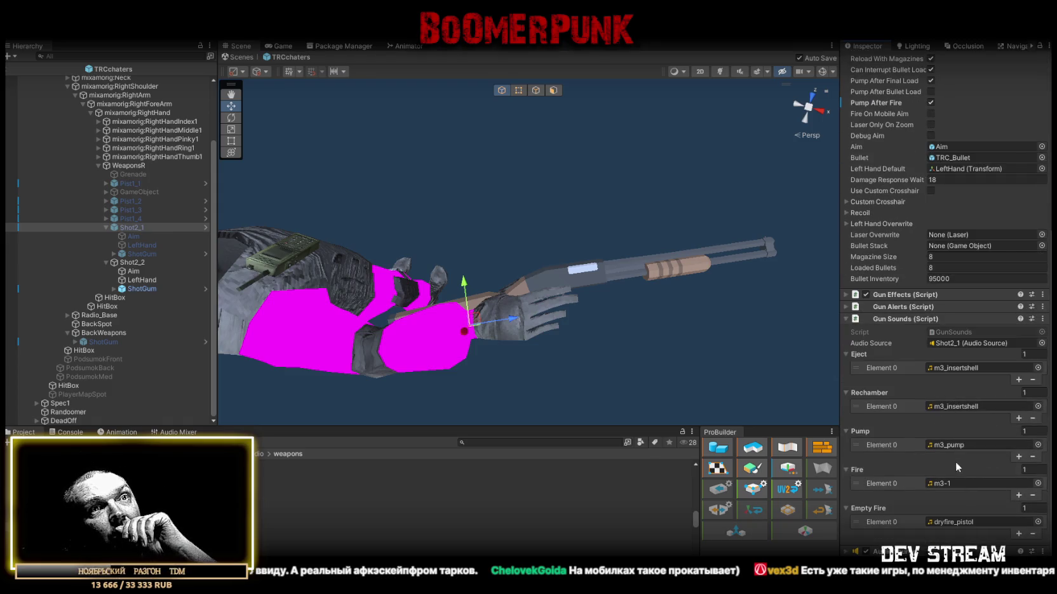
click(945, 483)
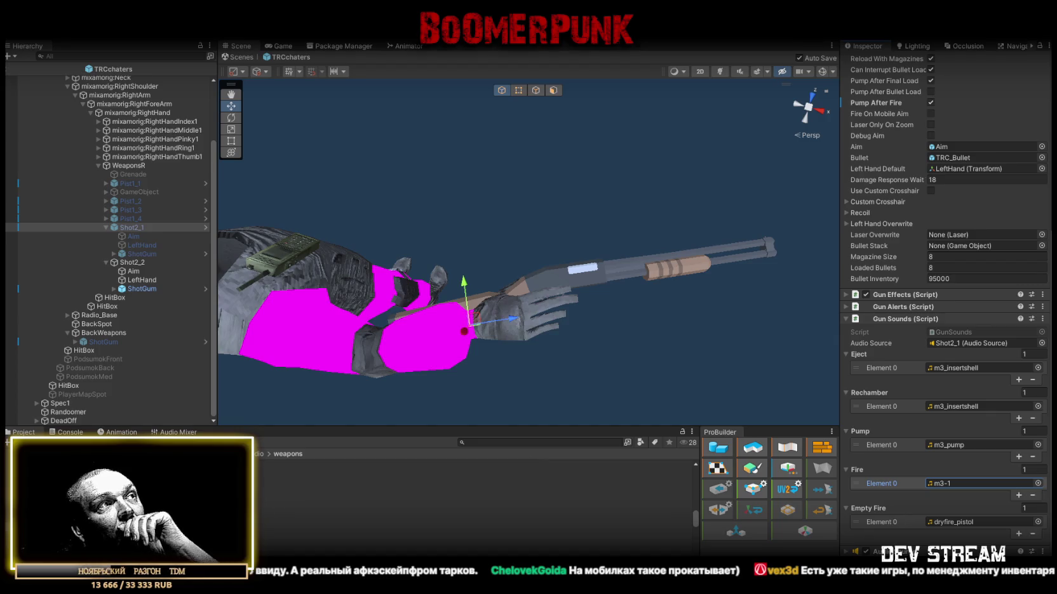
double_click(953, 483)
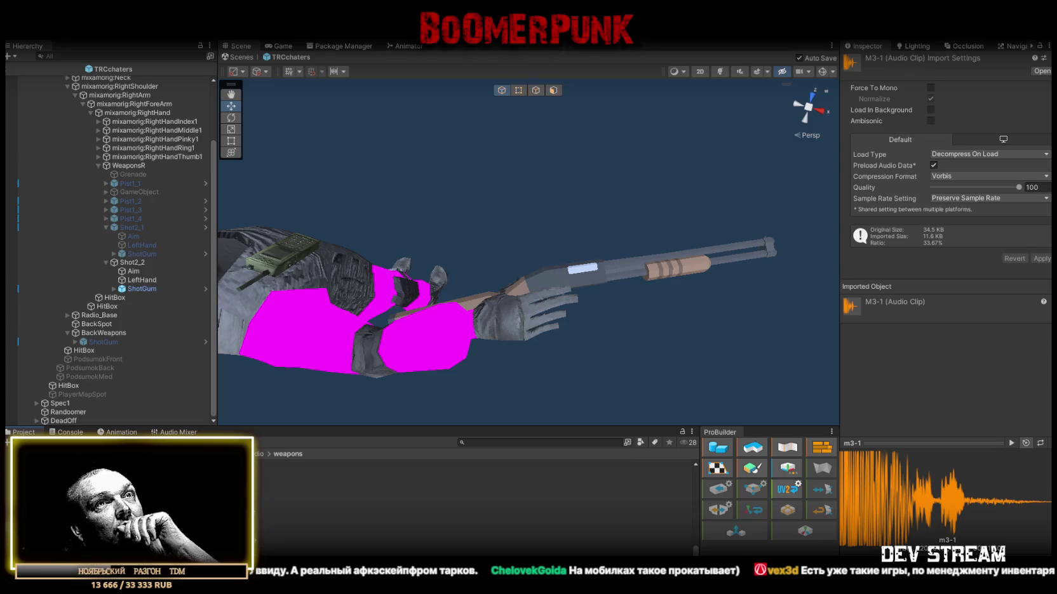
click(127, 227)
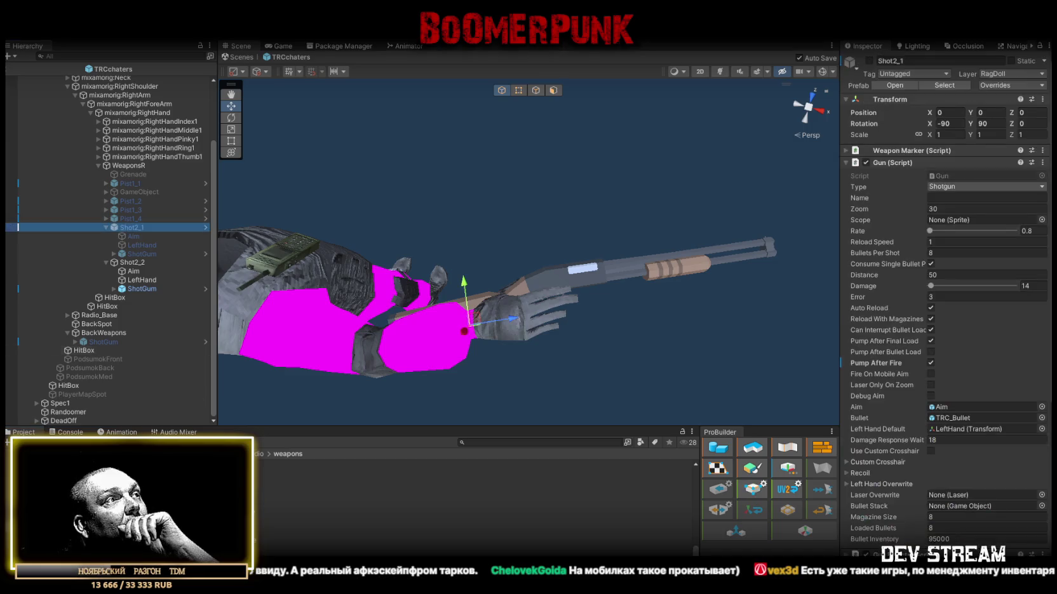
Step: Set Shot2_1's Gun Sounds Fire Element 0 to the xm1014-1 clip and preview it
scroll(943, 546, down, 3)
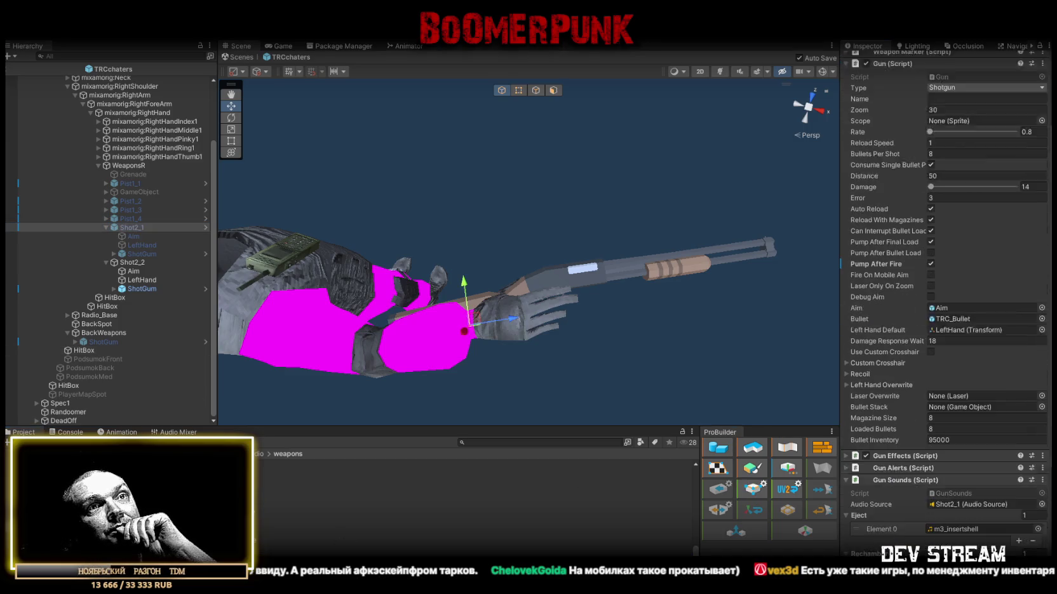
scroll(945, 305, down, 4)
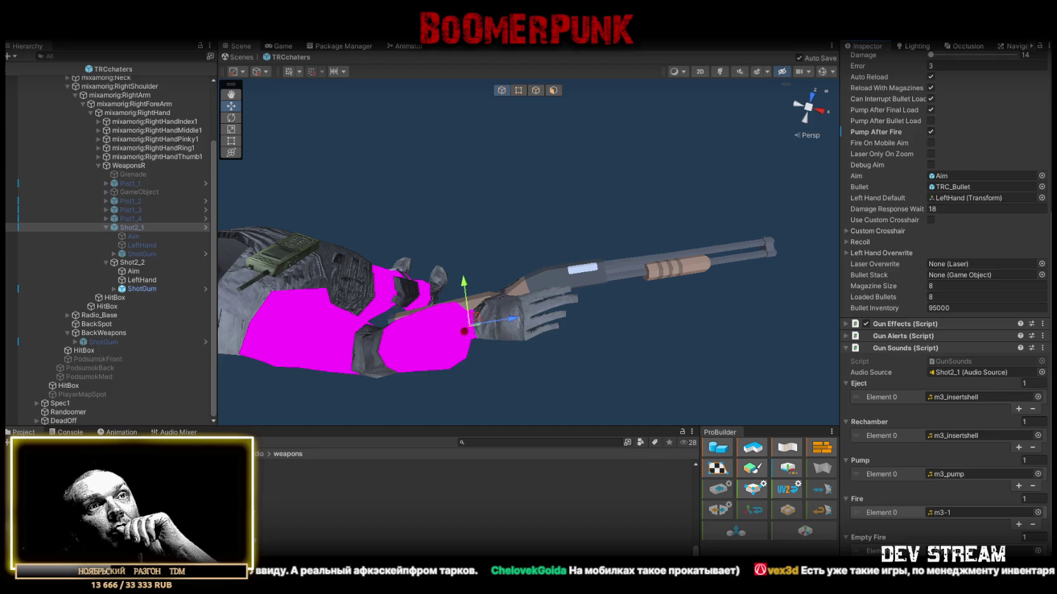
scroll(945, 305, down, 1)
drag(959, 452, 952, 483)
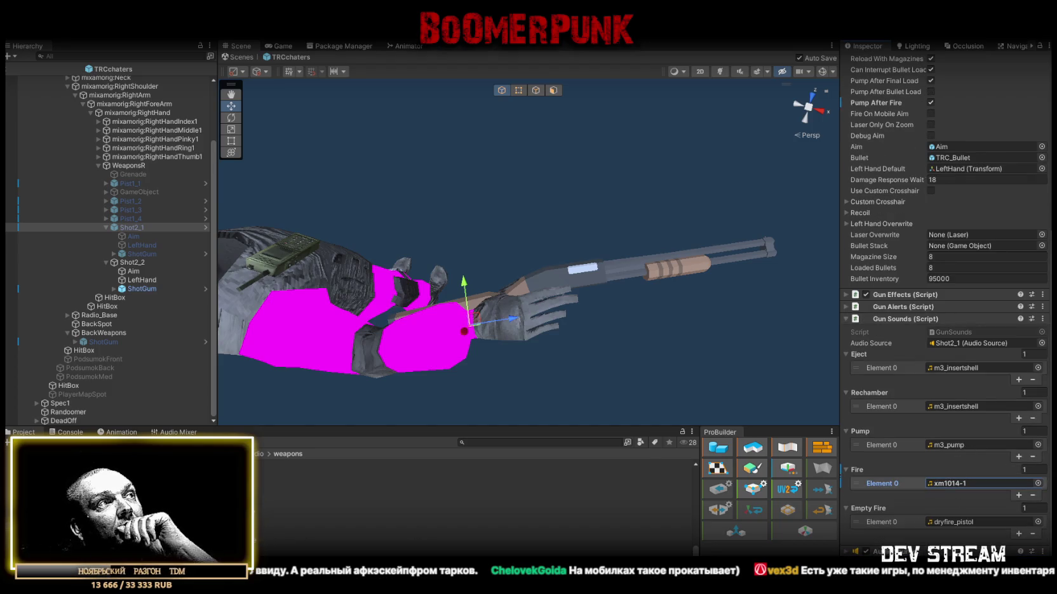
click(152, 470)
click(124, 262)
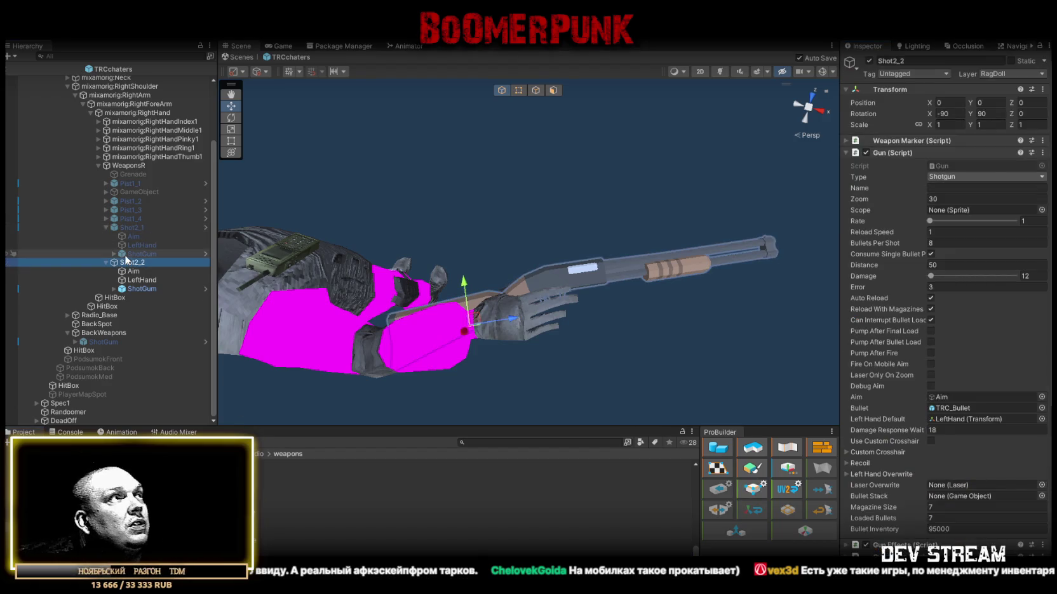
Step: Inspect the m3_pump clip used as Shot2_1's pump sound
click(138, 227)
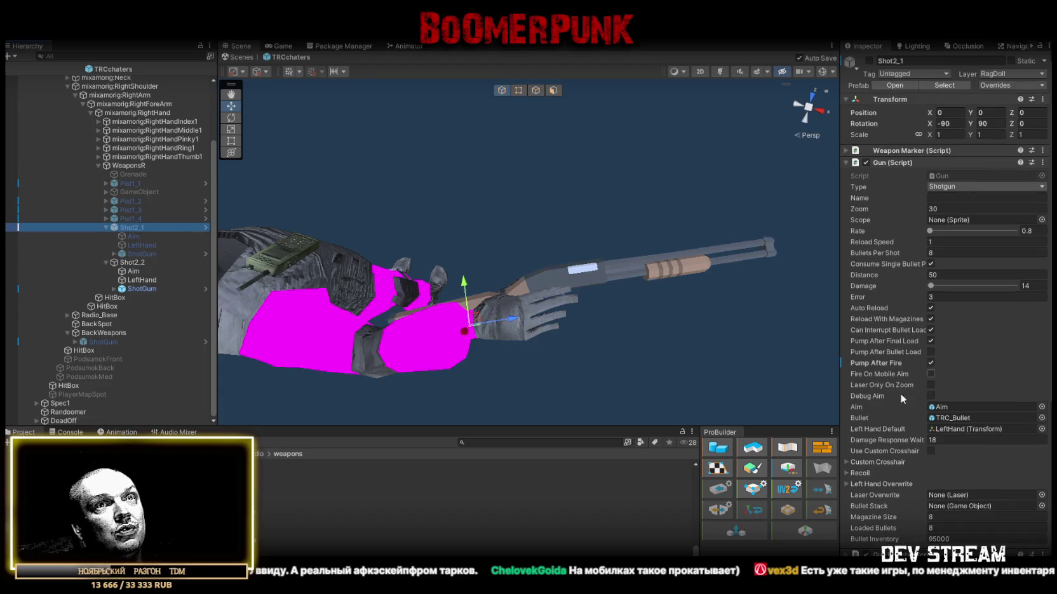
scroll(912, 382, down, 6)
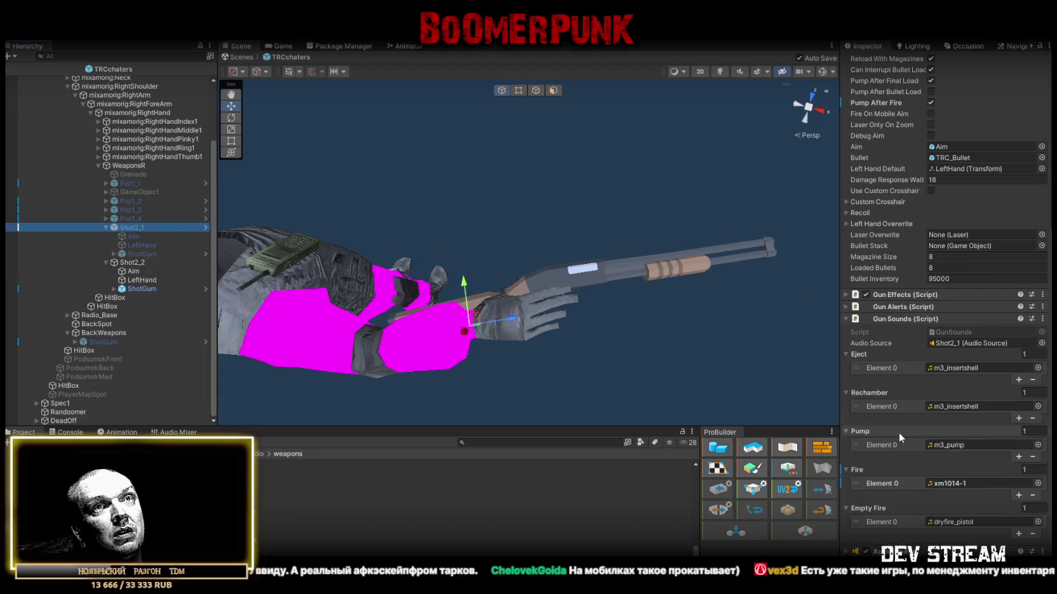
click(950, 443)
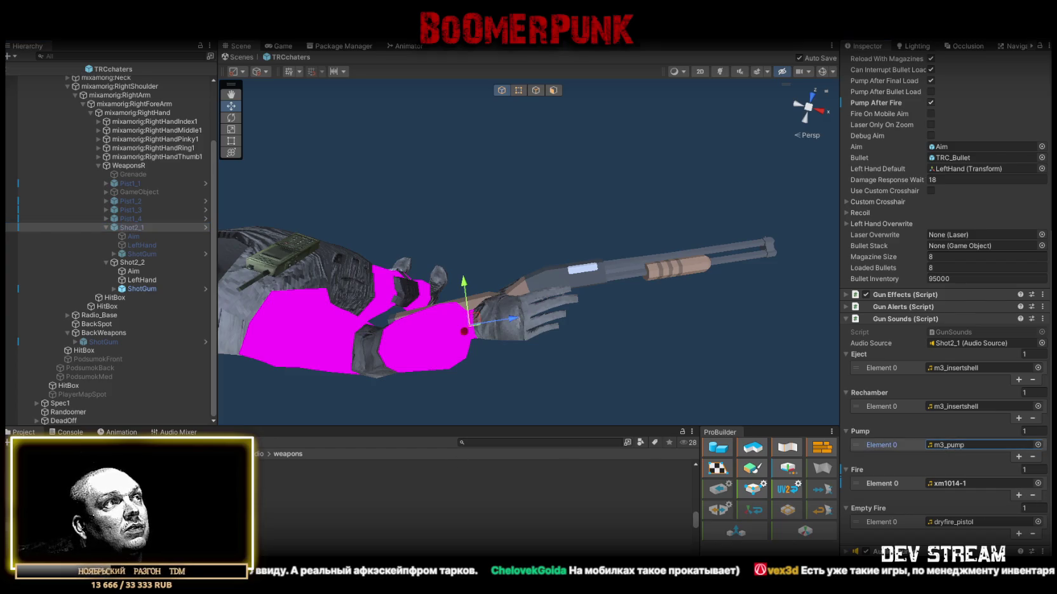
double_click(949, 445)
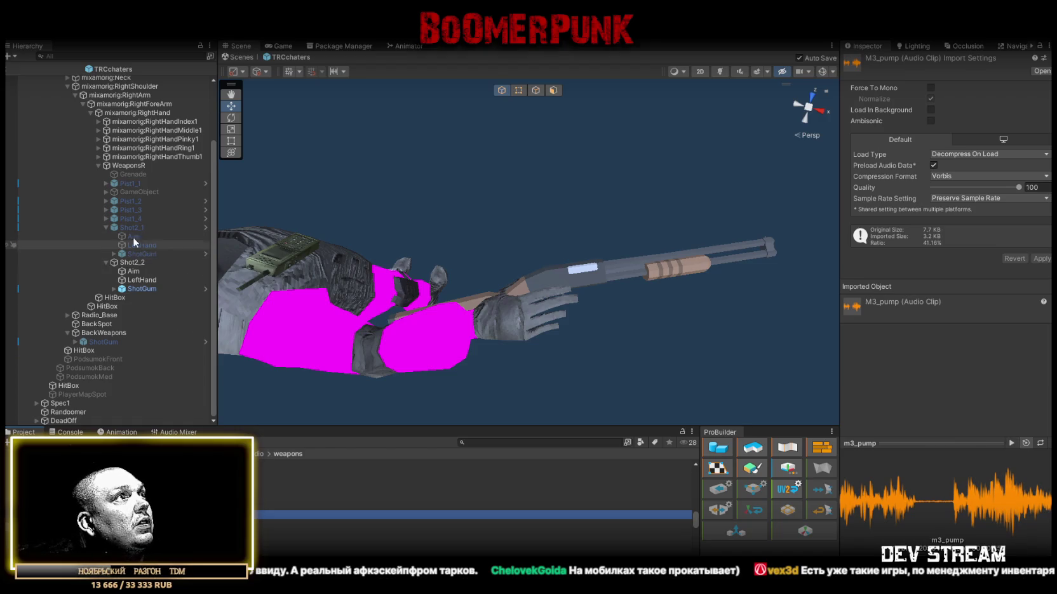
click(137, 227)
Step: Apply all of Shot2_1's overrides to its prefab
click(993, 85)
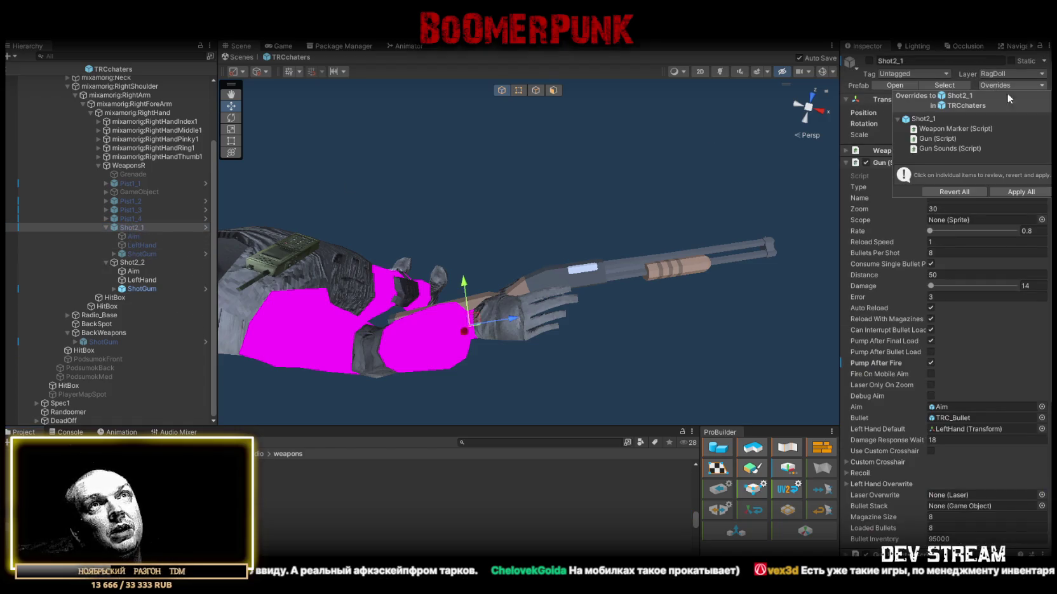
click(1020, 193)
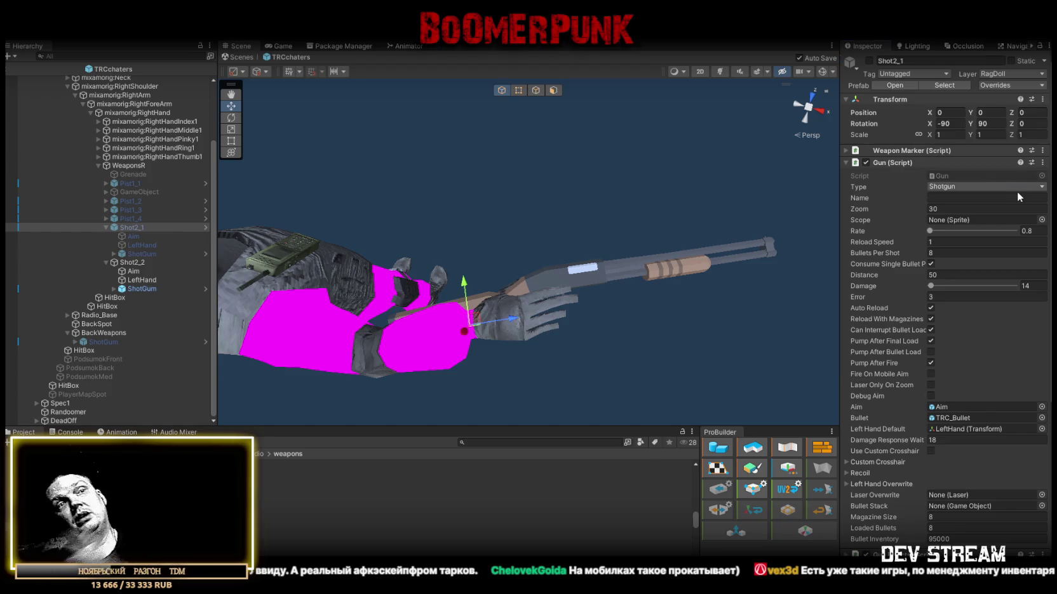
scroll(935, 284, down, 7)
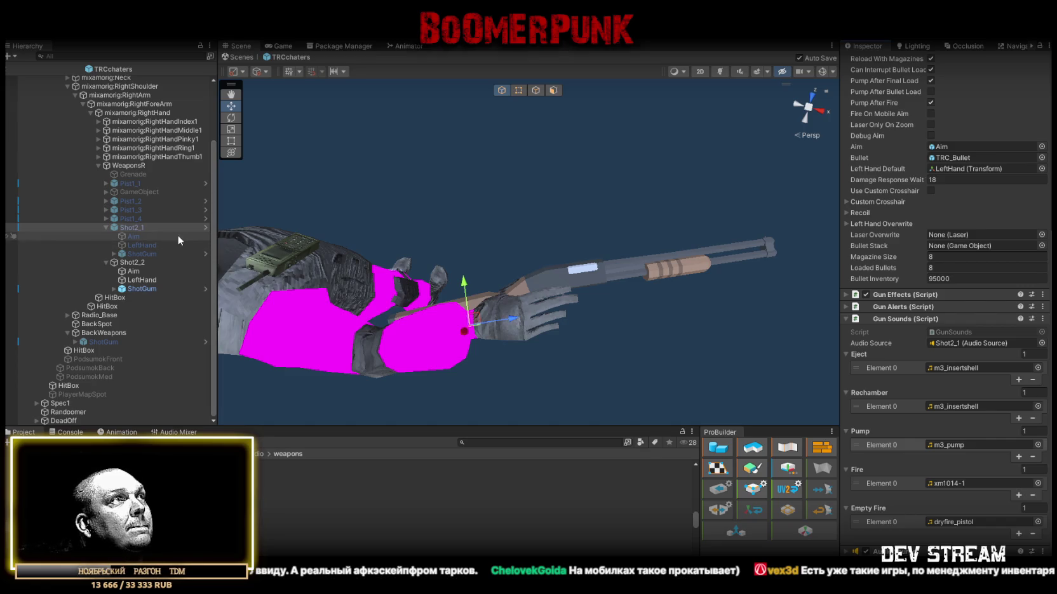
scroll(902, 235, up, 5)
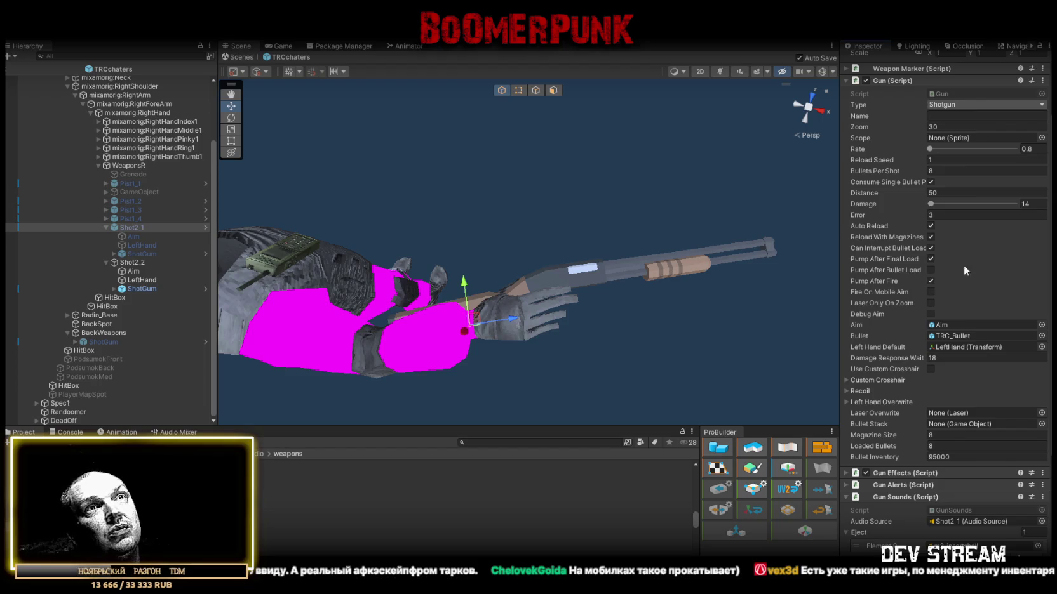
scroll(1001, 267, down, 3)
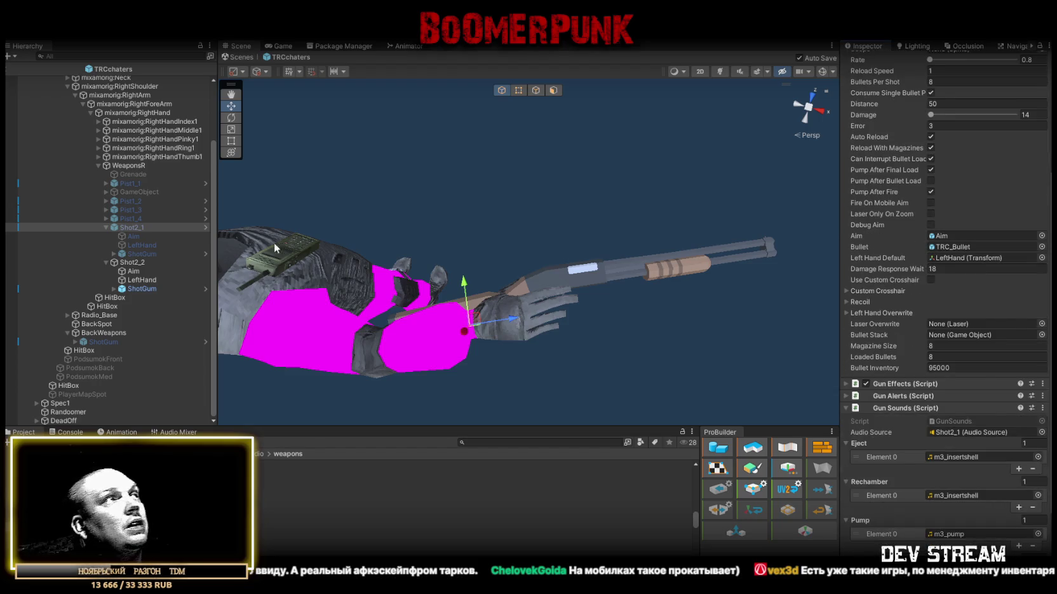
Step: Compare Shot2_2's Gun Sounds, then open the Shot2_2 prefab for editing
click(122, 262)
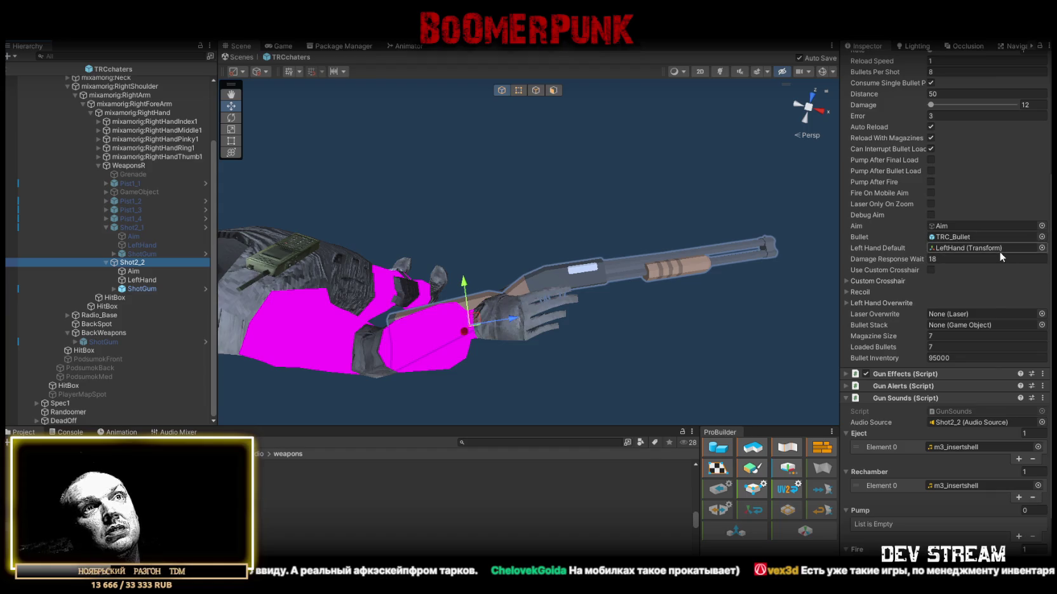
scroll(987, 169, up, 3)
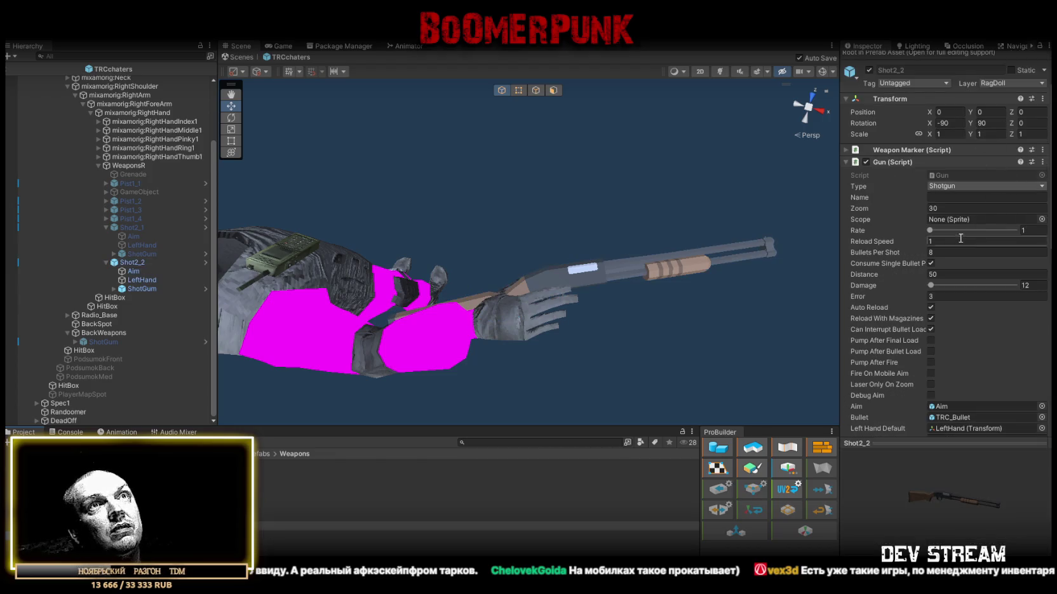
scroll(956, 267, down, 15)
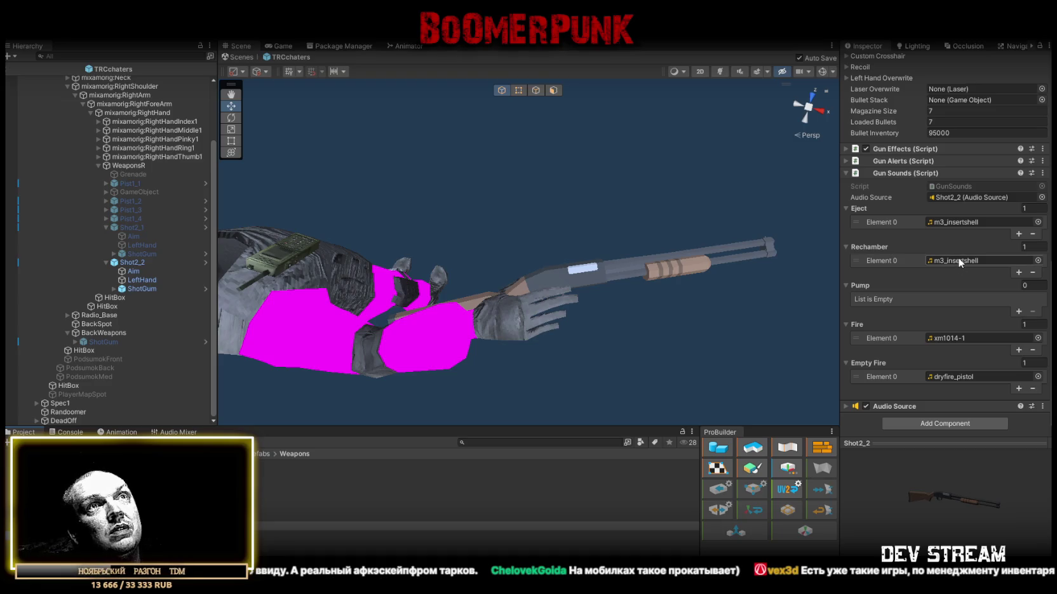
click(145, 263)
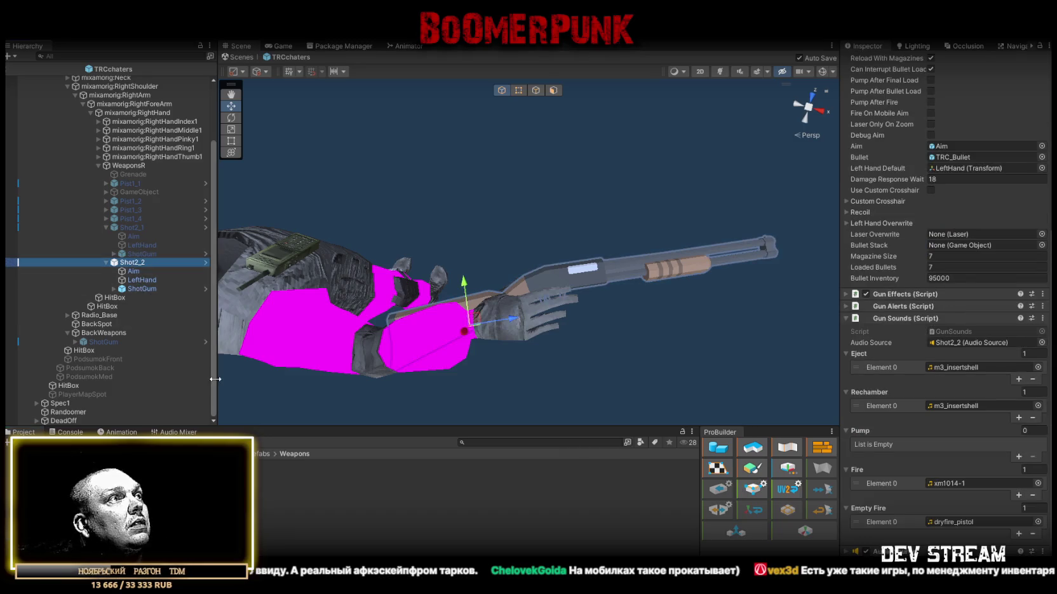
click(205, 262)
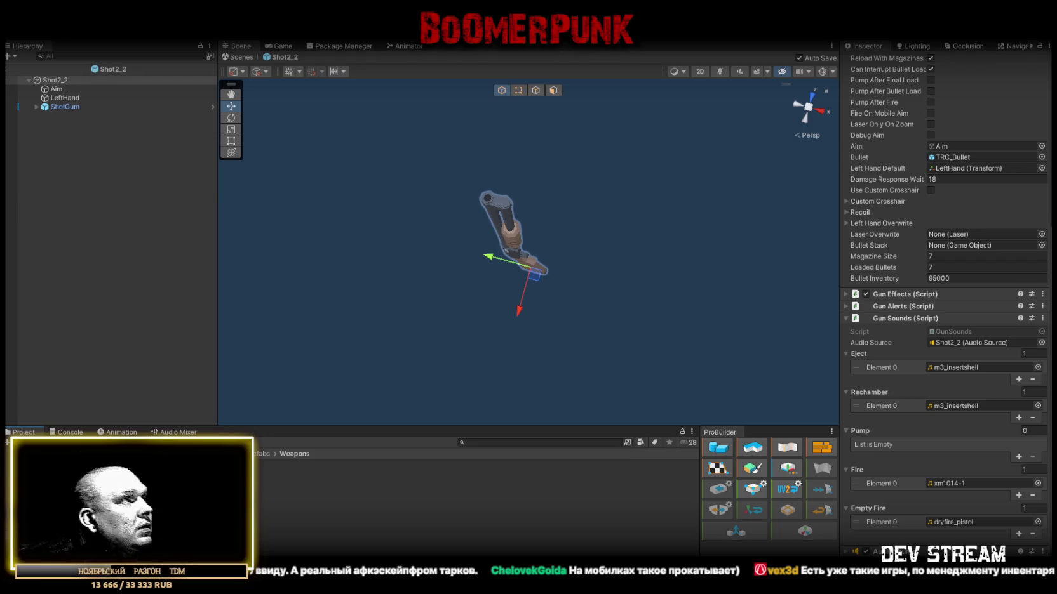
Step: Add the Beneli model to the Shot2_2 prefab beside ShotGum and delete the old ShotGum
scroll(477, 502, down, 3)
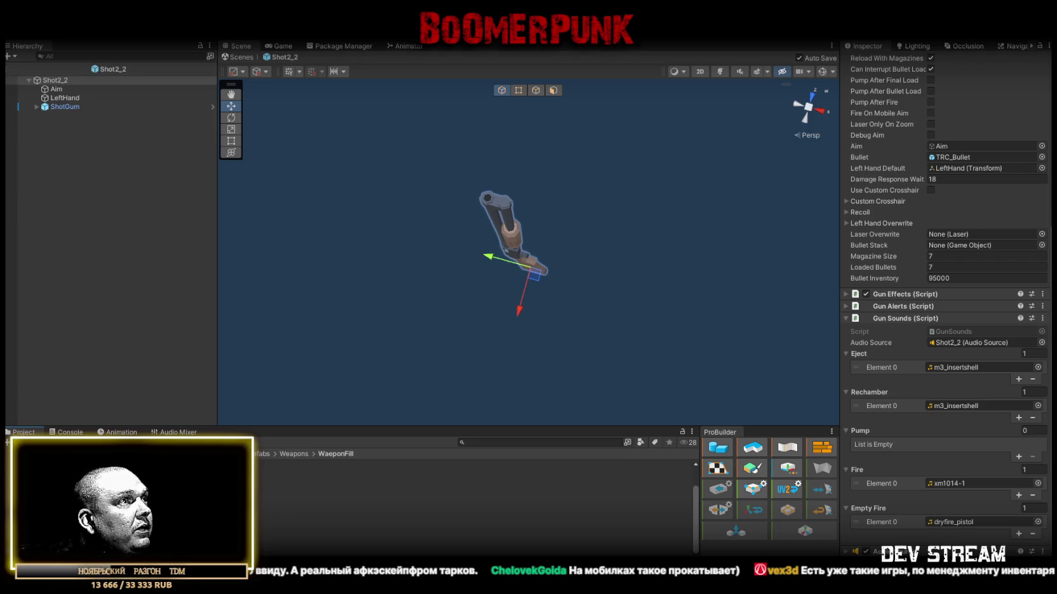
scroll(476, 502, up, 3)
mouse_move(286, 474)
mouse_down()
mouse_move(60, 141)
mouse_move(65, 102)
mouse_up()
click(64, 117)
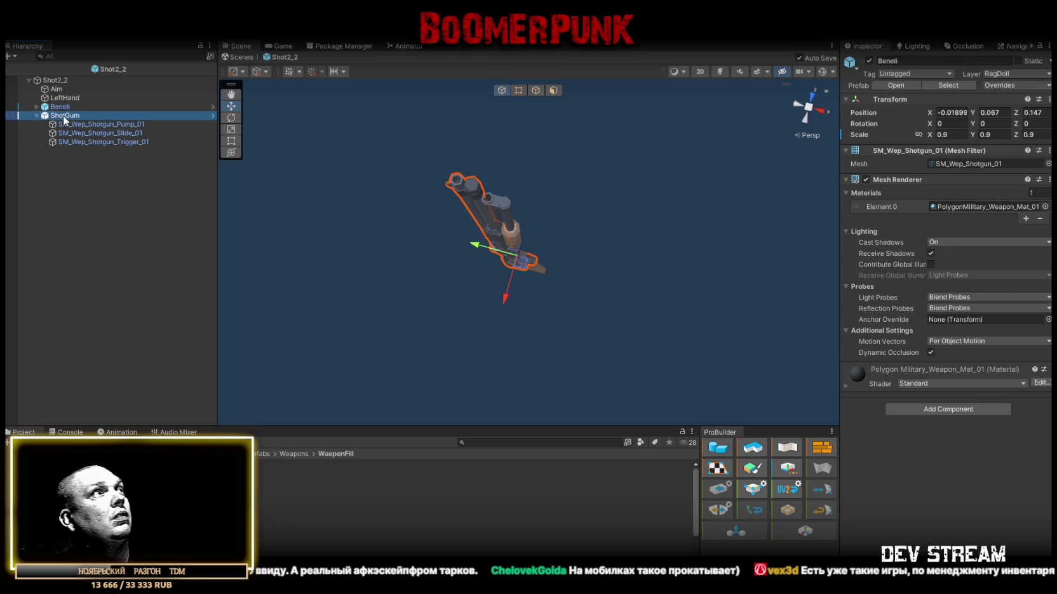
mouse_move(438, 254)
mouse_down()
mouse_move(469, 283)
mouse_move(381, 219)
mouse_up()
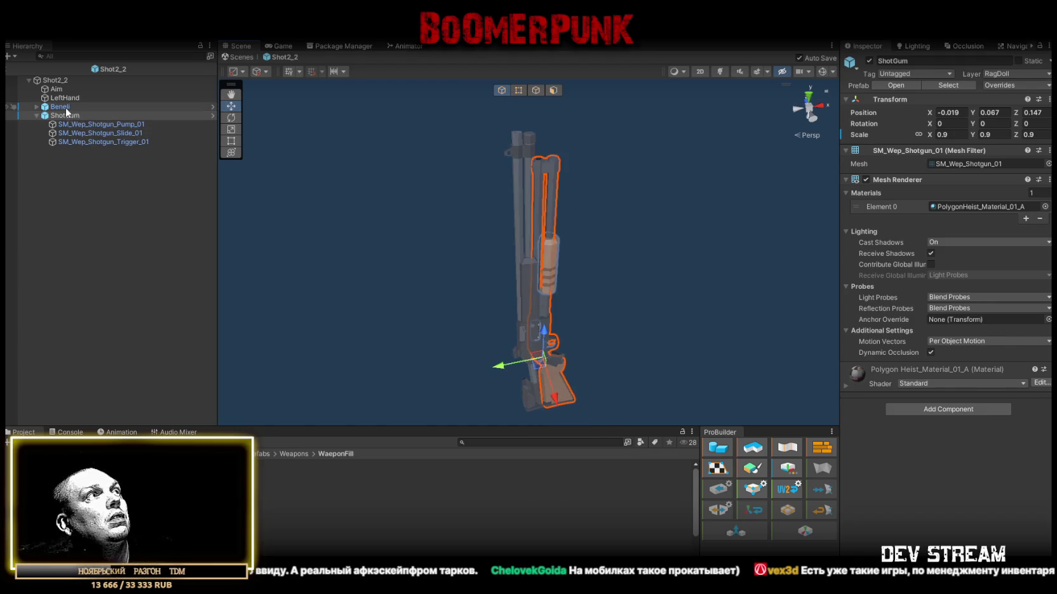
key(Delete)
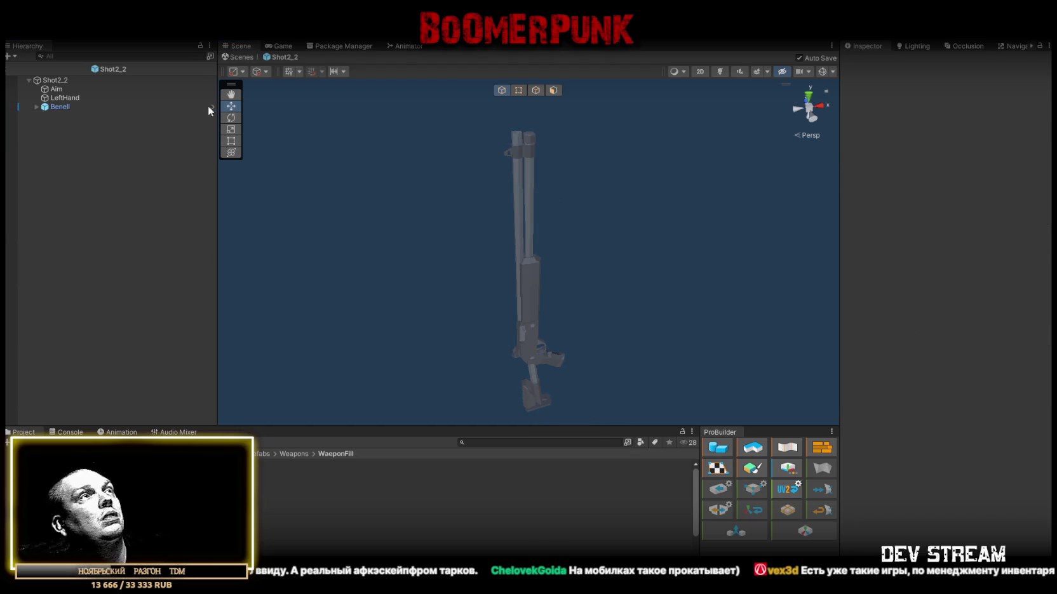
Step: Leave prefab mode and open the TRCchaters character prefab from Prefabs/PlayerType
click(237, 58)
click(272, 47)
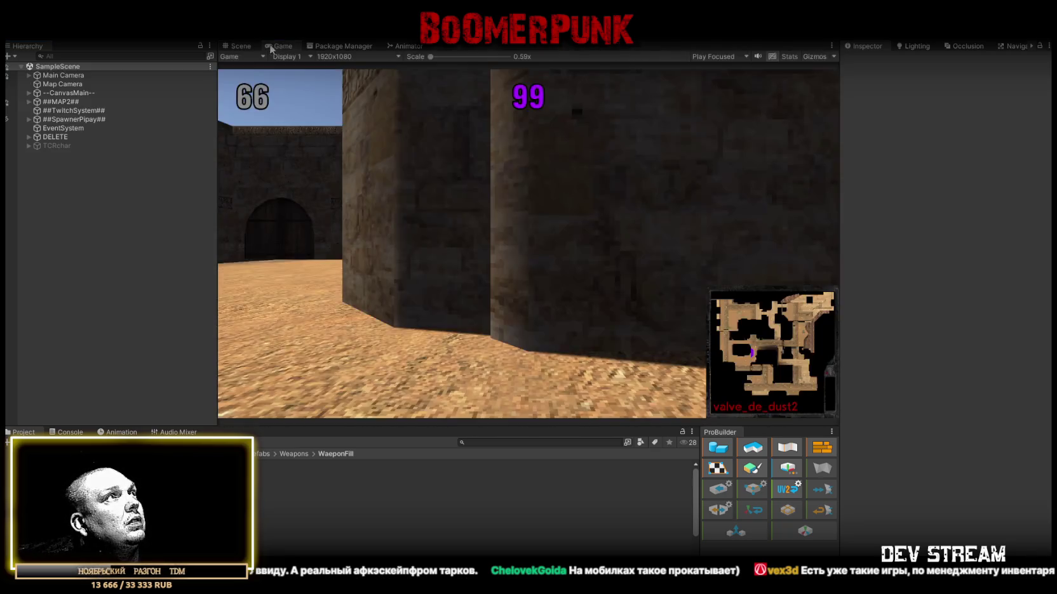
click(76, 483)
double_click(264, 463)
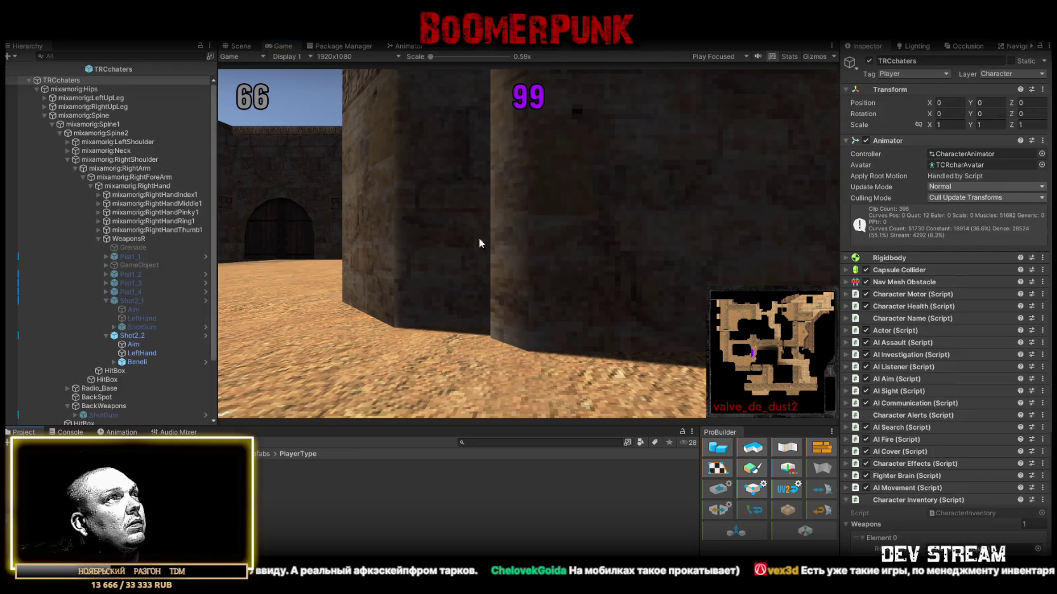
click(238, 45)
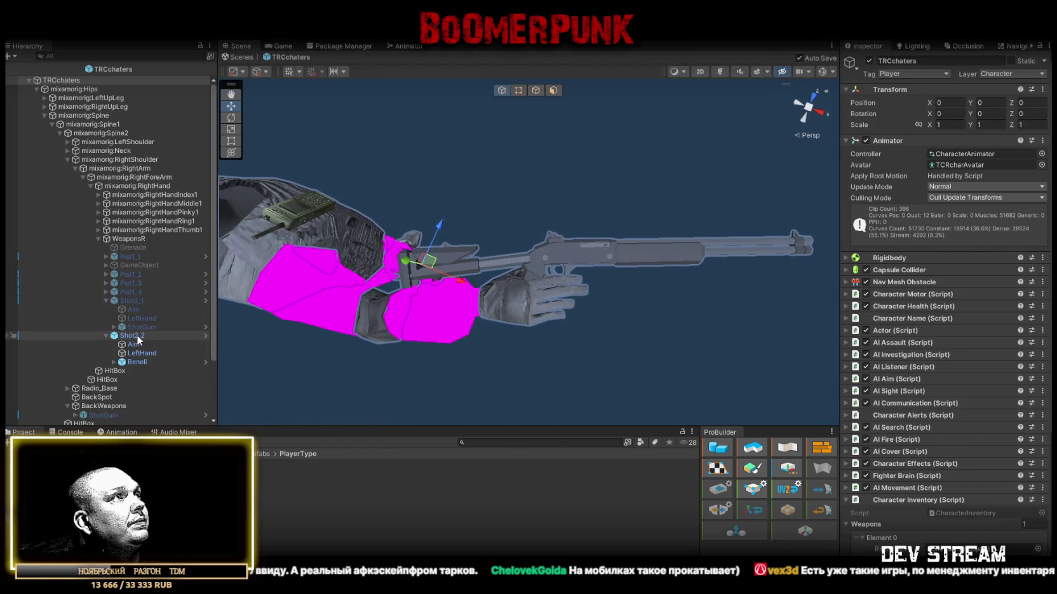
Step: Lower the Beneli shotgun's Y position to 05 and shift the LeftHand grip along the barrel
click(135, 364)
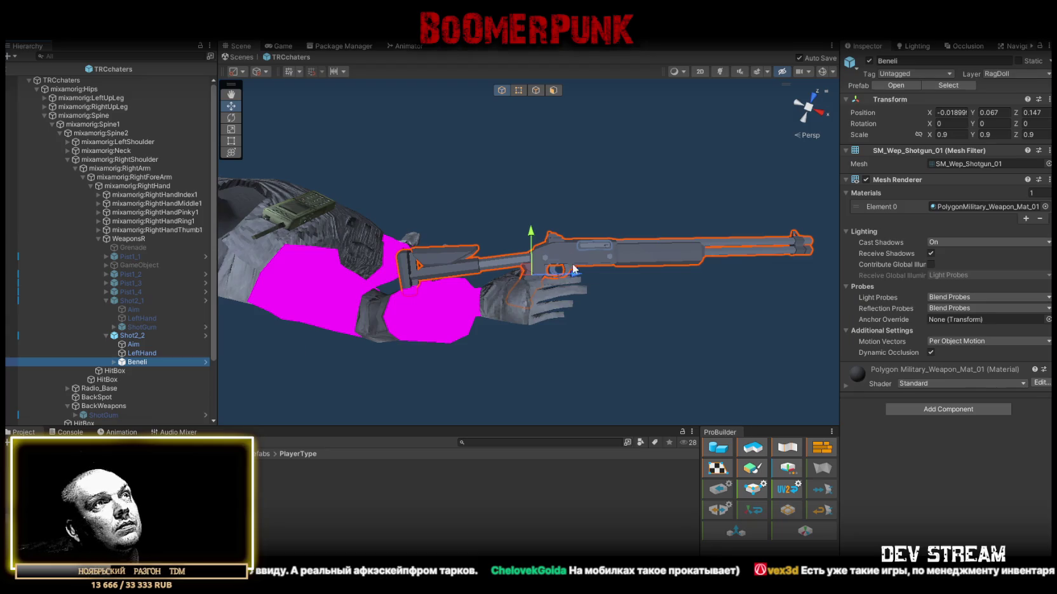
drag(531, 234, 531, 244)
click(995, 112)
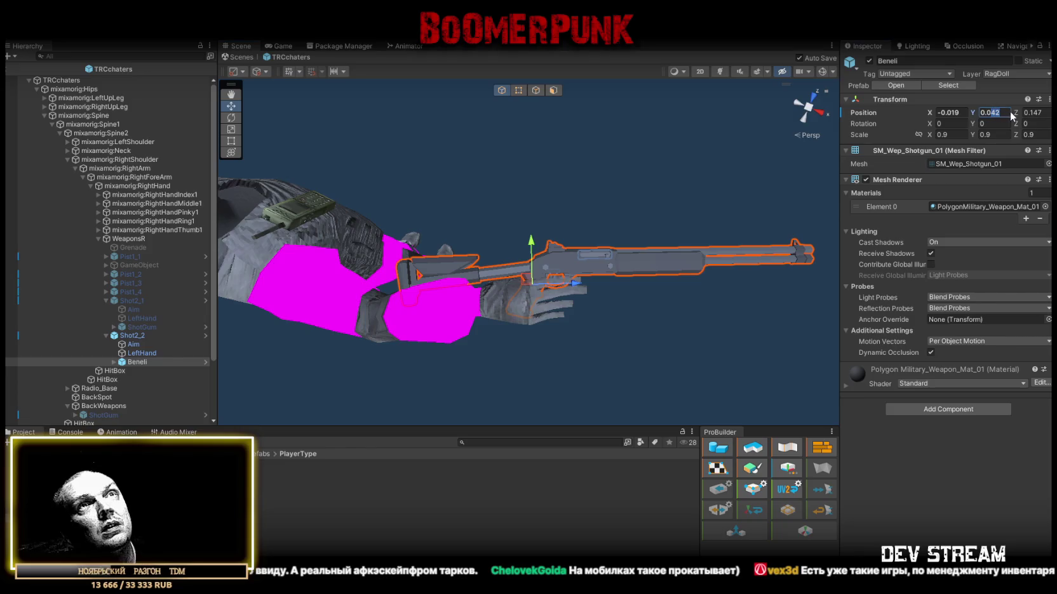
text(05)
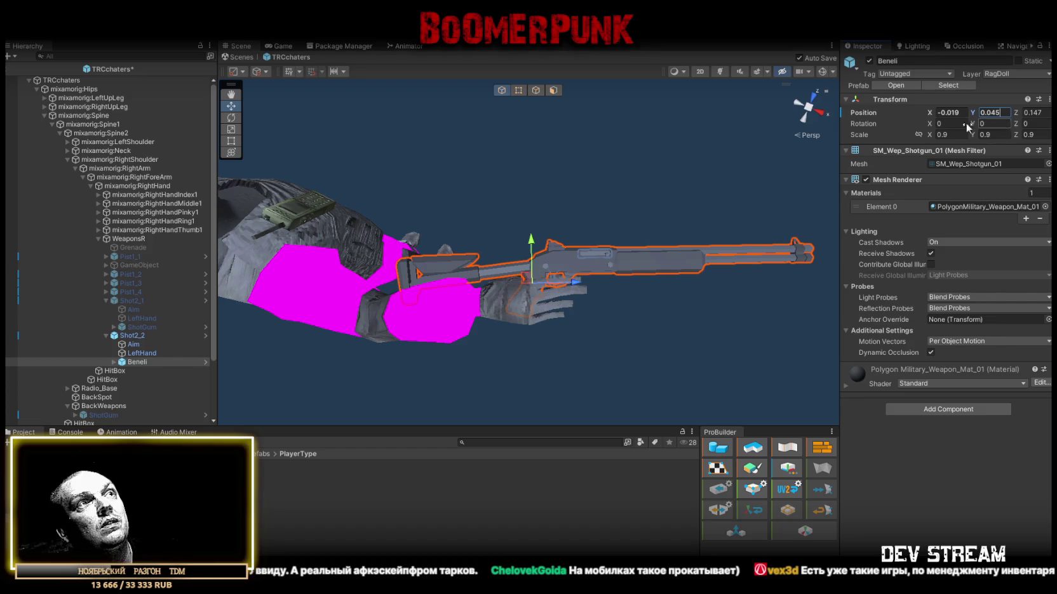
click(141, 353)
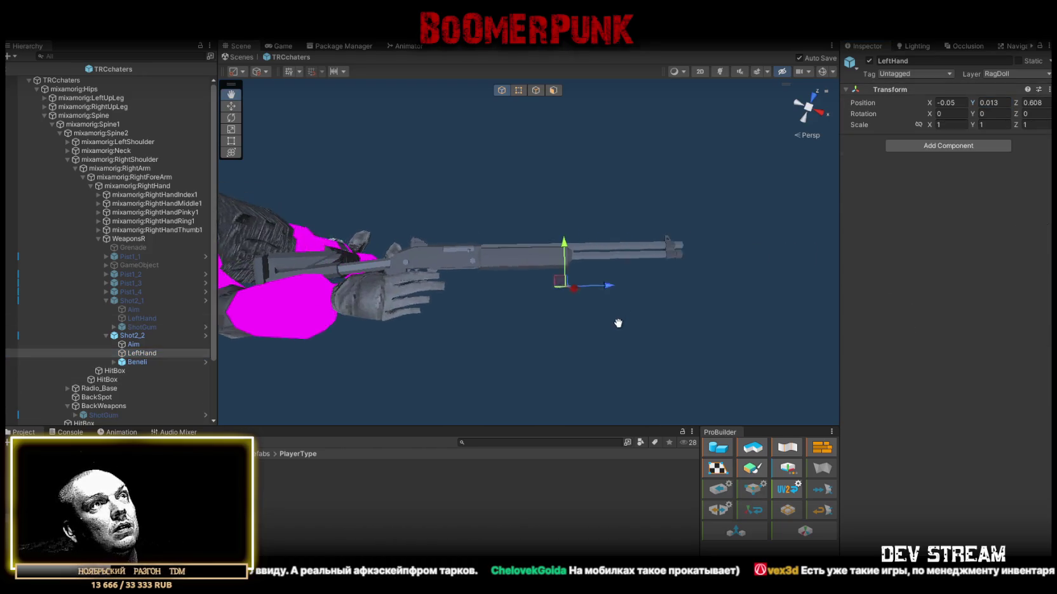
drag(557, 286, 554, 291)
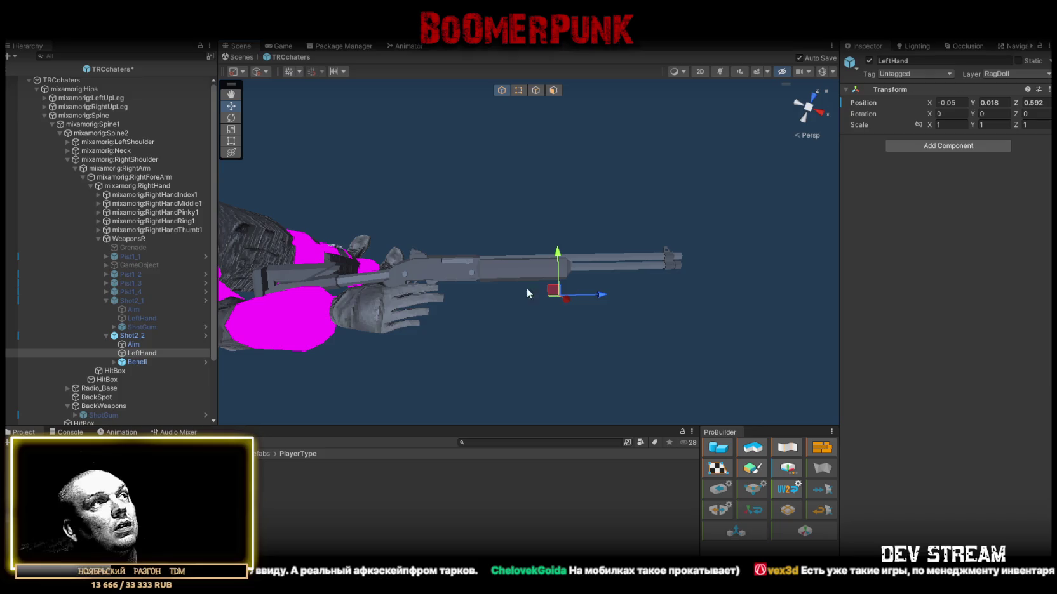
Step: Apply all overrides to the Shot2_2 prefab
click(132, 335)
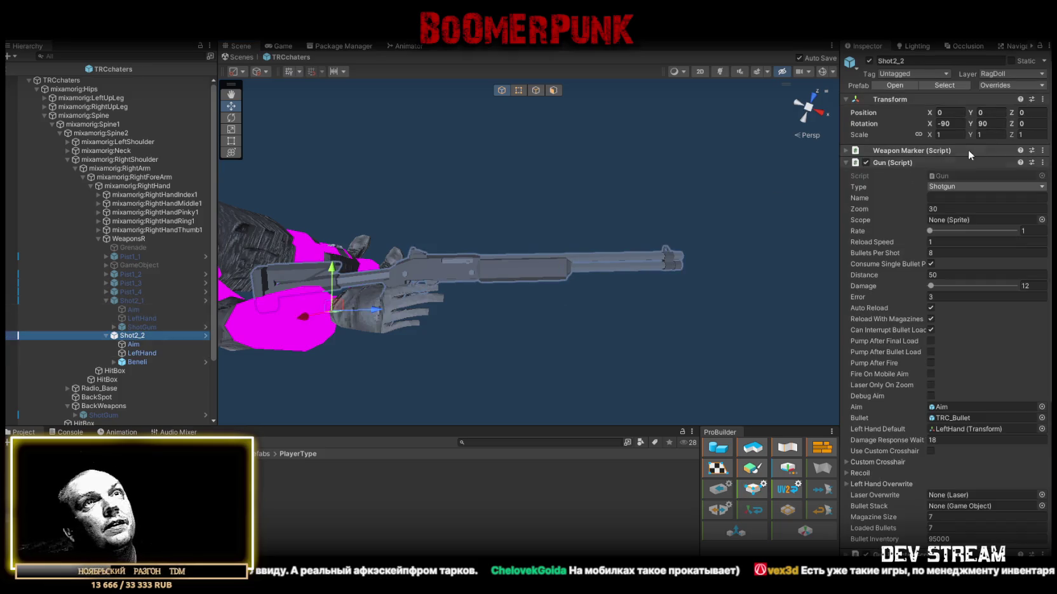
click(1011, 87)
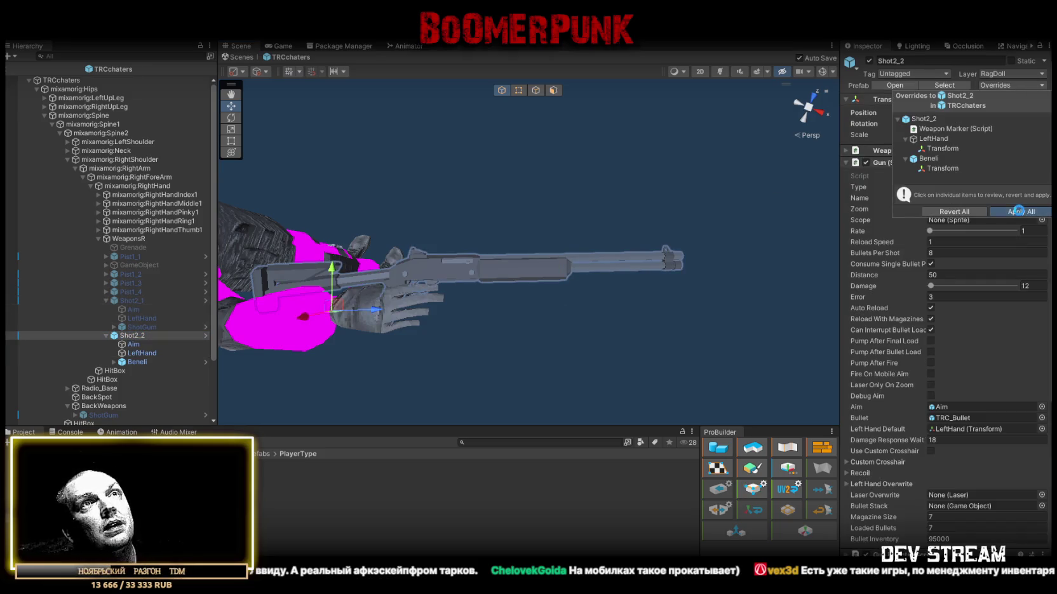
click(1020, 211)
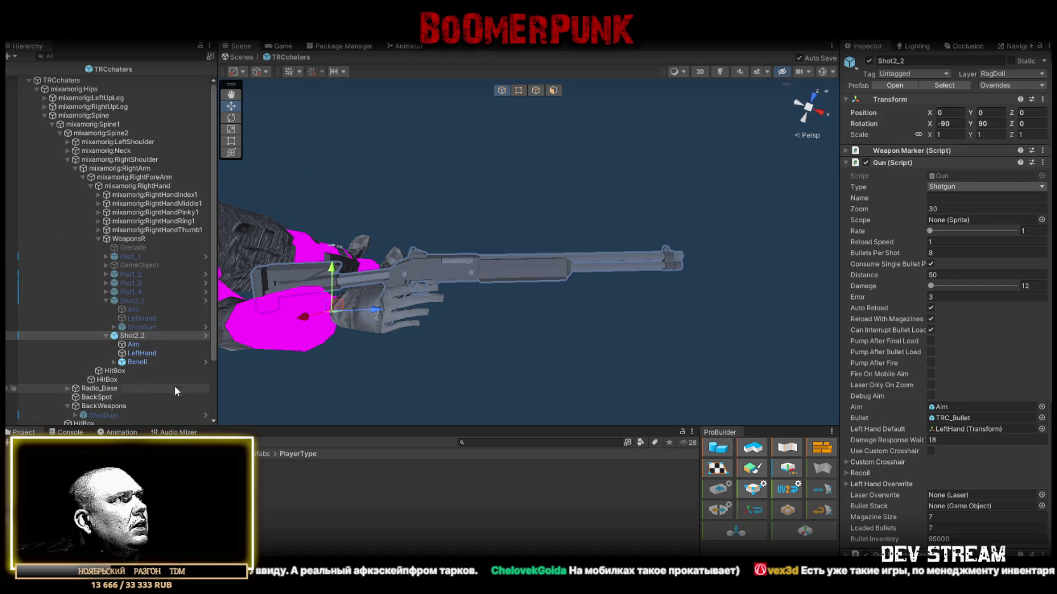
scroll(105, 205, down, 3)
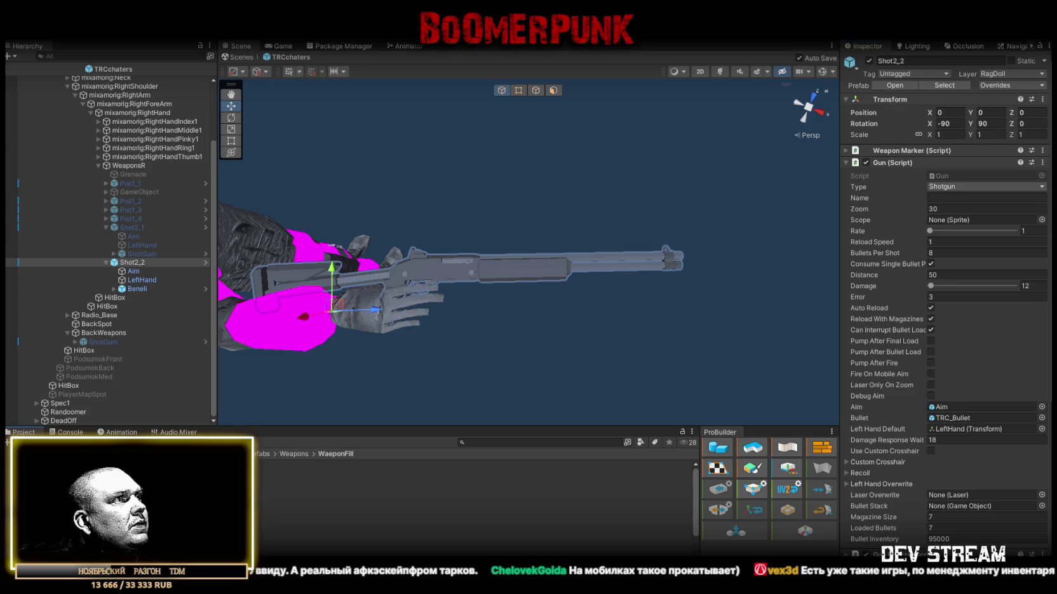
Step: Place a Beneli copy under BackWeapons at 0.9 scale and deactivate it
drag(137, 289, 101, 335)
mouse_move(381, 223)
mouse_down()
mouse_move(448, 121)
mouse_move(305, 360)
mouse_up()
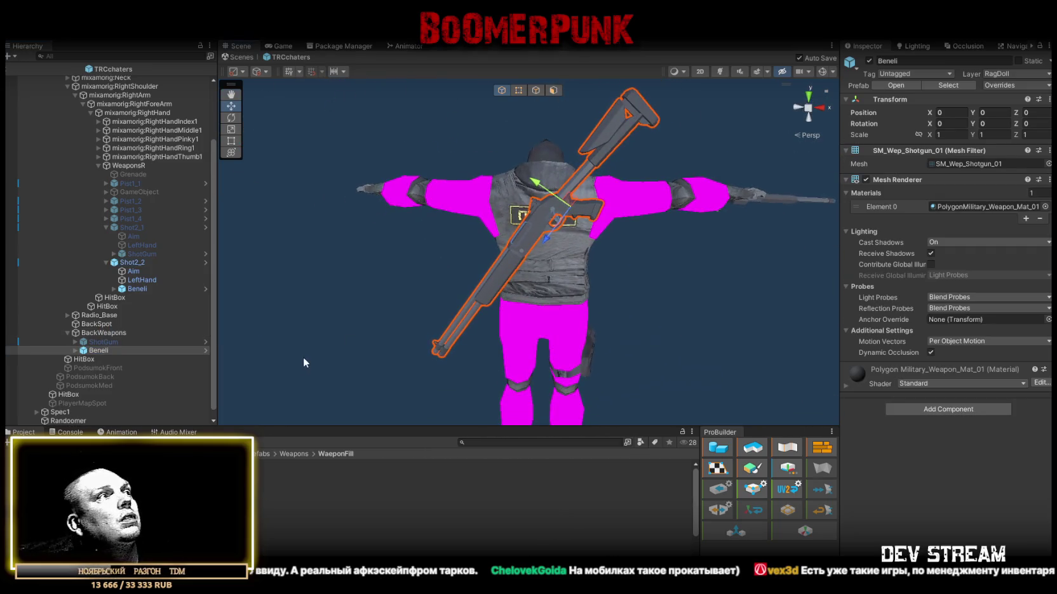
click(946, 135)
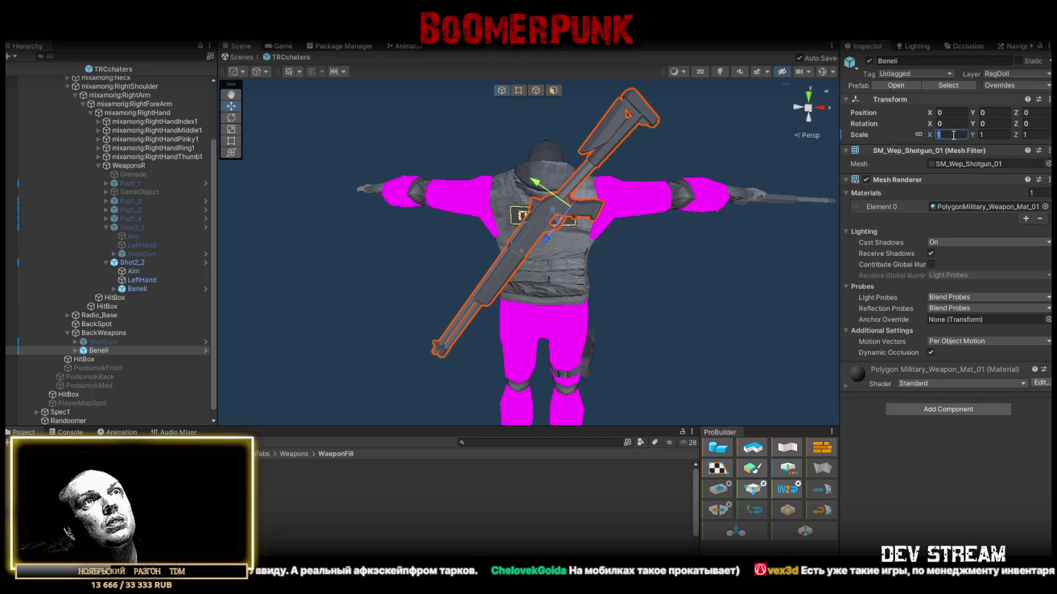
text(.9)
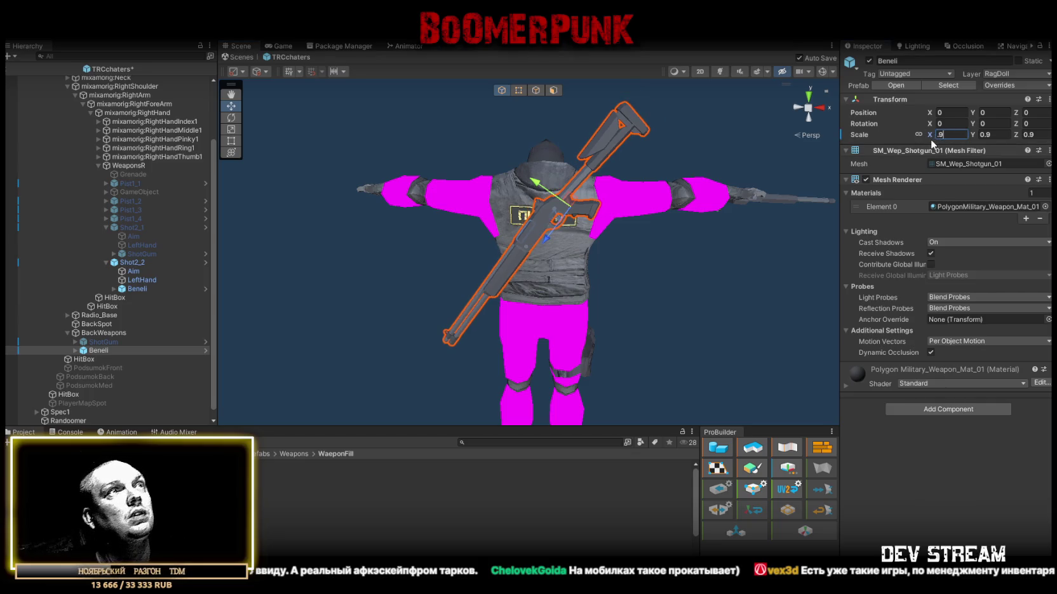
key(Return)
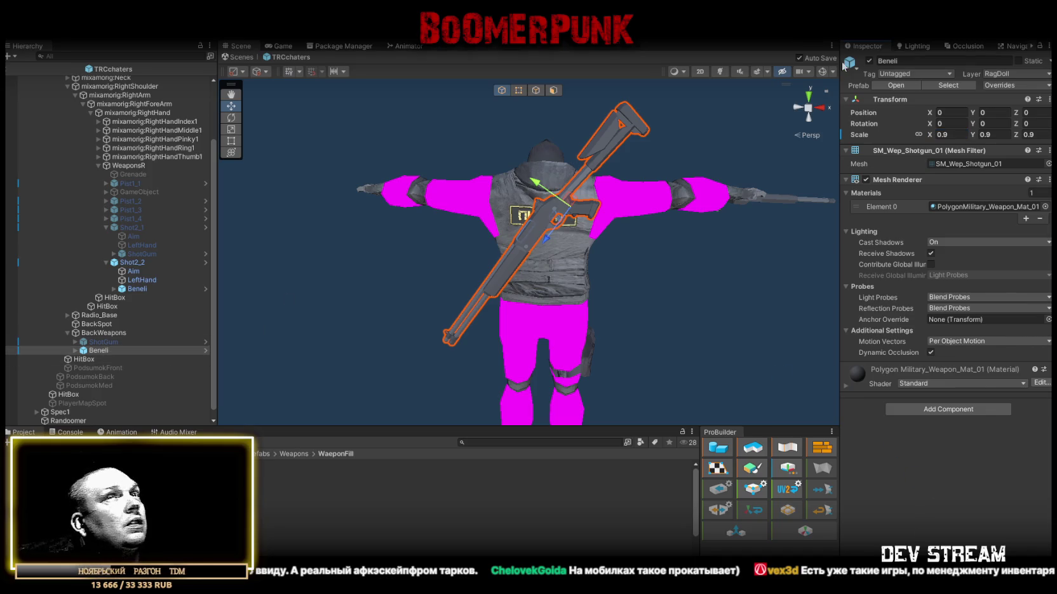
click(868, 61)
scroll(69, 416, down, 1)
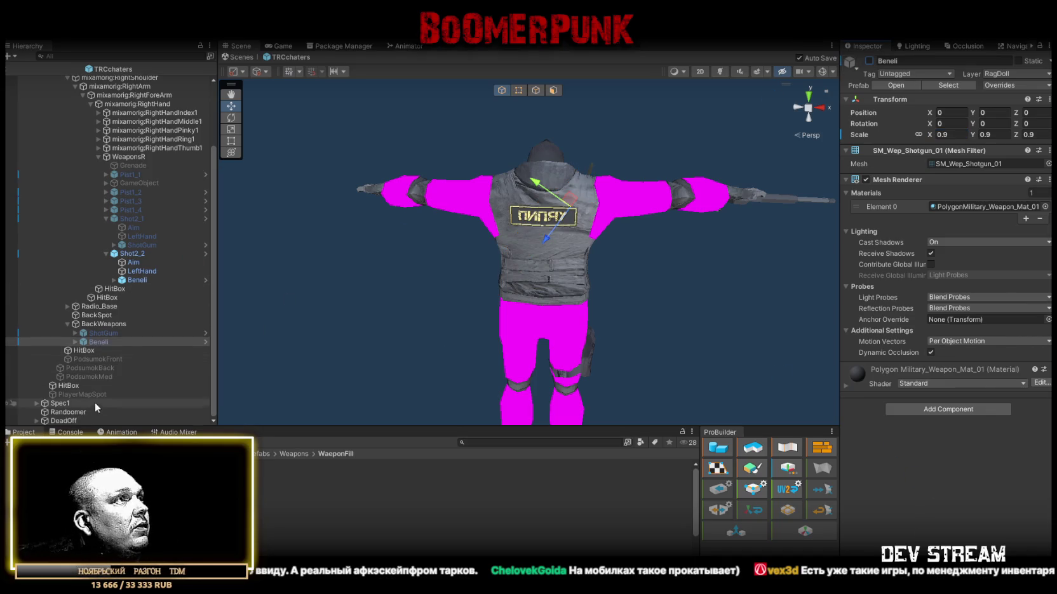
click(69, 413)
Step: Add a new Element 5 to Randoomer's Available Weapons list and expand its fields
scroll(919, 338, down, 10)
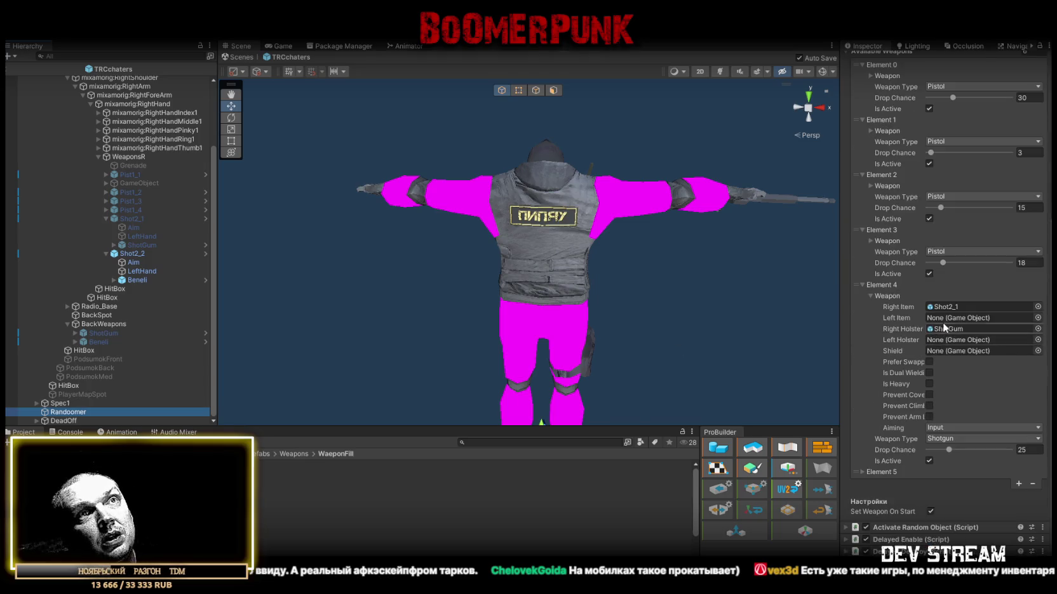
click(871, 240)
click(871, 240)
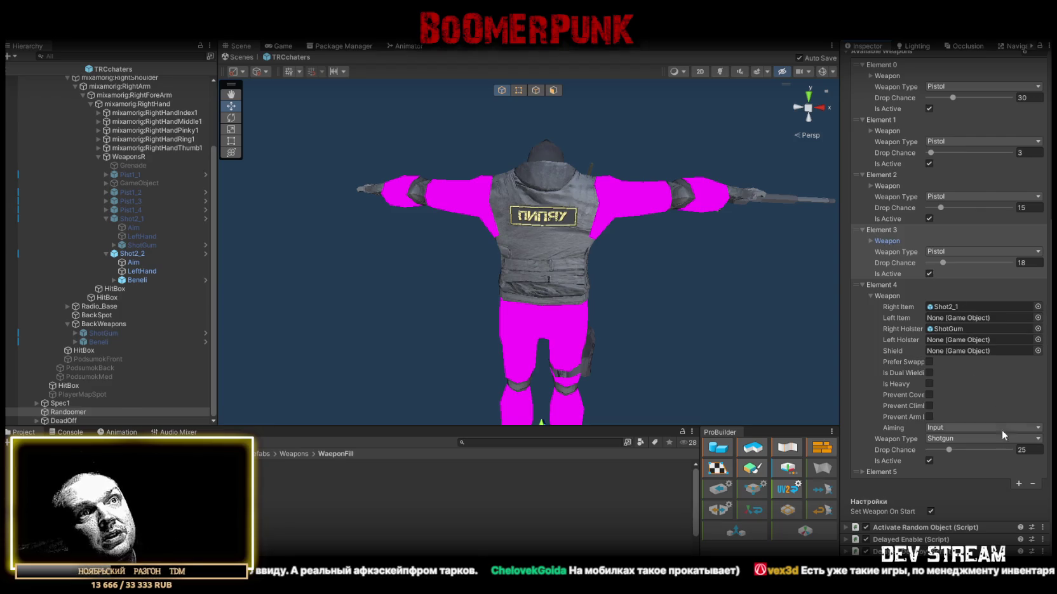
click(1019, 484)
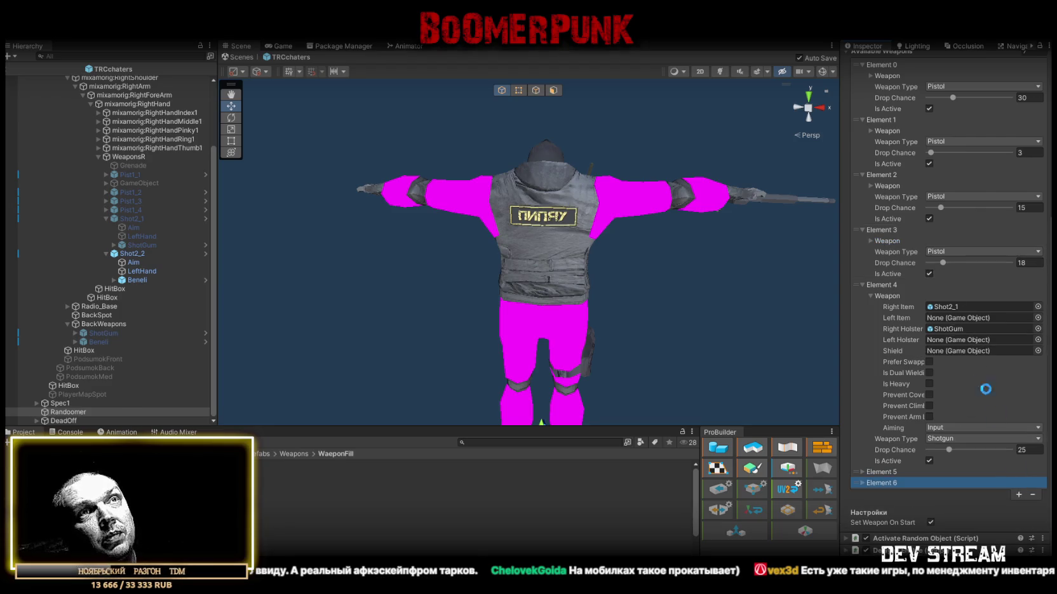
click(872, 296)
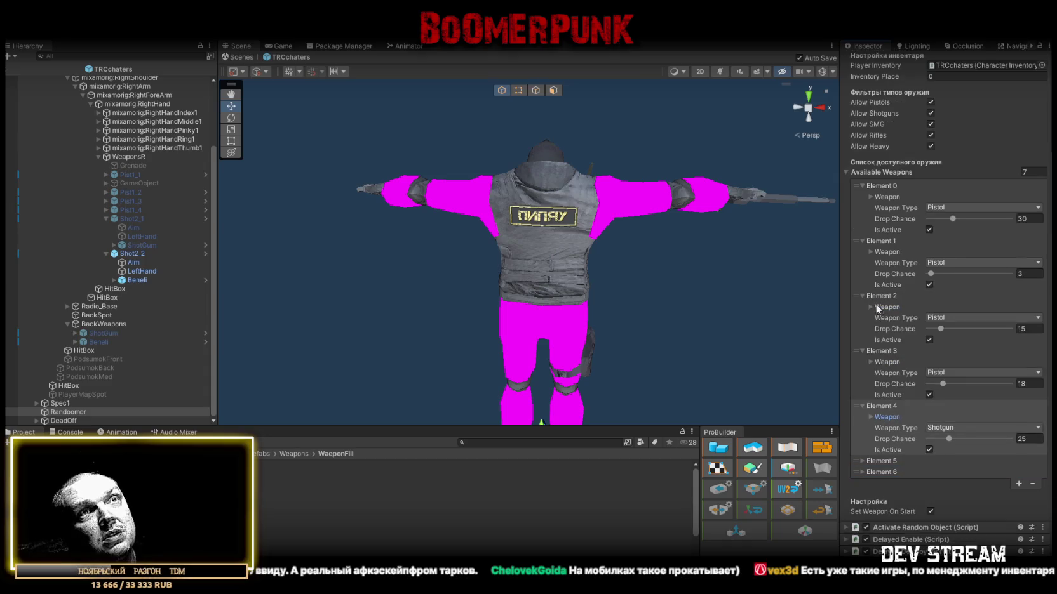
click(863, 461)
scroll(947, 433, down, 3)
click(872, 428)
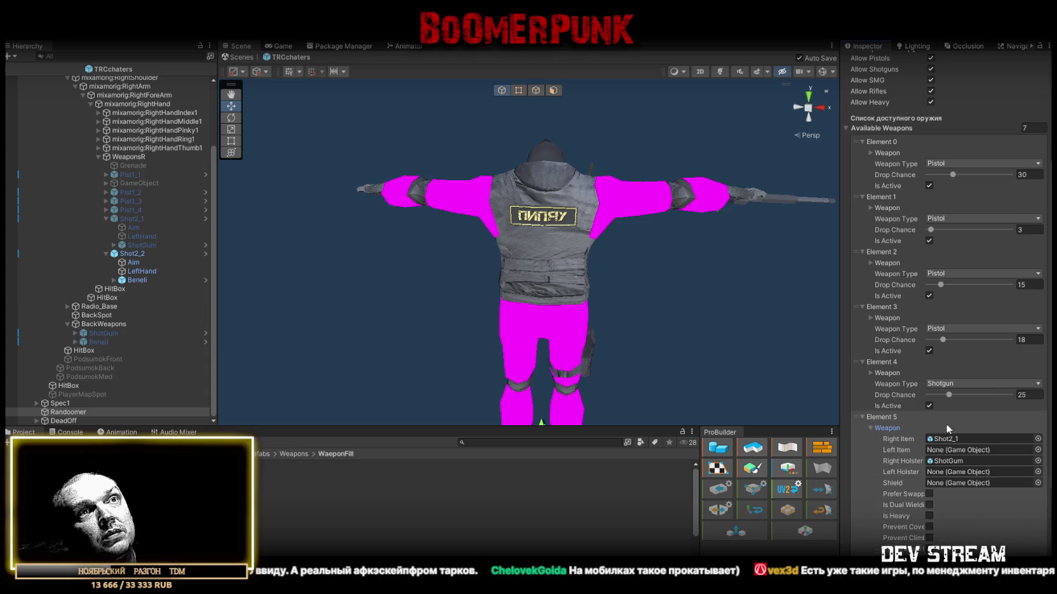
scroll(945, 424, down, 5)
Step: Give Element 5 Shot2_2 as Right Item, Beneli as Right Holster, and Drop Chance 28
mouse_move(141, 257)
mouse_down()
mouse_move(812, 324)
mouse_move(950, 349)
mouse_up()
click(947, 372)
drag(95, 341, 960, 371)
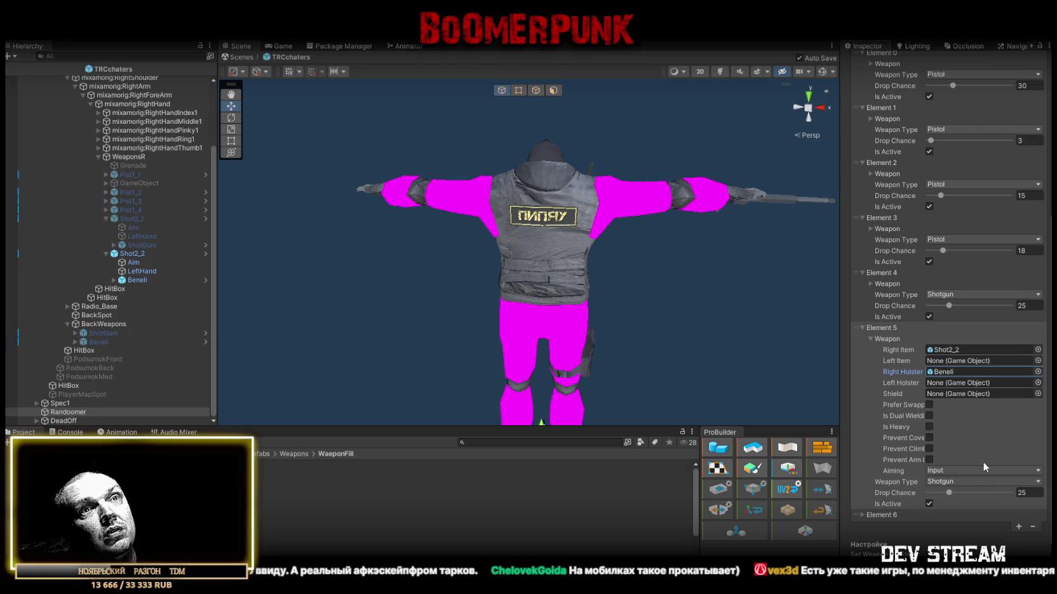
click(1039, 493)
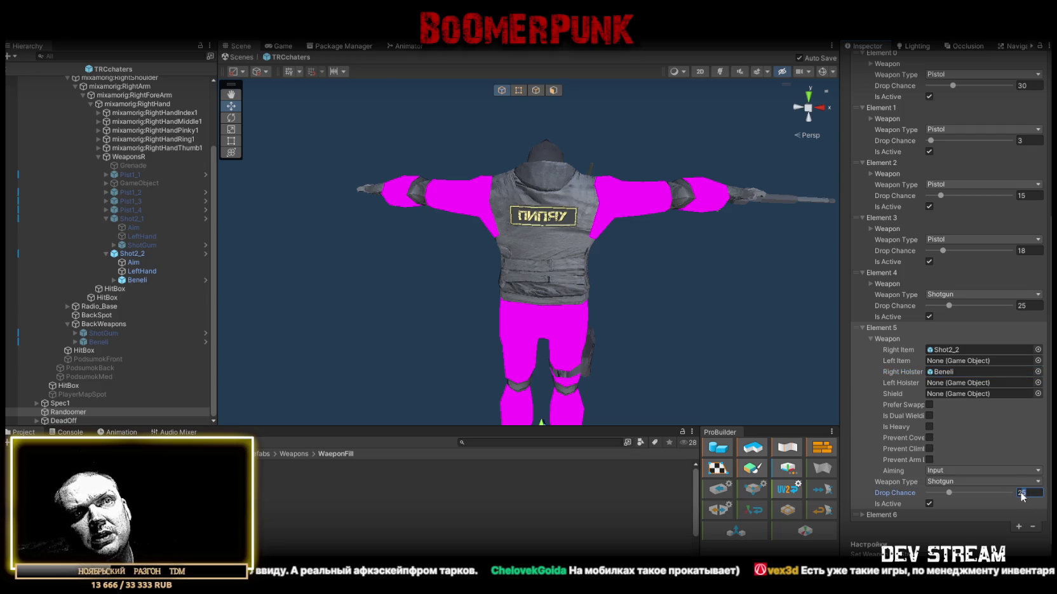
text(28)
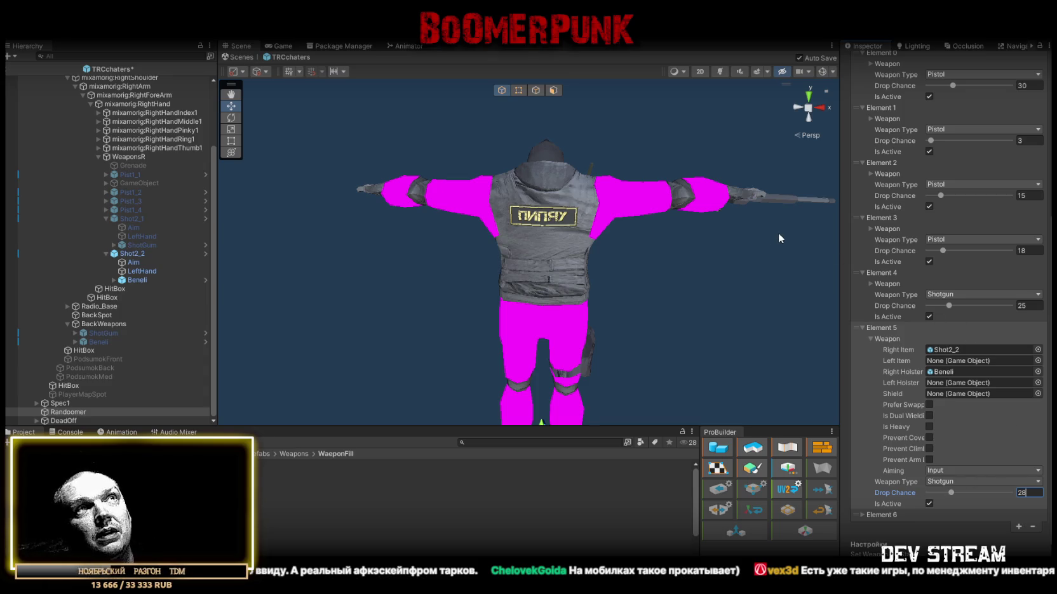
drag(708, 248, 686, 295)
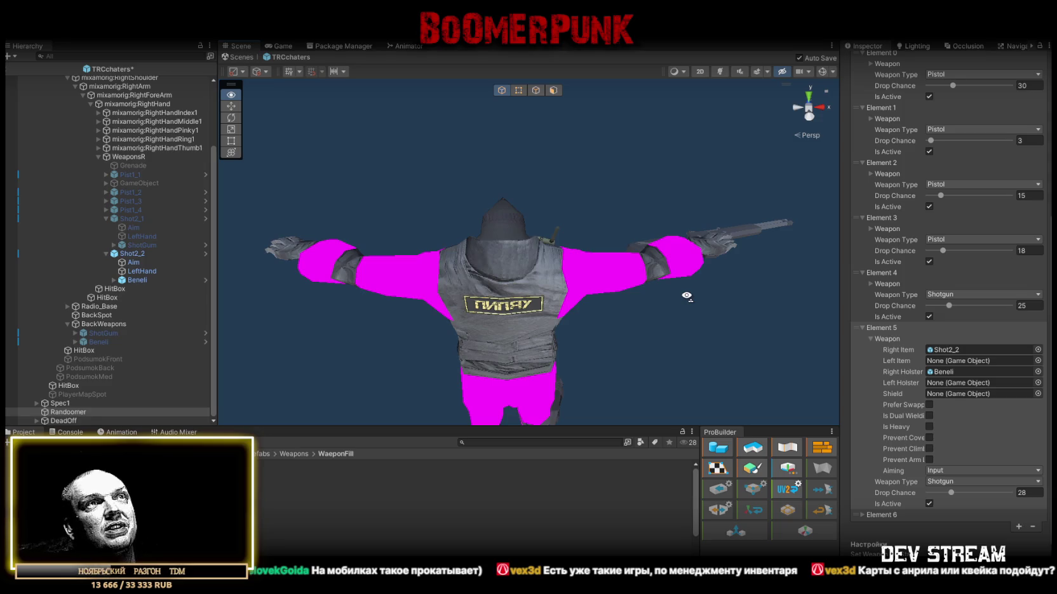
drag(687, 296, 684, 298)
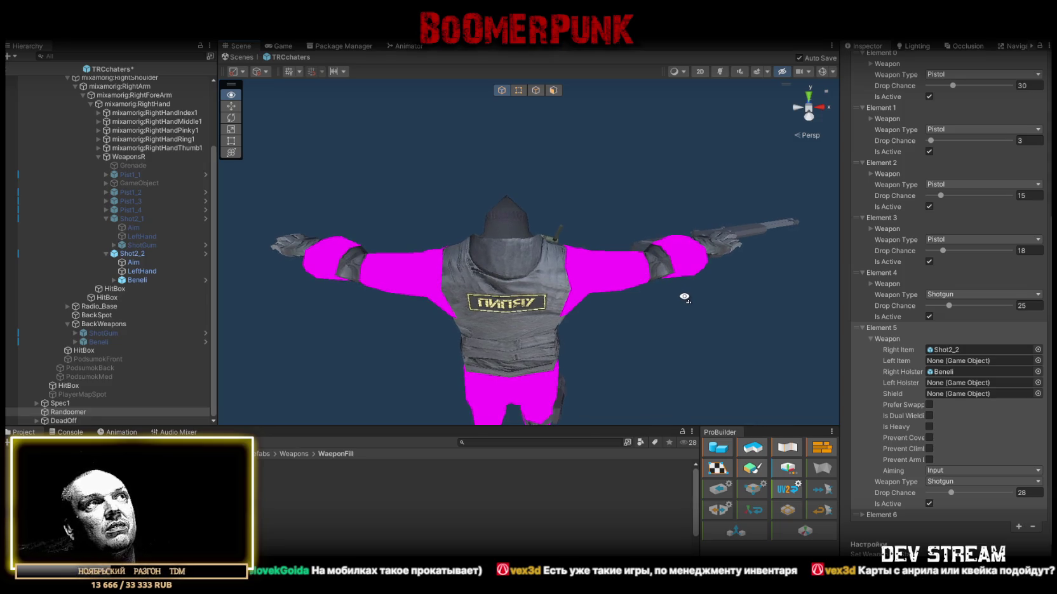
drag(684, 297, 681, 298)
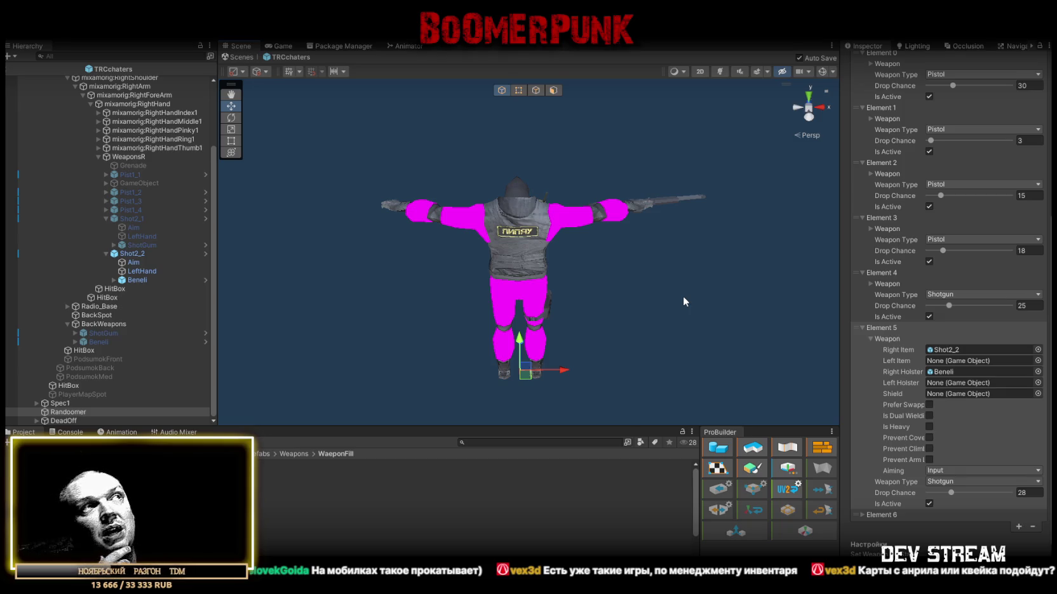
mouse_move(650, 252)
alt+mouse_down()
mouse_move(637, 244)
mouse_move(648, 270)
alt+mouse_up()
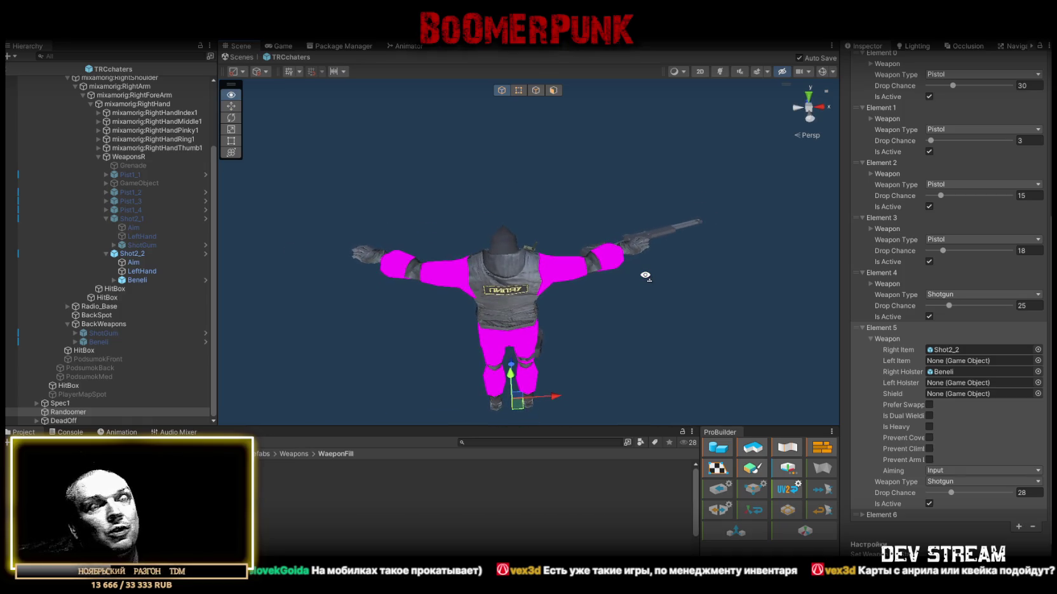
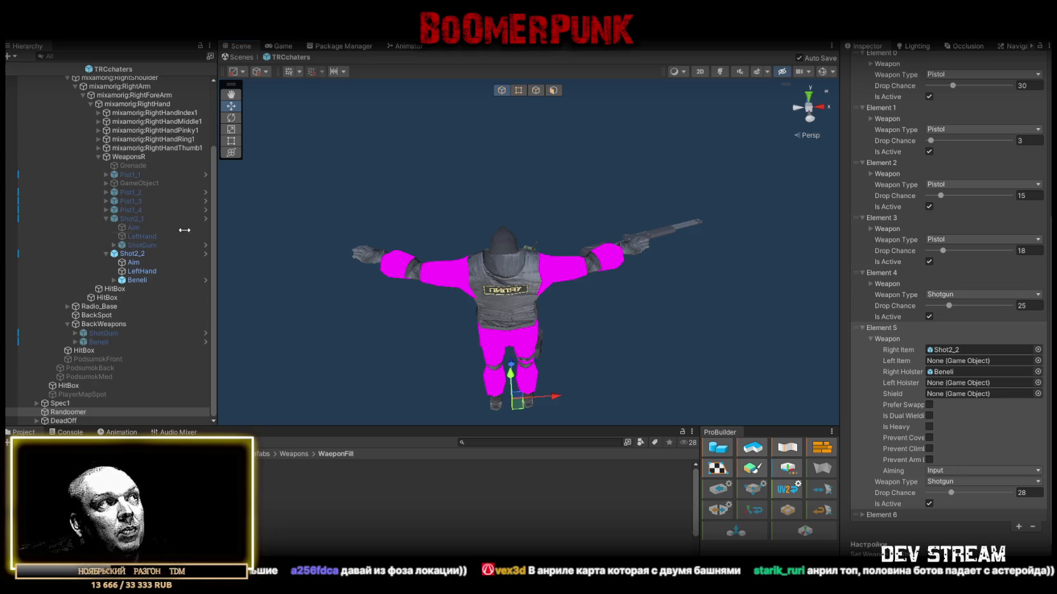
Step: Check the Console log, return to the Project files and orbit around the character
click(71, 433)
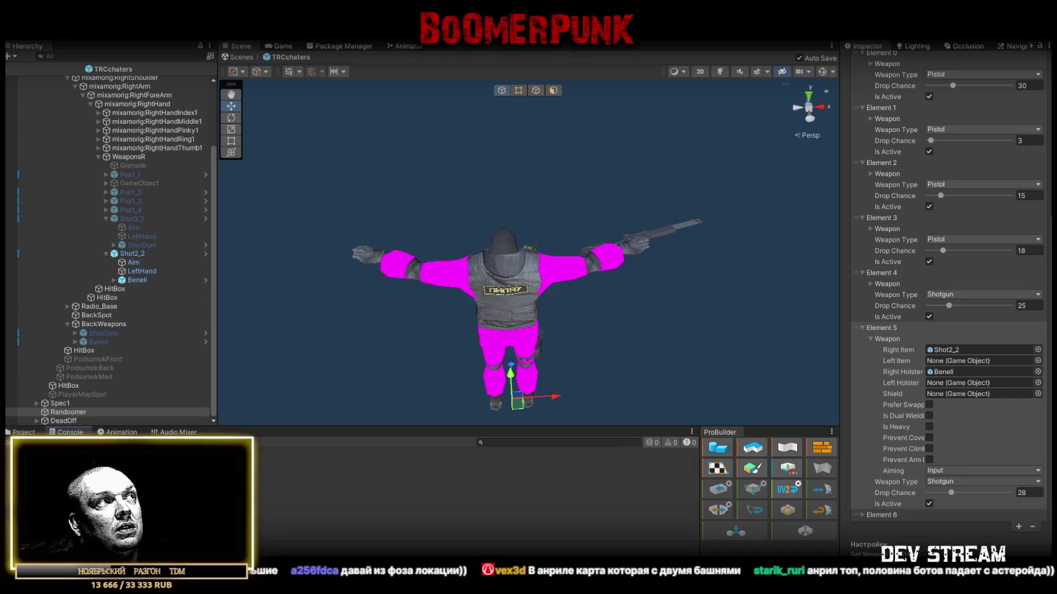
click(24, 432)
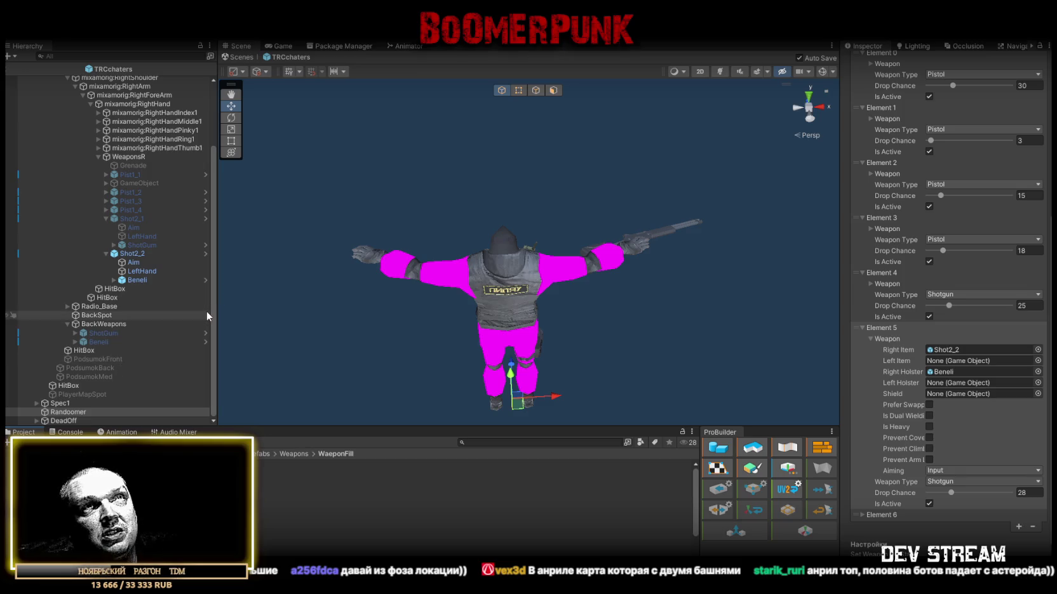
mouse_move(518, 257)
mouse_down()
mouse_move(512, 268)
mouse_move(597, 241)
mouse_up()
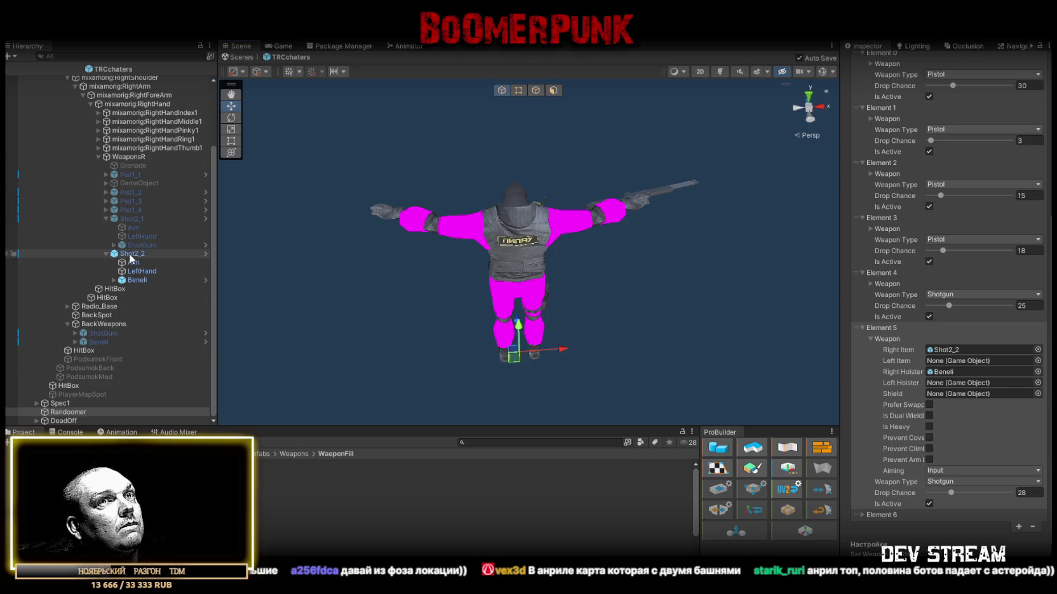
Step: Ping the Right Holster object, collapse Element 5's Weapon foldout and select Shot2_2
click(948, 372)
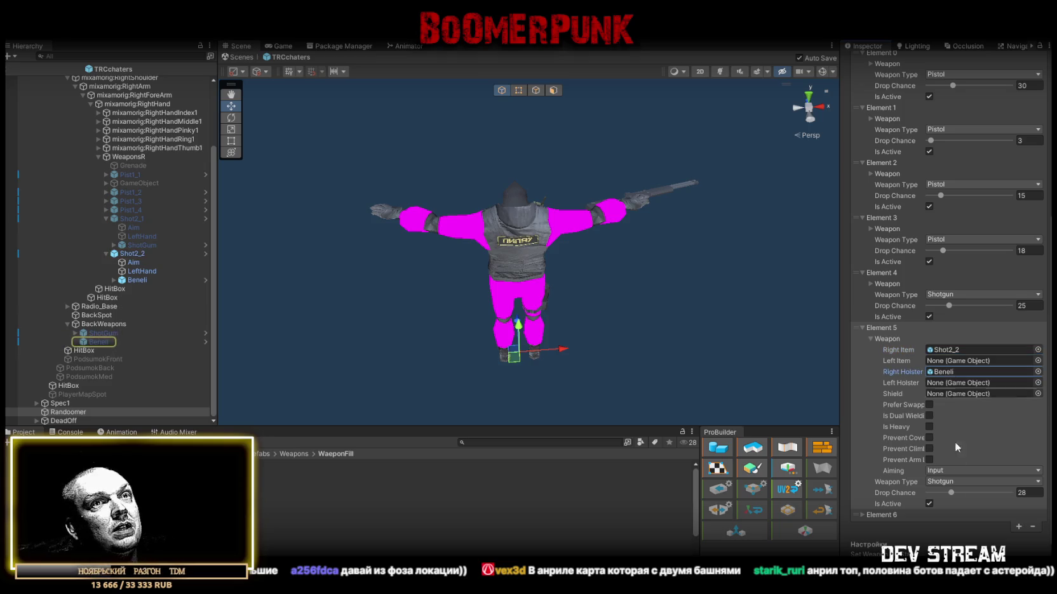
click(870, 339)
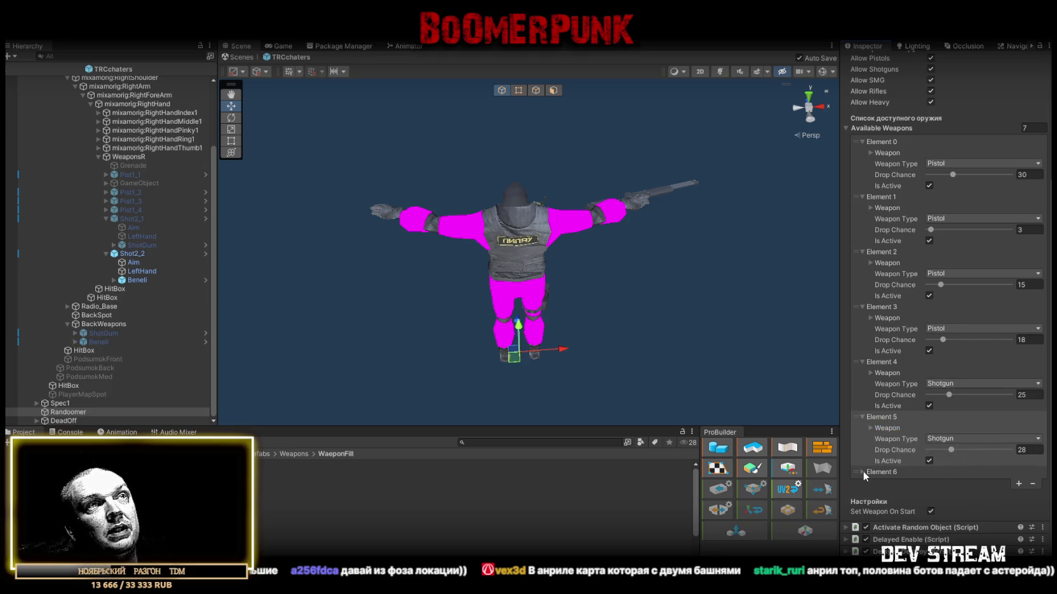
click(162, 252)
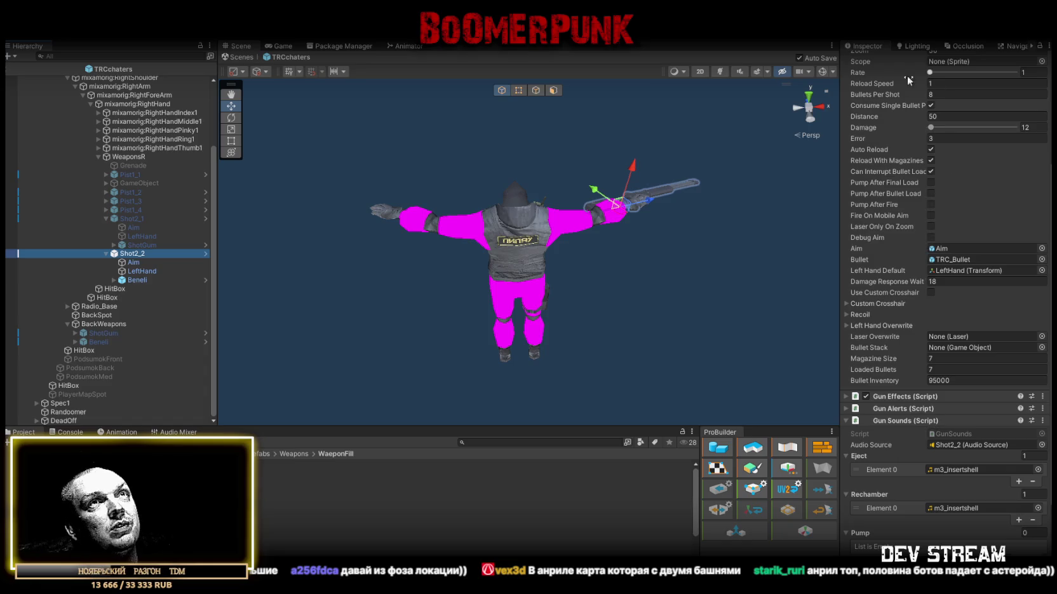
Step: Frame Shot2_2 in the Scene view and set its Weapon Icon to the TRC_weapon2_2 sprite
key(f)
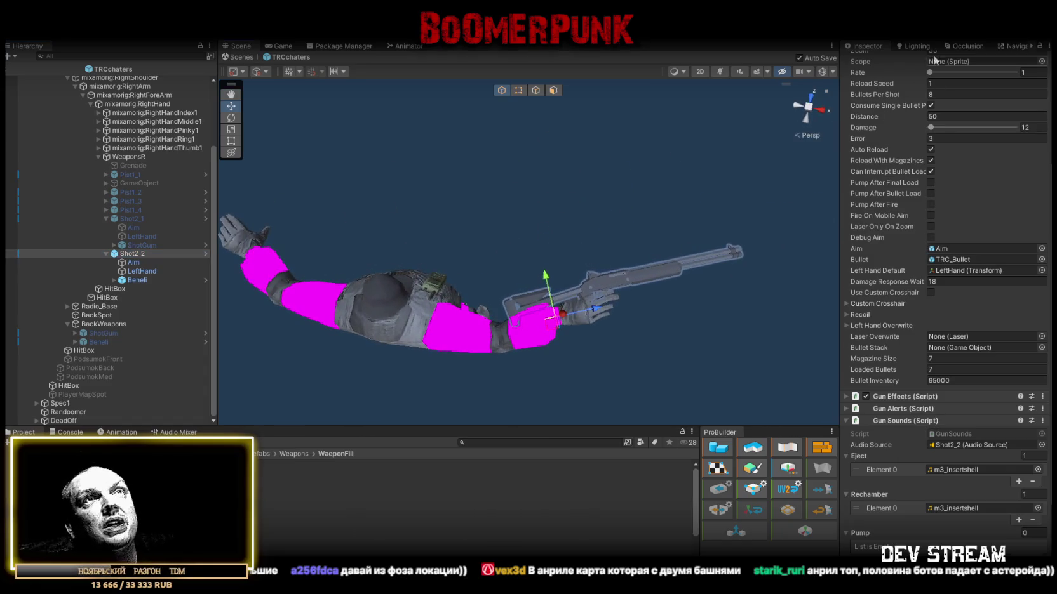
scroll(938, 115, up, 5)
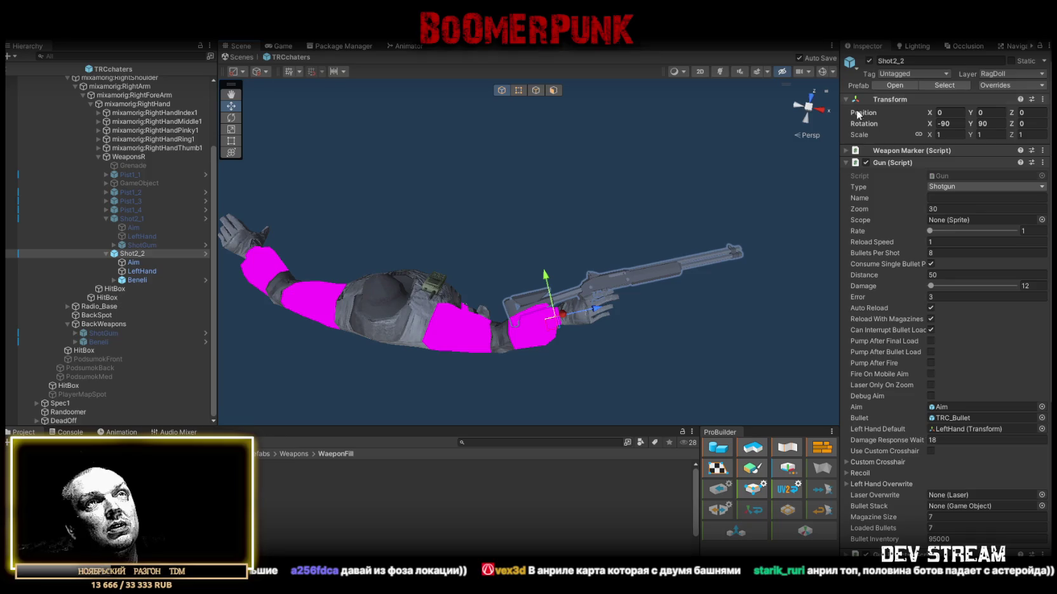
click(889, 150)
click(1041, 226)
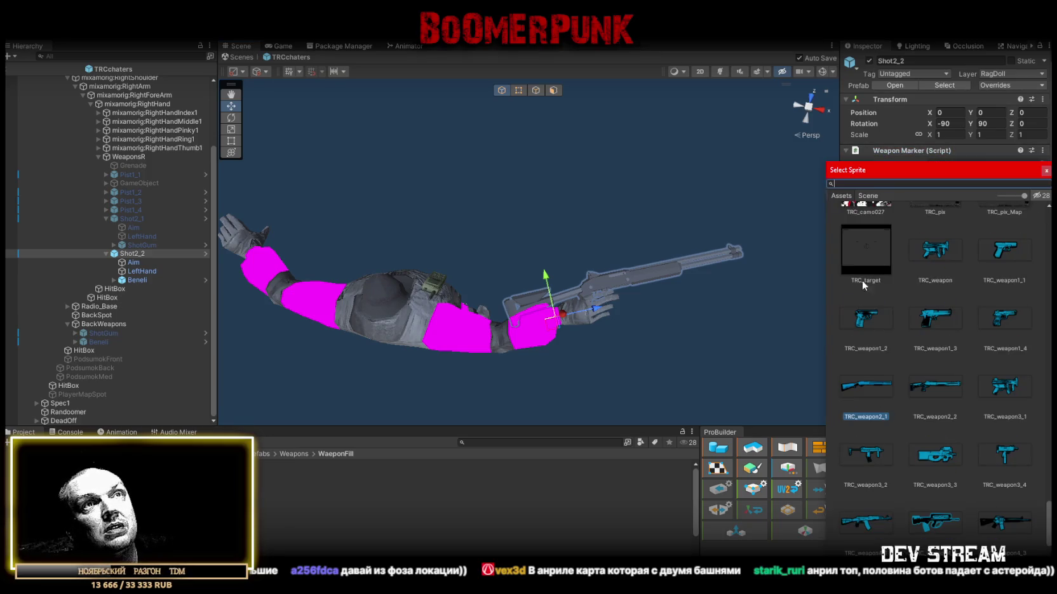
click(944, 381)
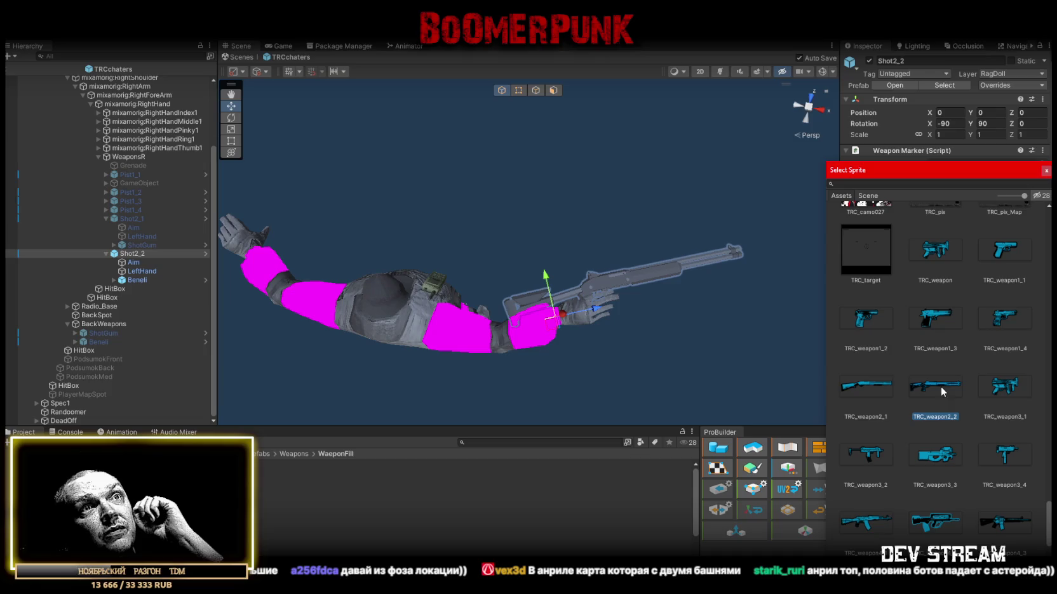
double_click(940, 383)
Step: Expand and collapse the Gun Alerts component twice to inspect its settings
scroll(872, 381, down, 10)
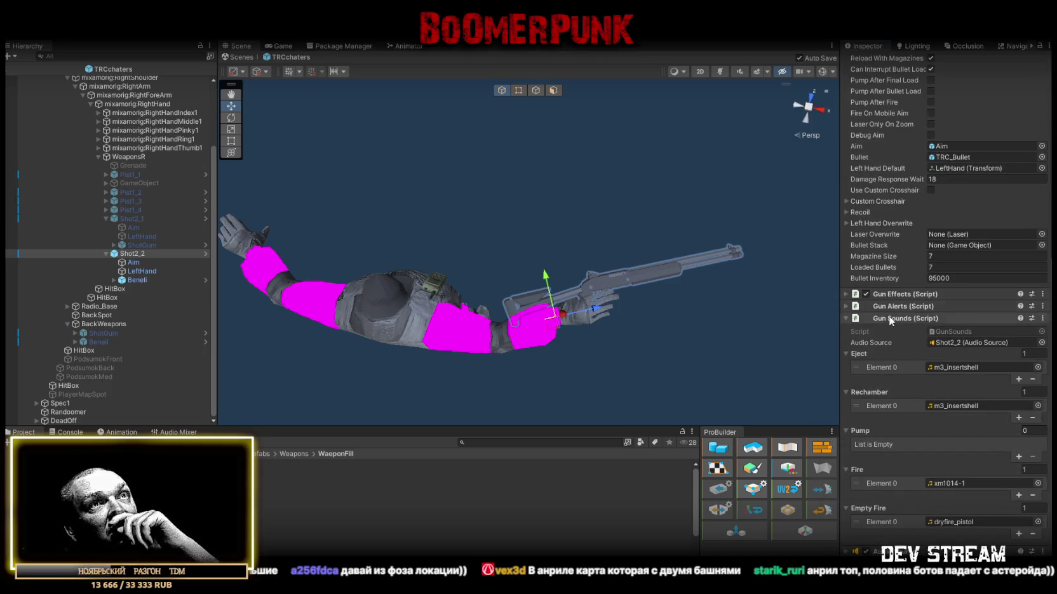
click(846, 306)
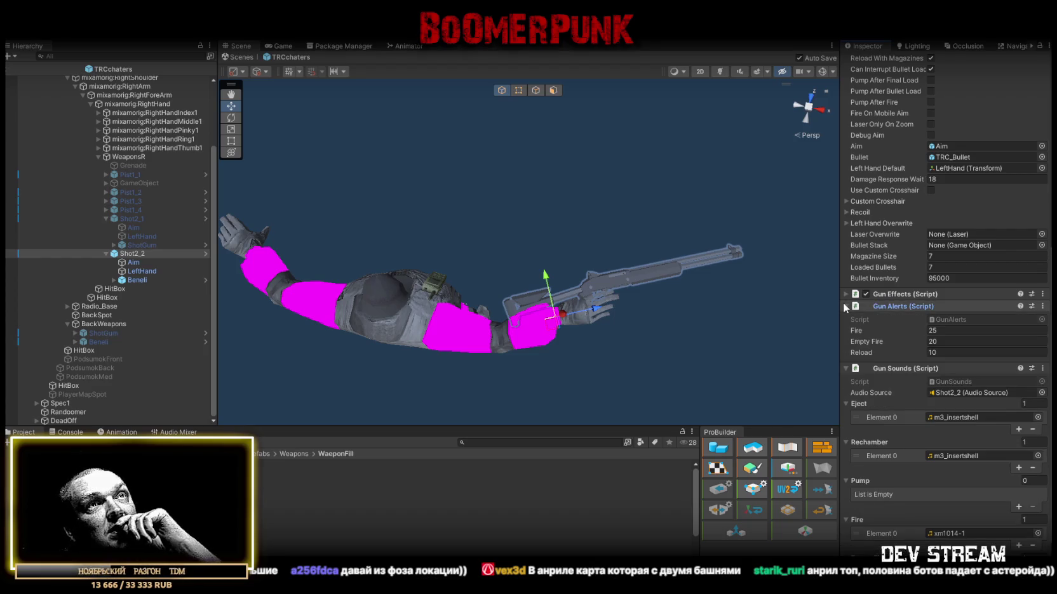
click(844, 305)
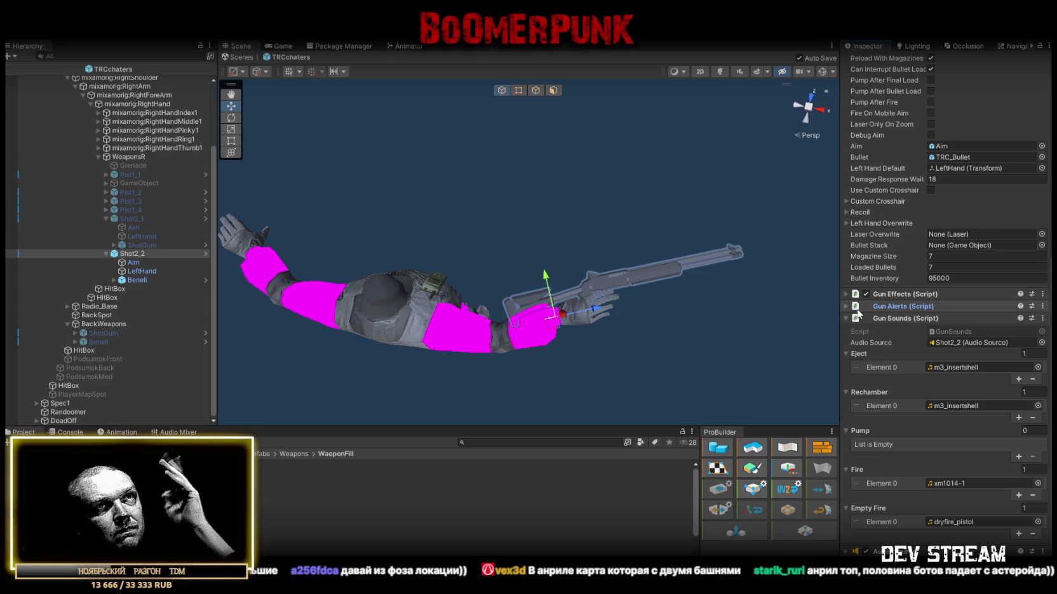
click(845, 304)
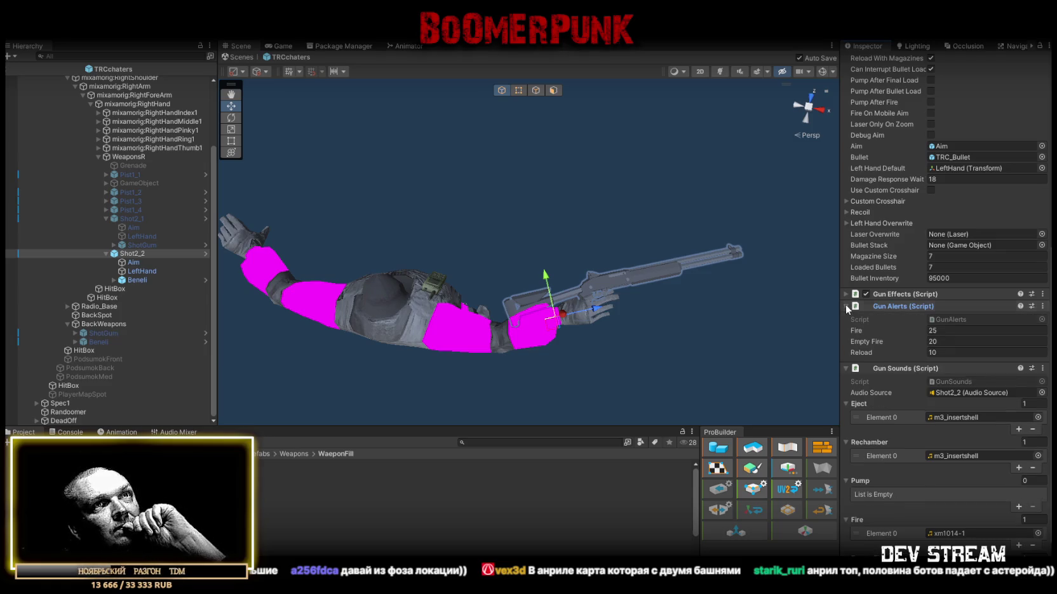
click(845, 304)
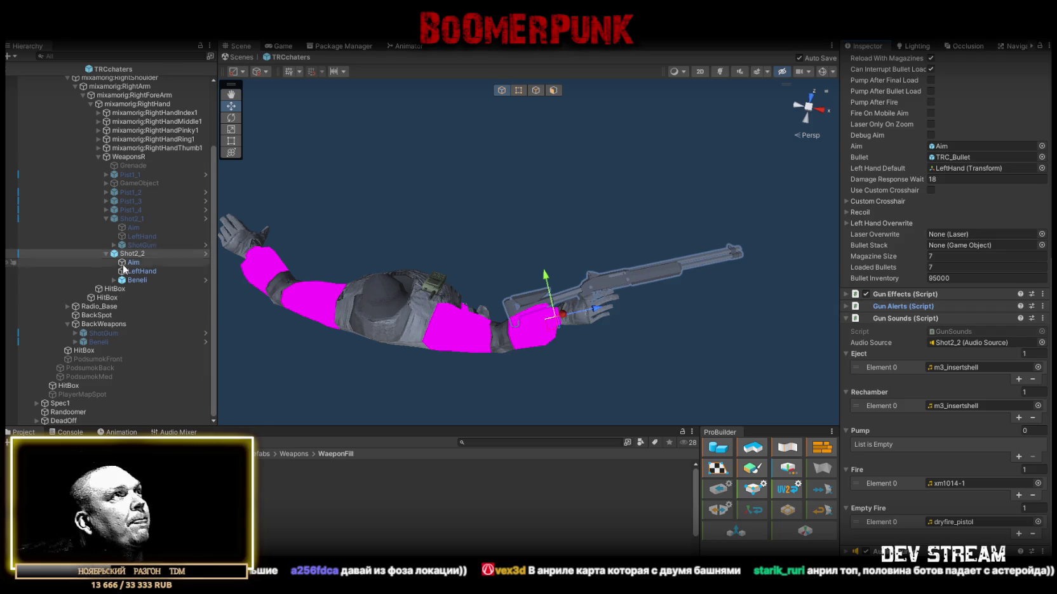
scroll(127, 263, up, 3)
scroll(871, 169, up, 10)
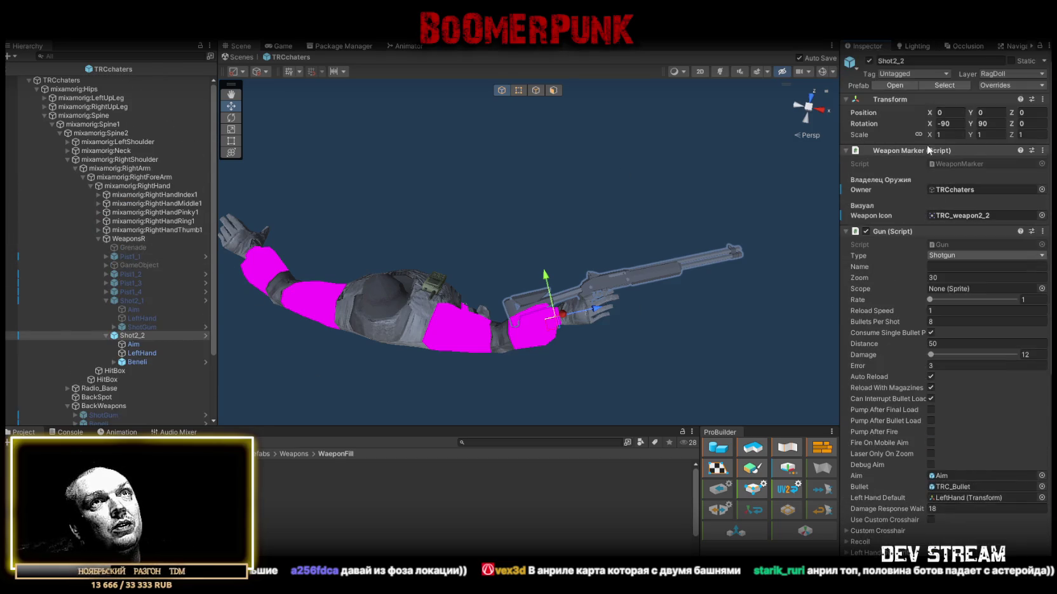
Step: Deactivate Shot2_2, fold away the Shot2 children and inspect the GameObject under WeaponsR
click(868, 60)
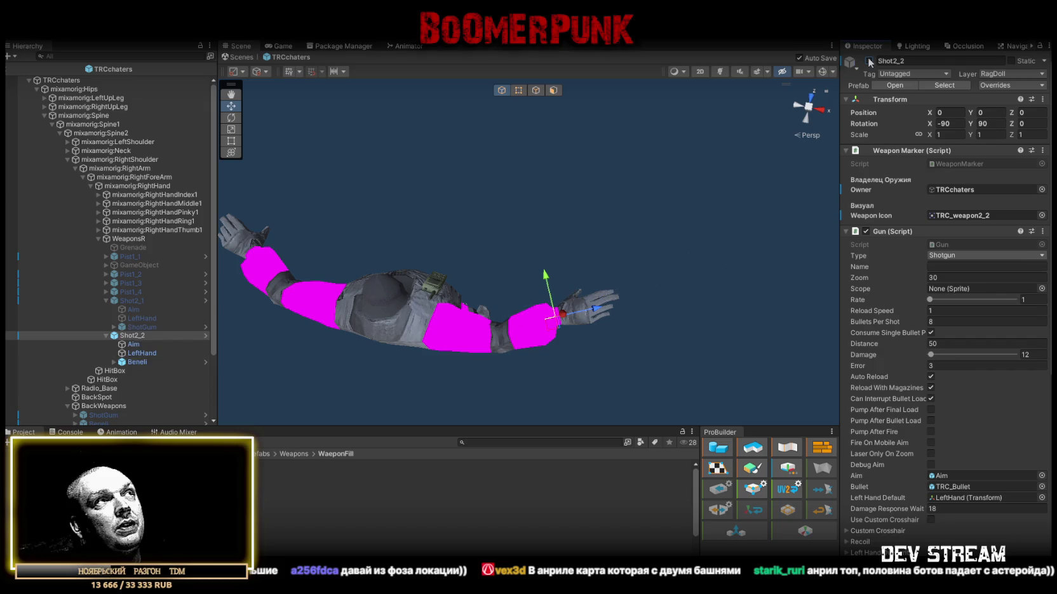
click(106, 300)
click(106, 309)
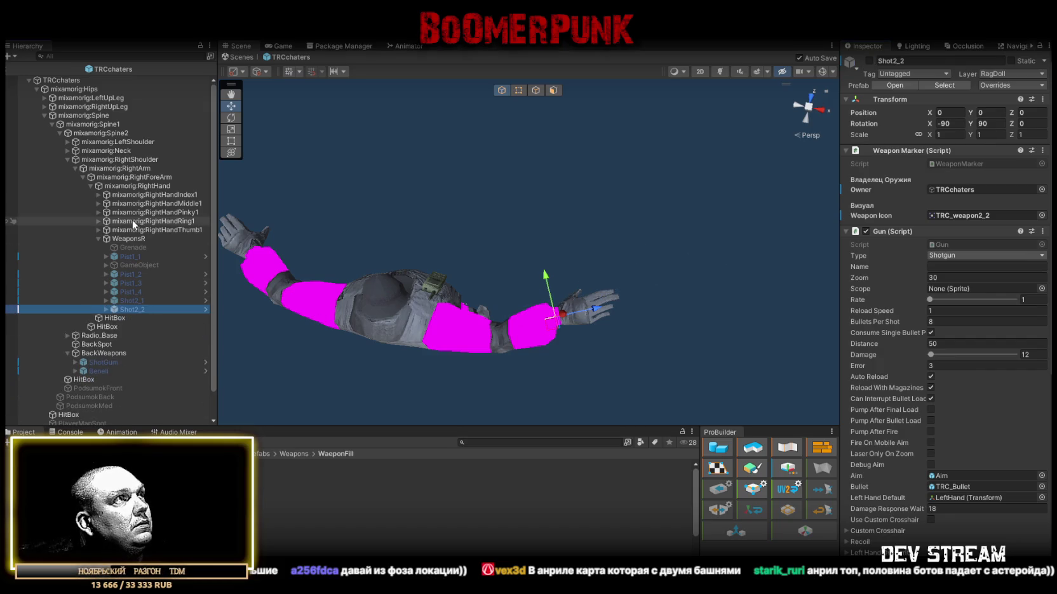
click(134, 265)
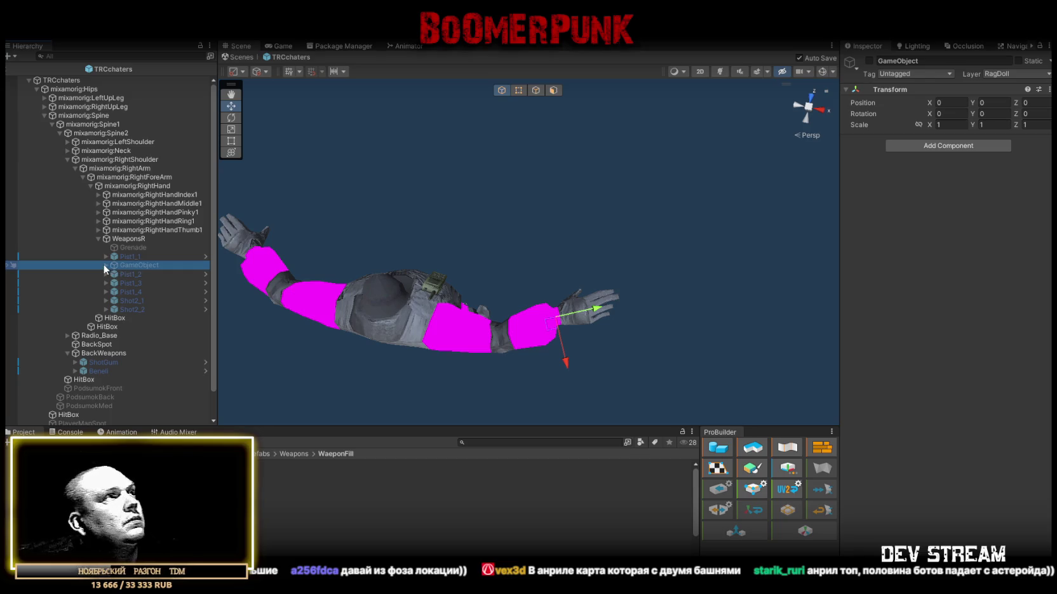
click(106, 266)
click(104, 265)
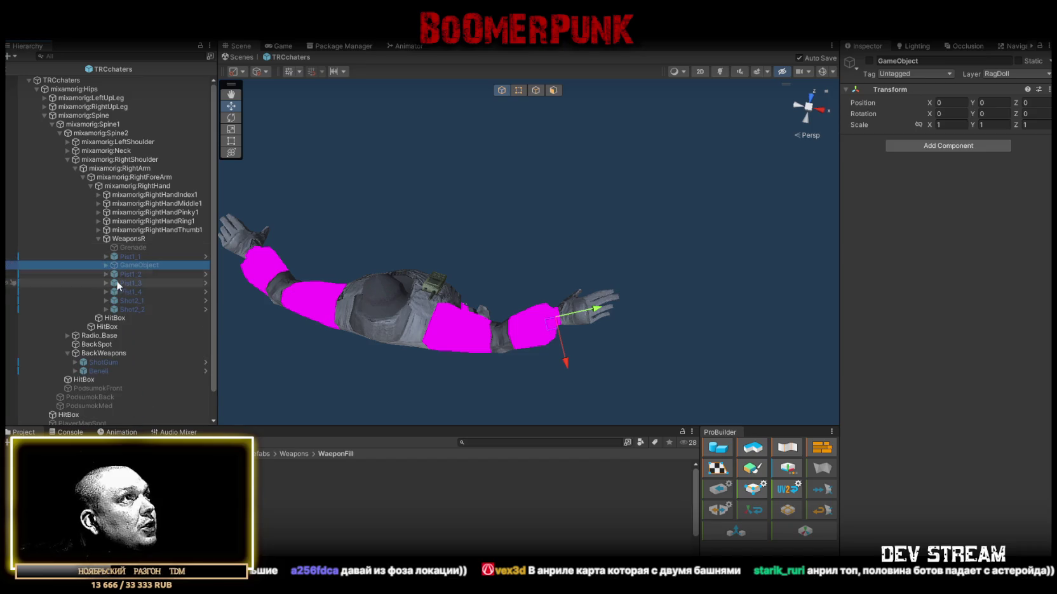
Step: Duplicate Shot2_2 with Ctrl+D and open the copy's context menu
click(128, 310)
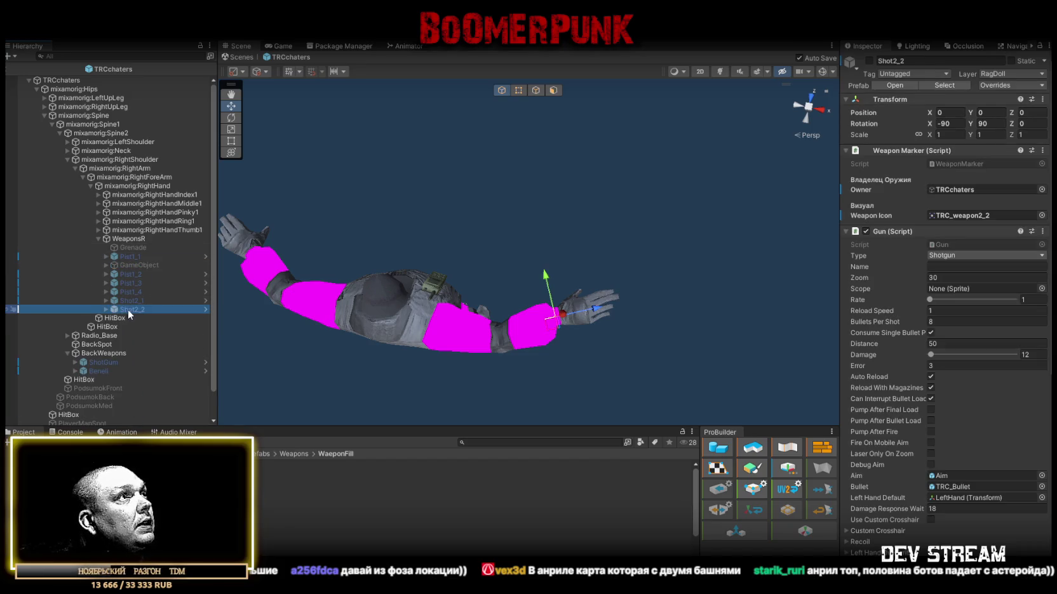
key(ctrl+d)
right_click(131, 318)
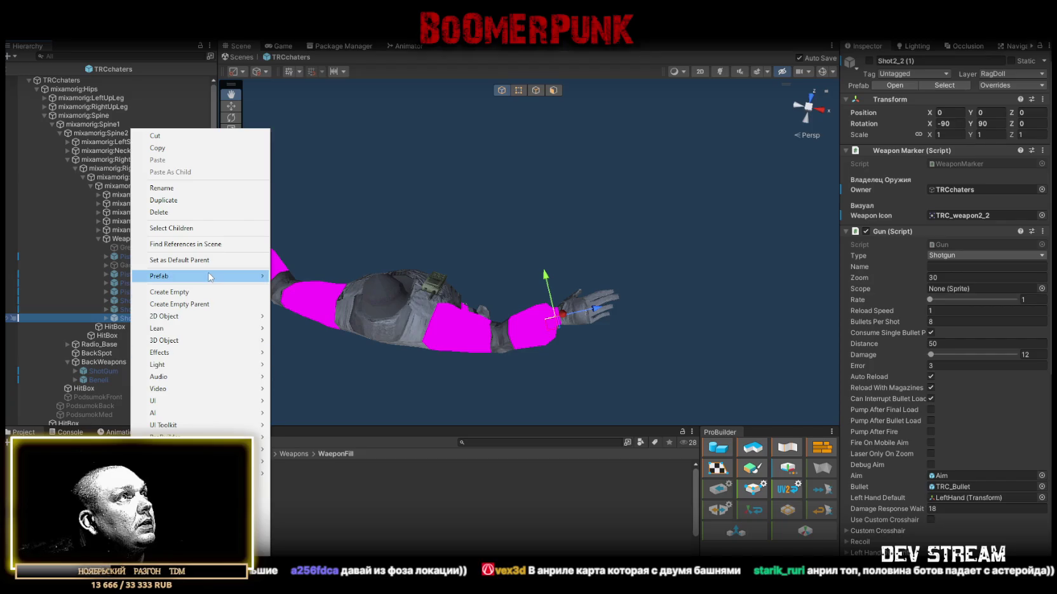
Step: Unpack the duplicated shotgun into a plain object and rename it SMG3_1
mouse_move(210, 277)
click(312, 322)
click(161, 322)
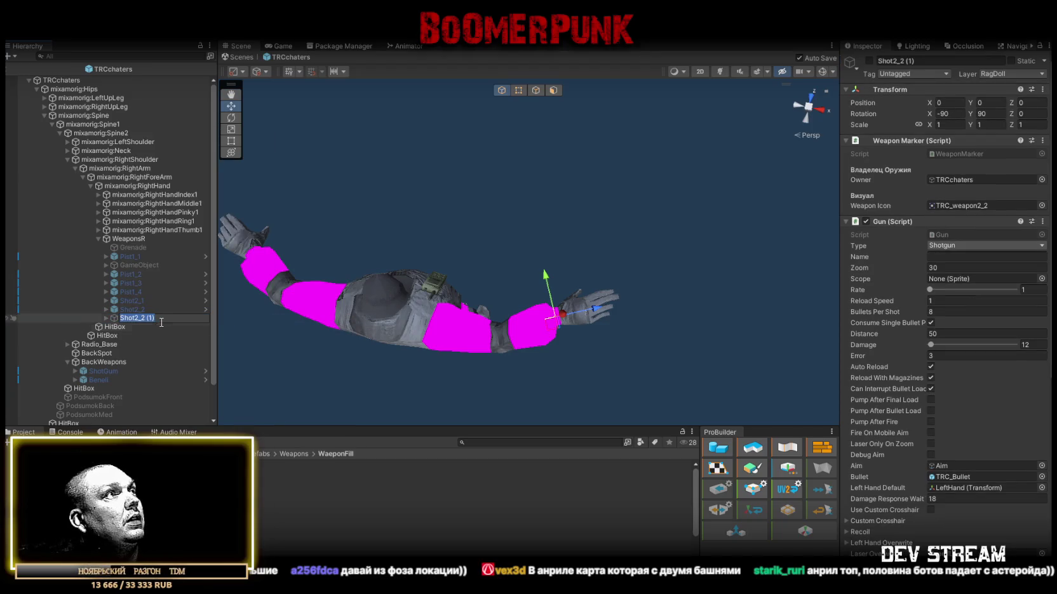
text(SMG)
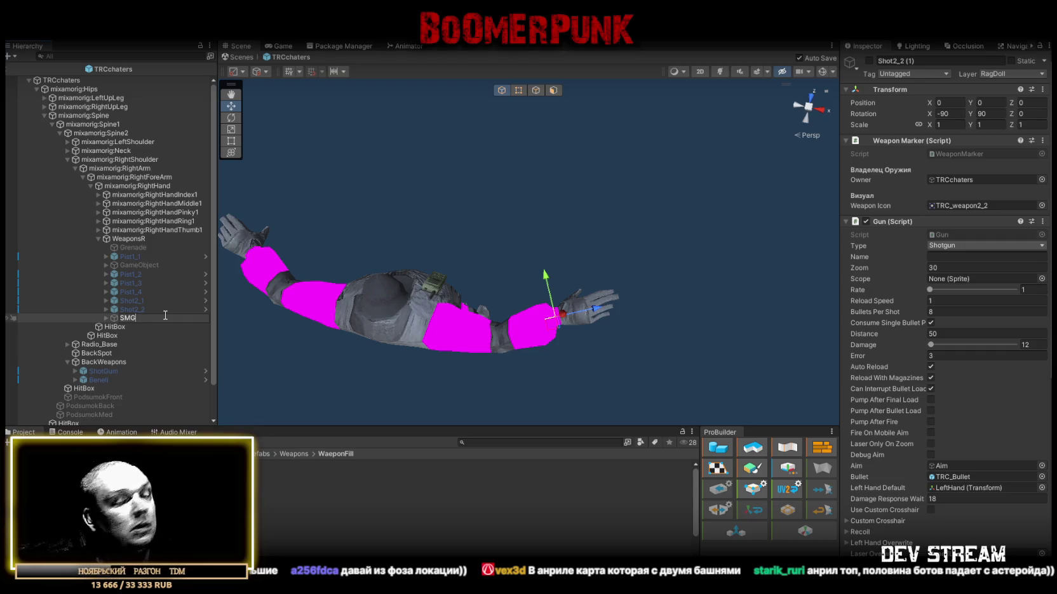
text(3_1)
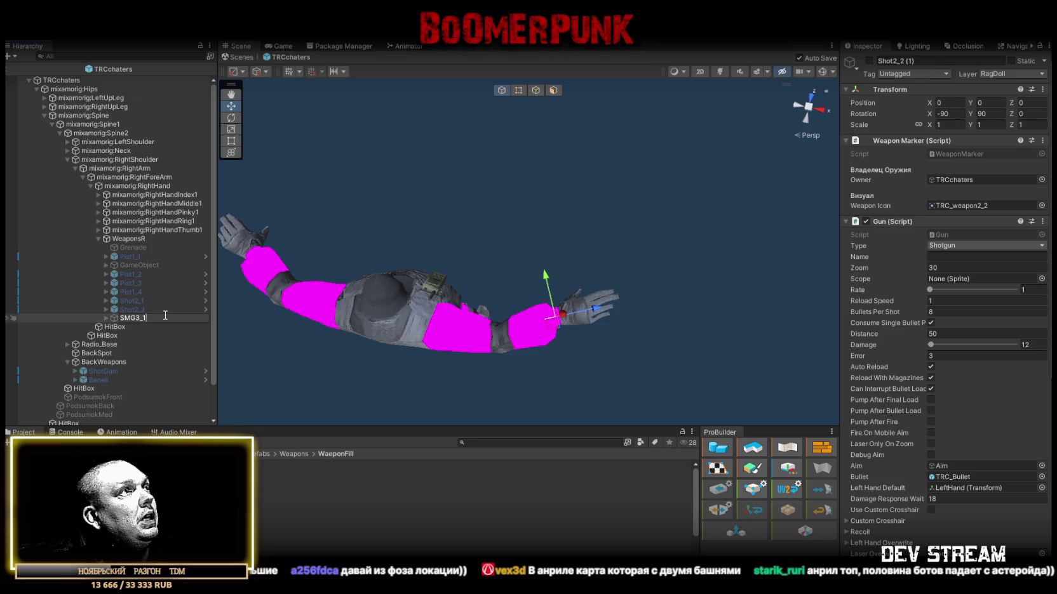
key(Return)
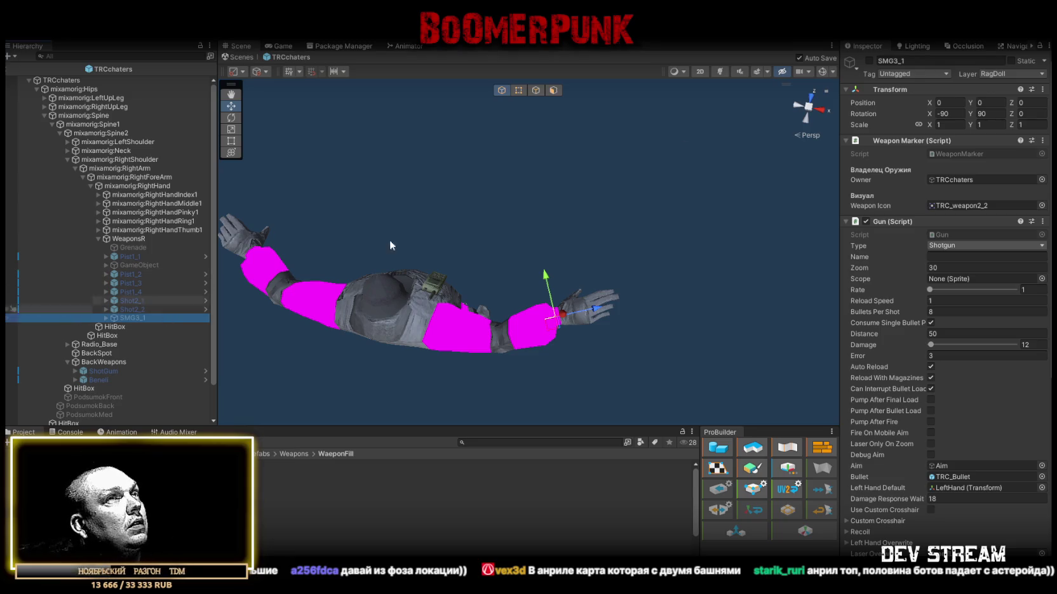
Step: Activate SMG3_1 and set its Weapon Icon to TRC_weapon3_1
click(869, 60)
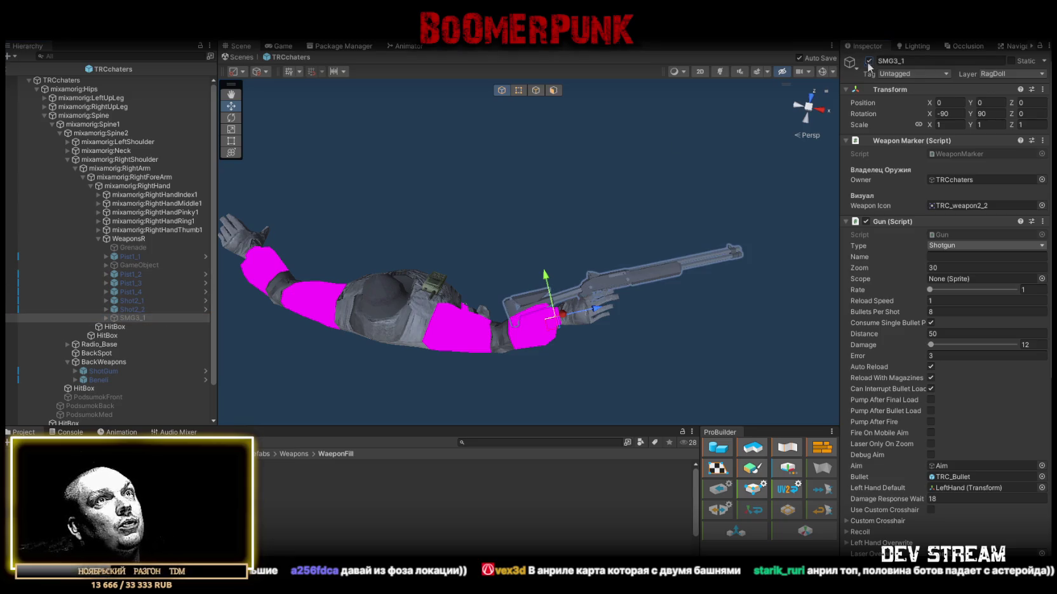
click(106, 318)
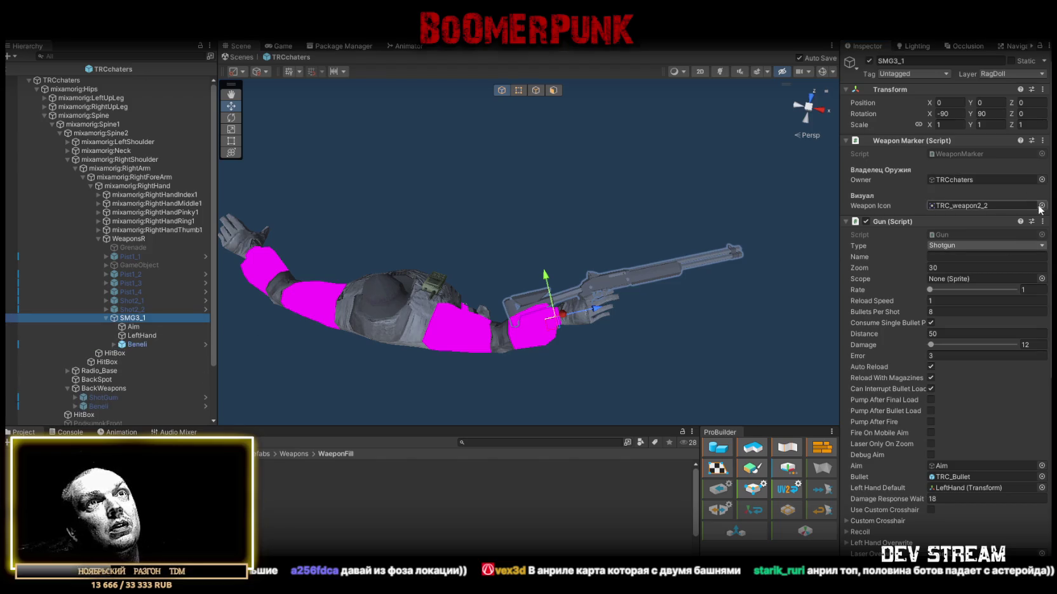
click(1042, 205)
double_click(1007, 397)
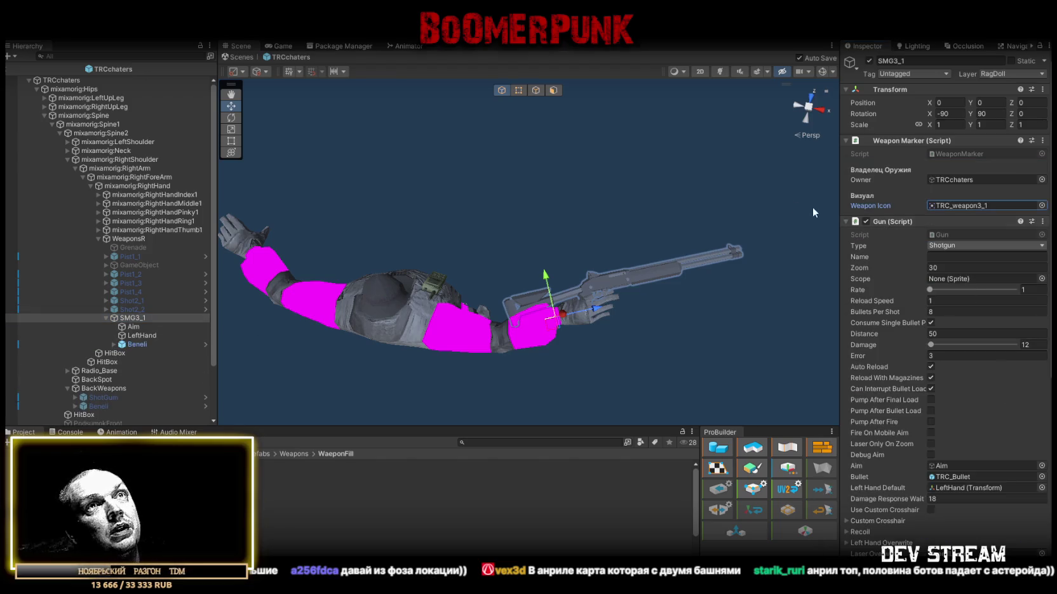
Step: Expand Beneli in the Hierarchy and select its Mp5 child model
click(106, 266)
click(106, 266)
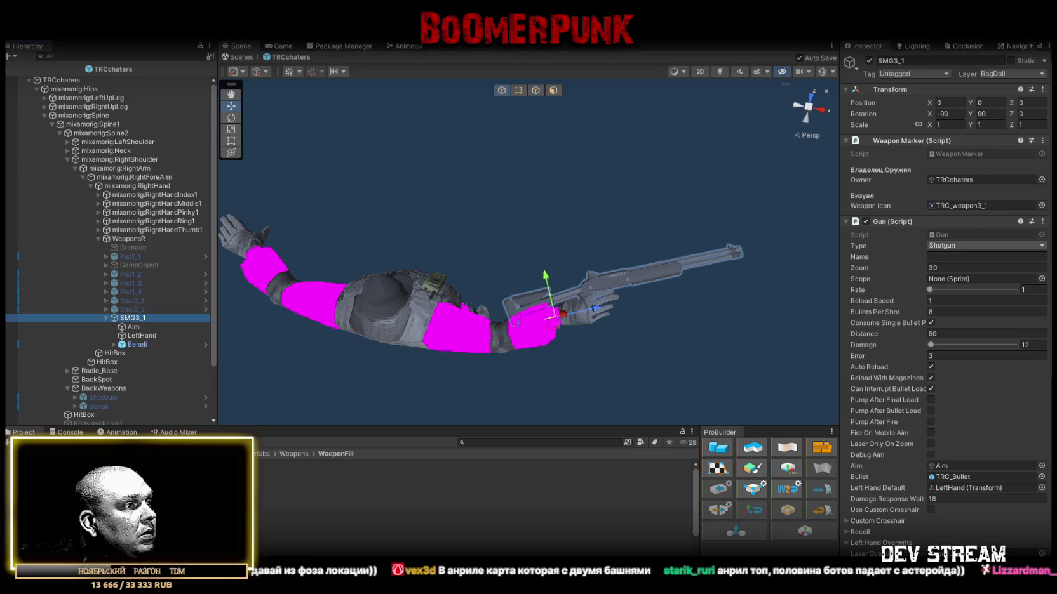
scroll(266, 532, down, 2)
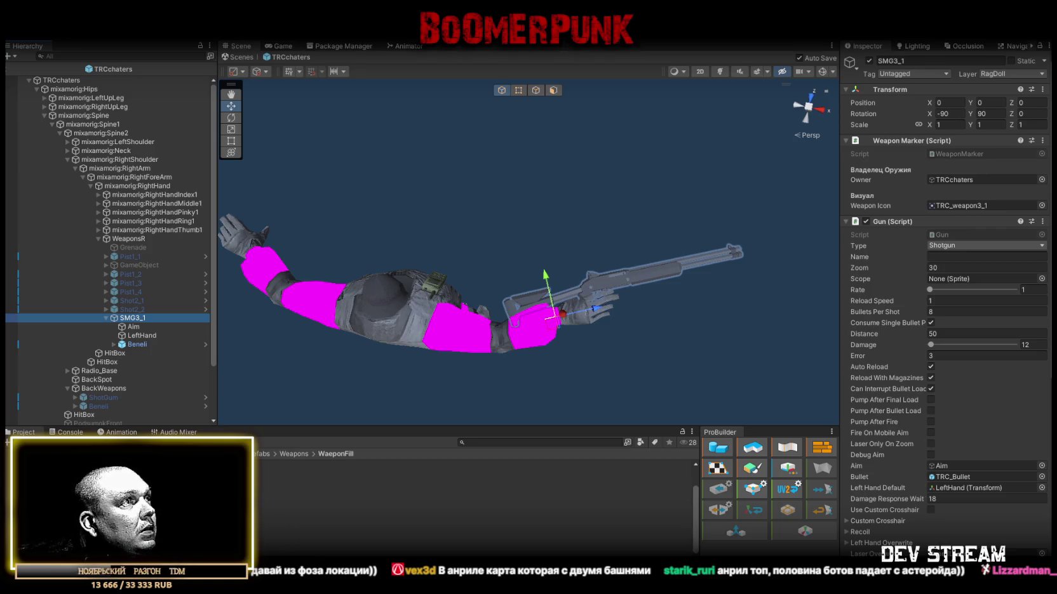
scroll(135, 330, down, 1)
click(114, 326)
click(141, 353)
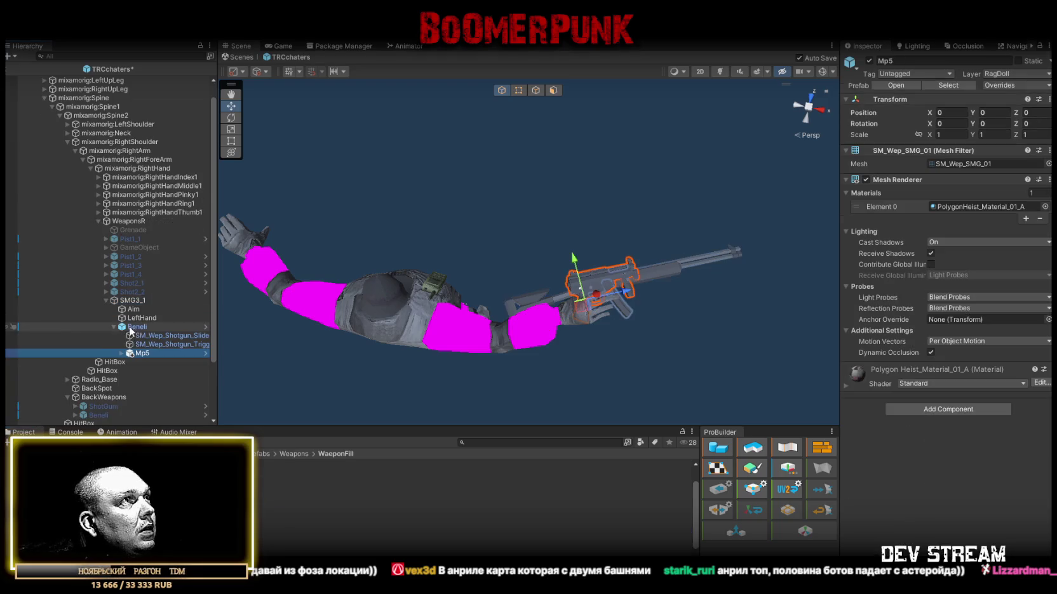
Step: Move Mp5 directly under SMG3_1 and delete the Beneli shotgun
drag(140, 354, 134, 323)
click(136, 337)
key(Delete)
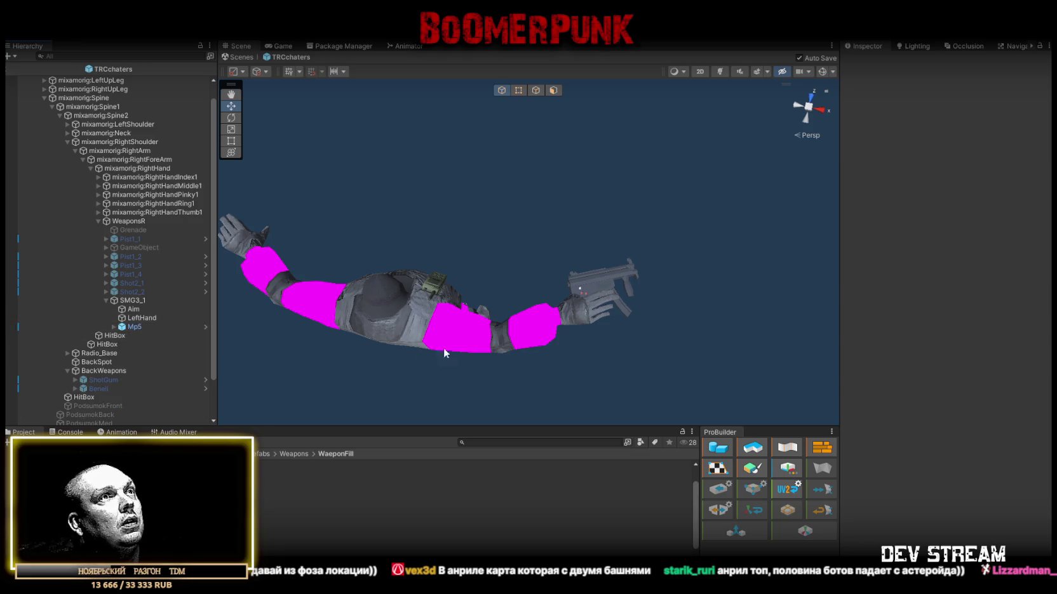
drag(533, 326, 495, 324)
scroll(495, 324, up, 5)
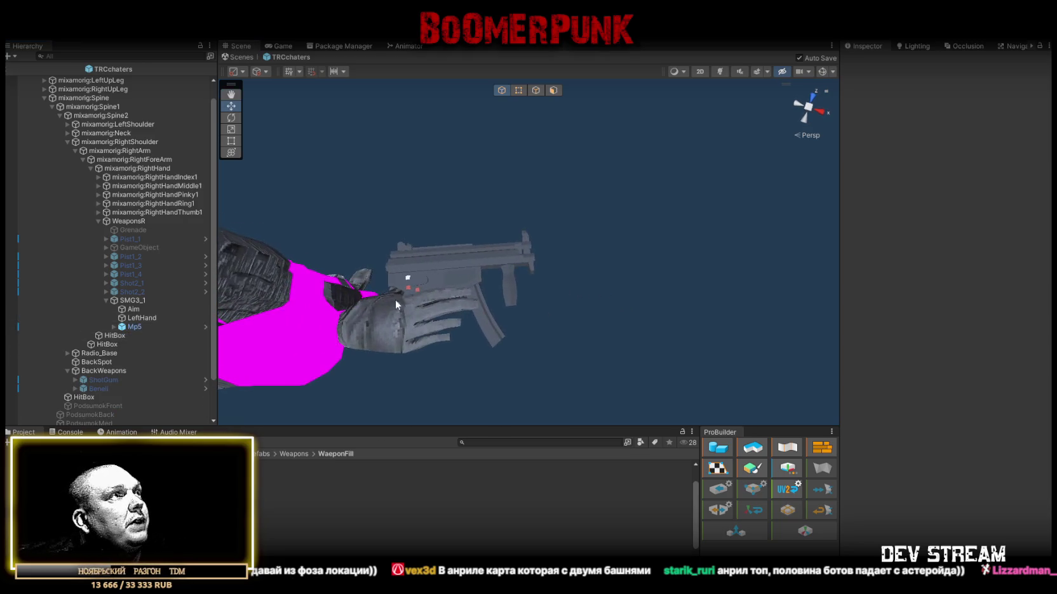
Step: Set Mp5's Transform scale to 1, then select Mp5 together with Aim
click(136, 328)
drag(439, 275, 472, 288)
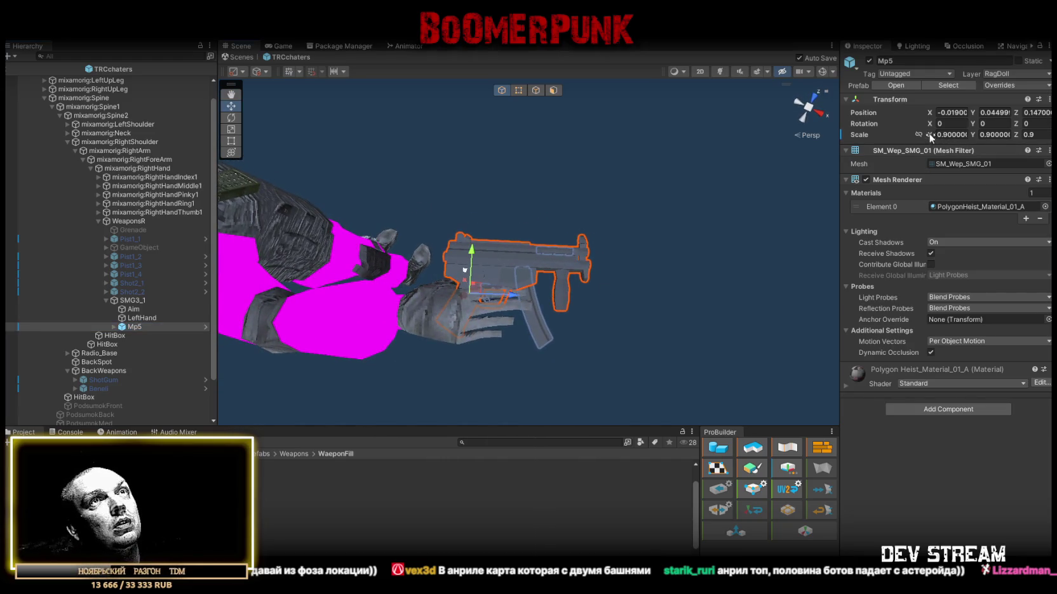
click(954, 136)
text(1)
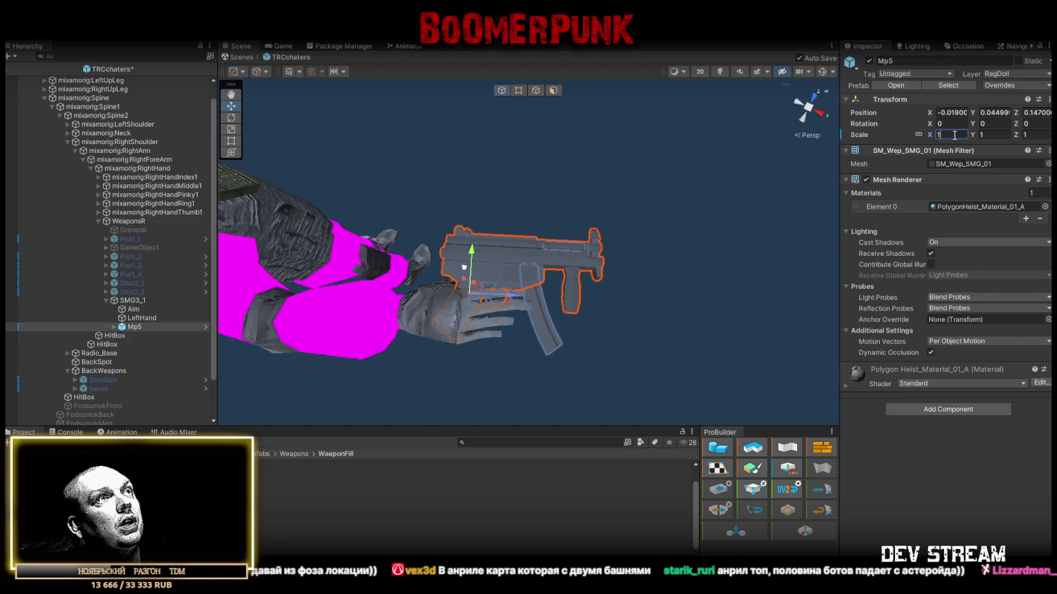
click(141, 318)
click(134, 327)
click(490, 296)
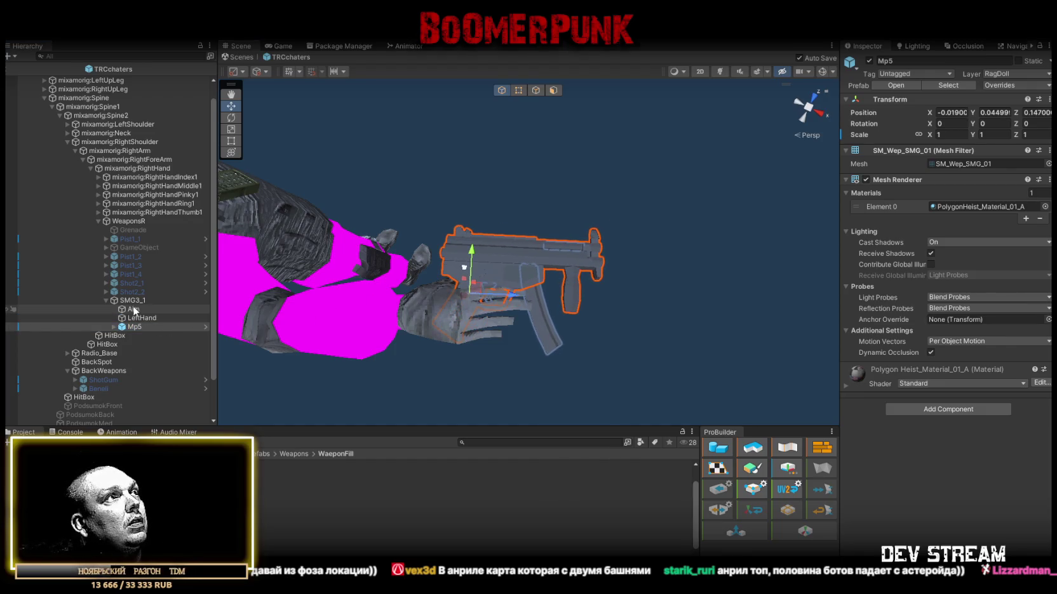
ctrl+click(145, 310)
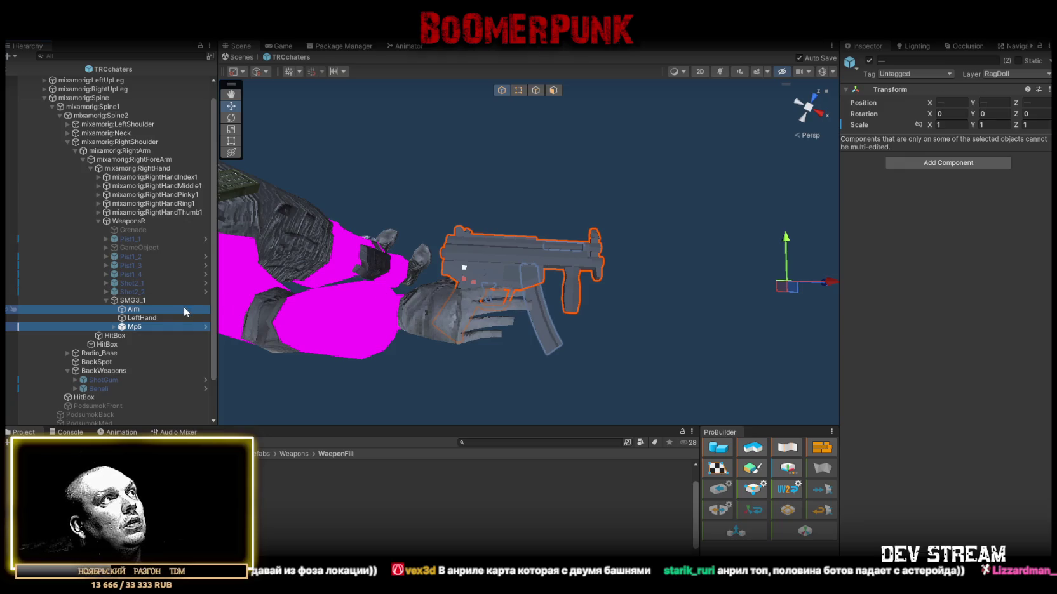
Step: Shift Mp5 forward and place the LeftHand grip and Aim point onto the gun
drag(518, 283, 528, 285)
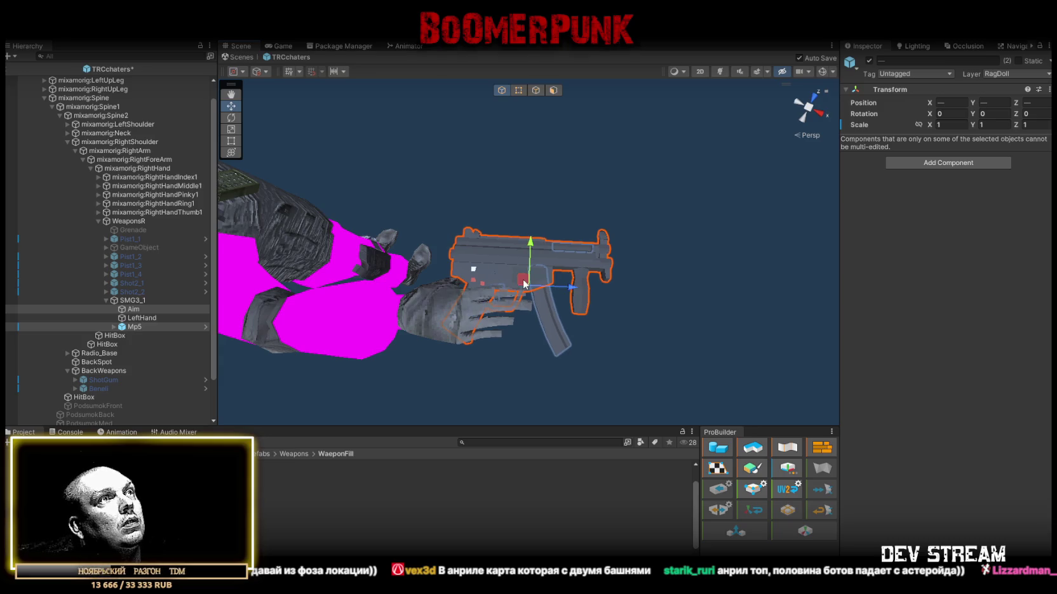
click(138, 318)
mouse_move(653, 308)
mouse_down()
mouse_move(565, 307)
mouse_move(558, 322)
mouse_up()
click(136, 310)
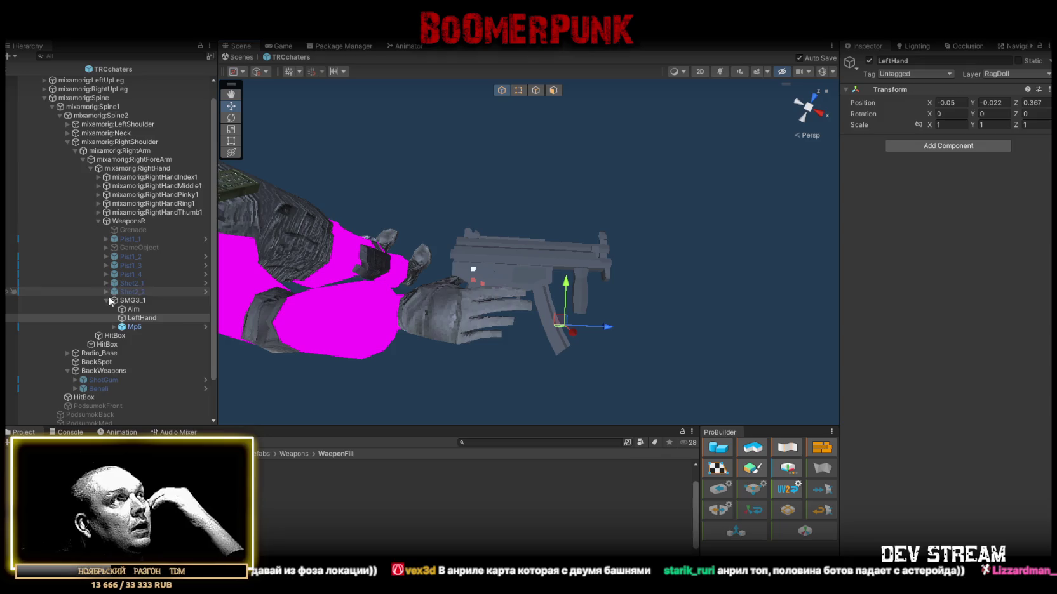
mouse_move(780, 286)
mouse_down()
mouse_move(731, 261)
mouse_move(618, 249)
mouse_move(615, 261)
mouse_up()
mouse_move(629, 325)
alt+mouse_down()
mouse_move(508, 286)
mouse_move(438, 194)
mouse_move(449, 223)
alt+mouse_up()
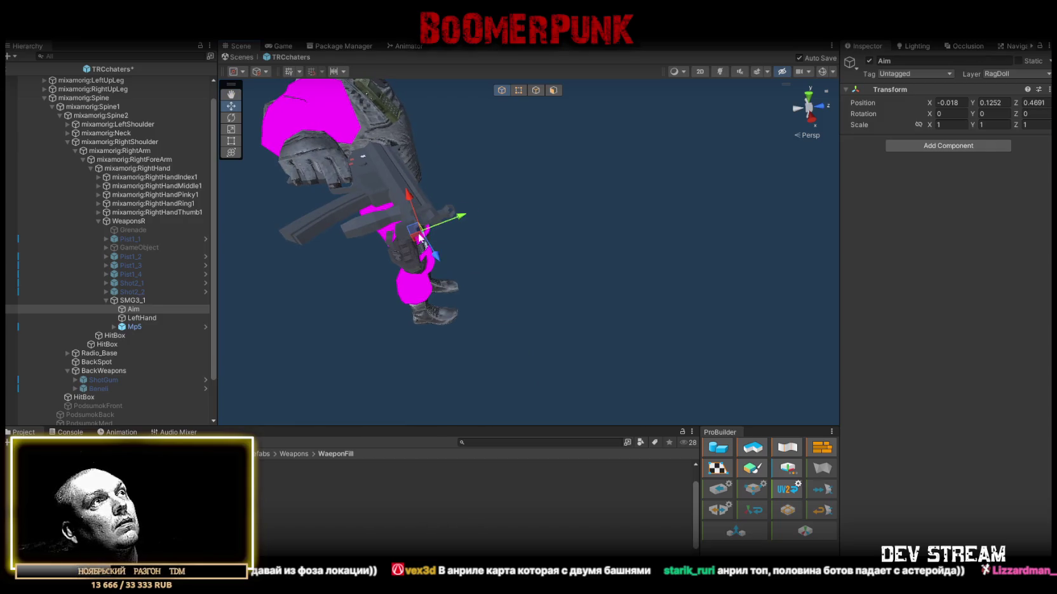
mouse_move(479, 279)
alt+mouse_down()
mouse_move(502, 279)
mouse_move(436, 224)
mouse_move(425, 178)
mouse_move(473, 330)
mouse_move(652, 391)
mouse_move(305, 227)
mouse_move(686, 393)
mouse_move(574, 343)
alt+mouse_up()
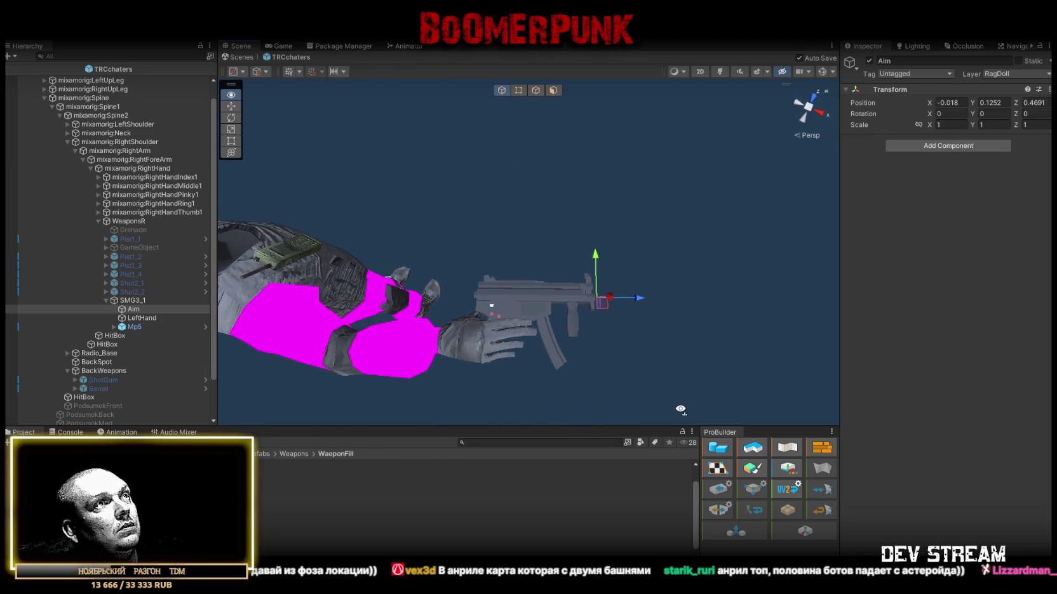
mouse_move(463, 291)
alt+mouse_down()
mouse_move(559, 327)
mouse_move(743, 156)
mouse_move(462, 337)
mouse_move(279, 380)
mouse_move(210, 331)
alt+mouse_up()
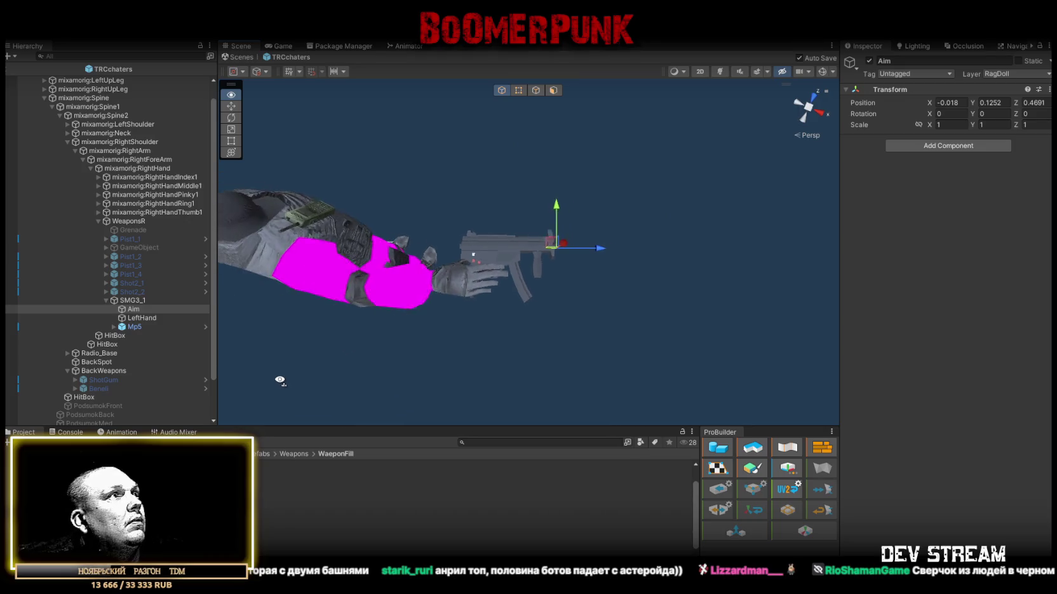
Step: Place an Mp5 copy under BackWeapons so it shows on the character's back
click(132, 301)
mouse_move(131, 301)
mouse_down()
mouse_move(125, 212)
mouse_move(108, 388)
mouse_move(106, 377)
mouse_up()
mouse_move(349, 307)
alt+mouse_down()
mouse_move(307, 243)
mouse_move(474, 121)
alt+mouse_up()
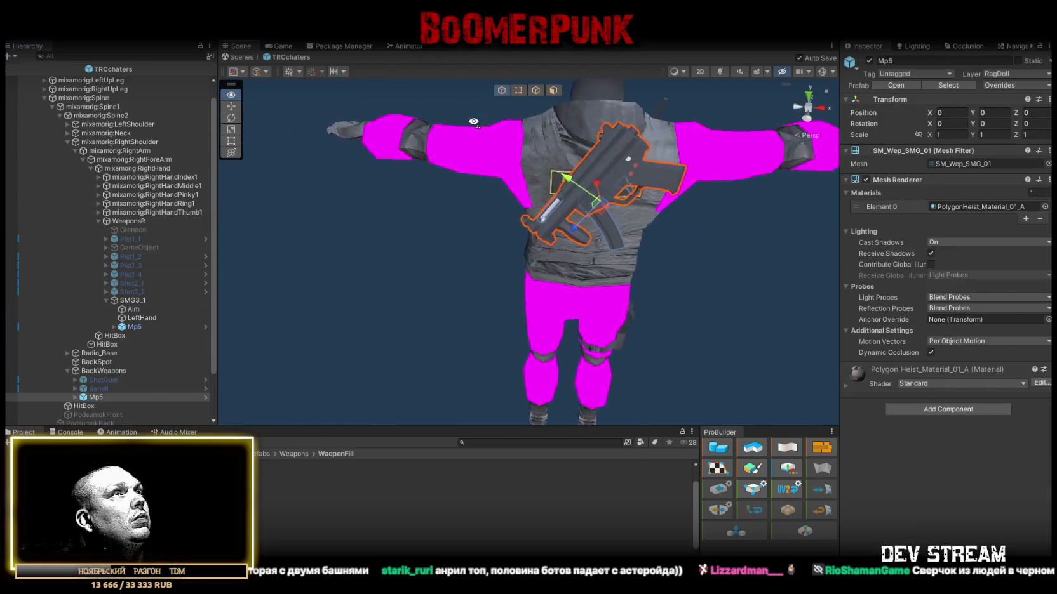
scroll(474, 121, down, 5)
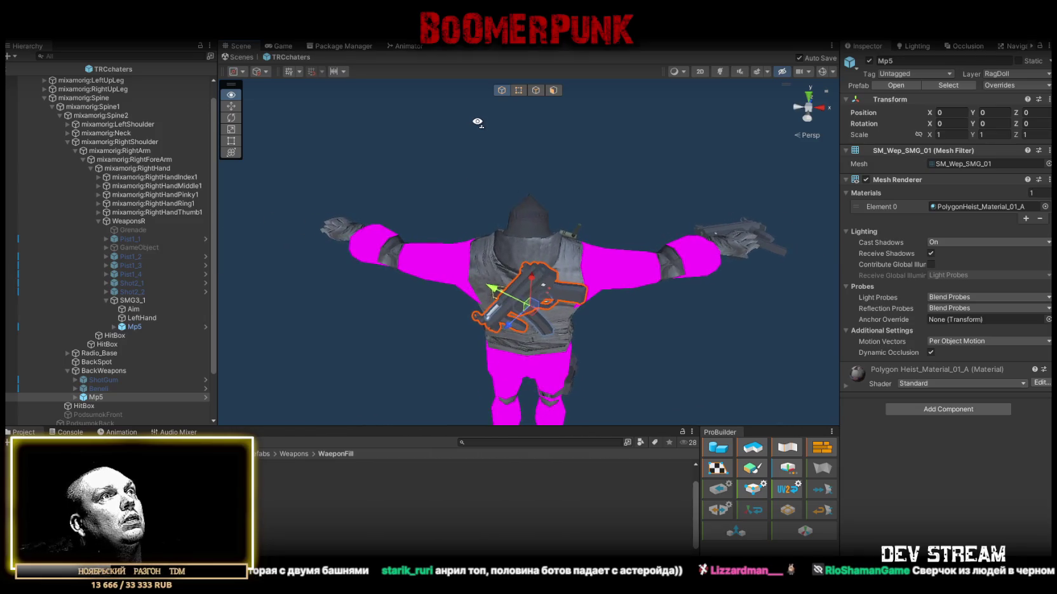
scroll(478, 122, down, 3)
mouse_move(478, 122)
alt+mouse_down()
mouse_move(395, 212)
mouse_move(456, 219)
mouse_move(254, 257)
alt+mouse_up()
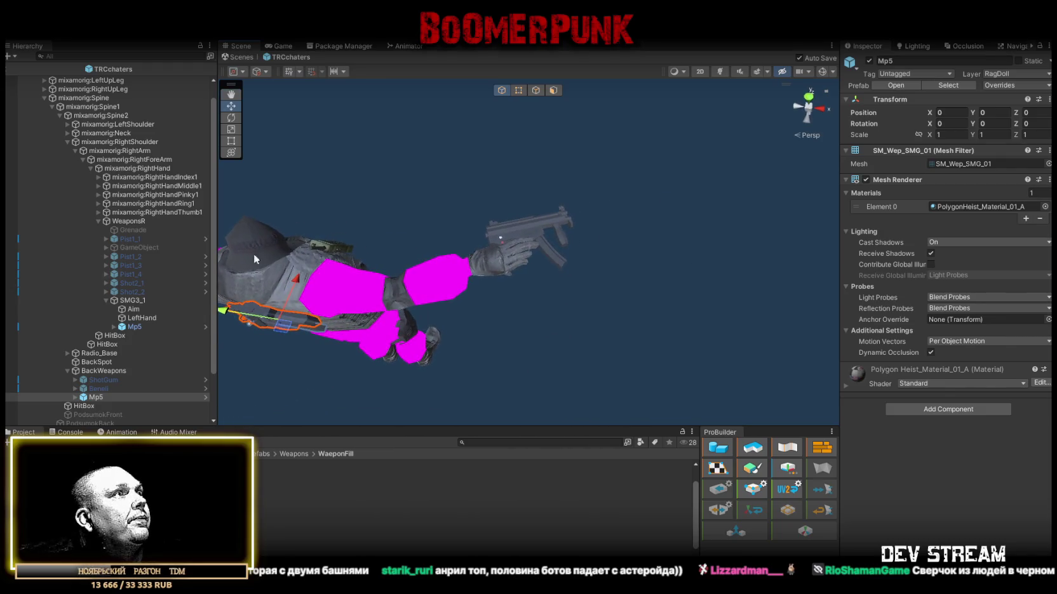
click(140, 327)
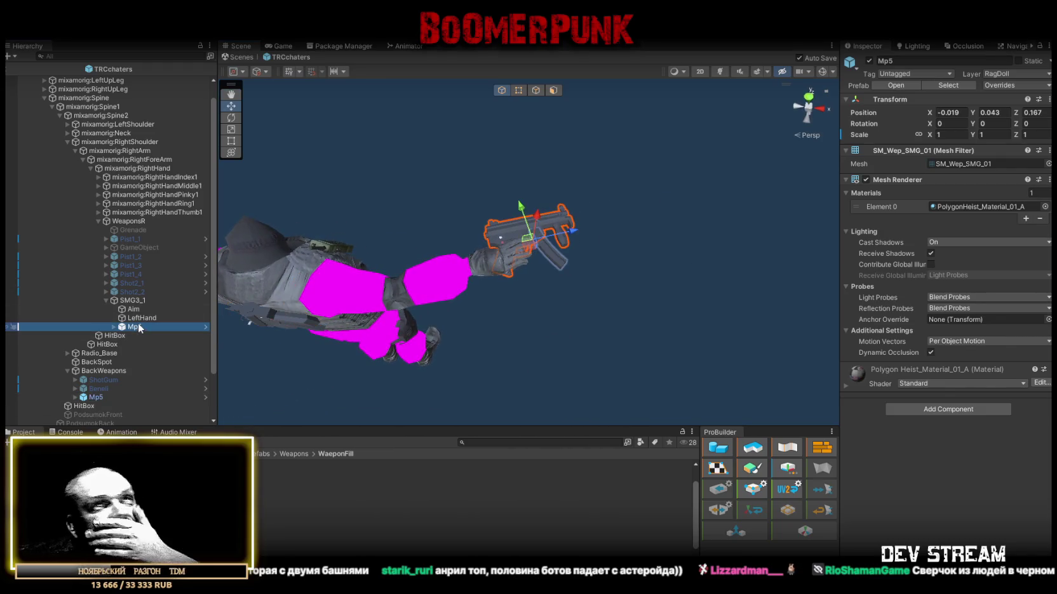
click(130, 300)
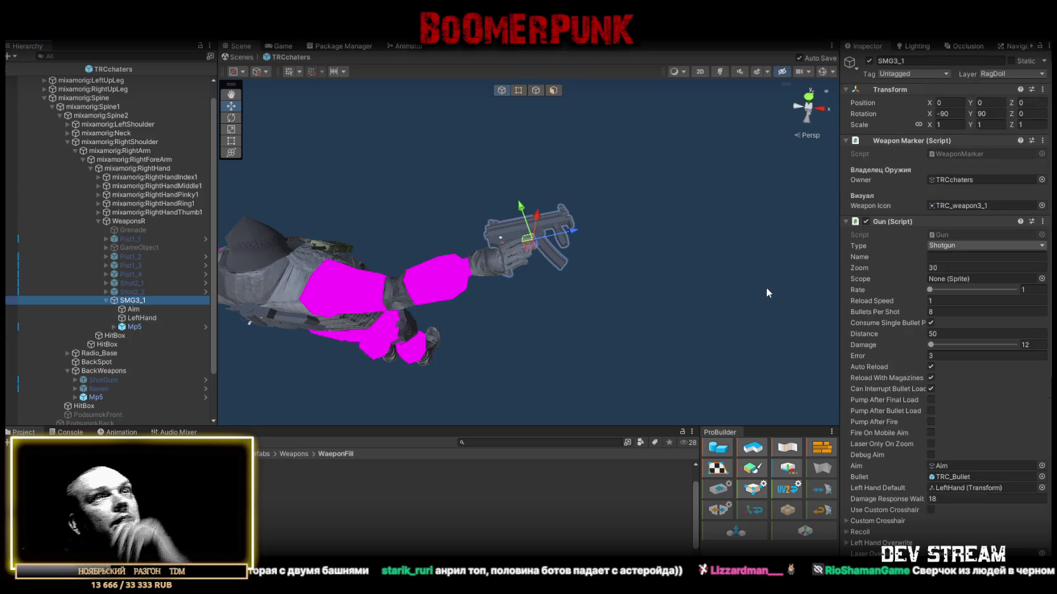
Step: Set SMG3_1's Type to Rifle with Magazine Size and Loaded Bullets of 30
click(957, 246)
click(960, 270)
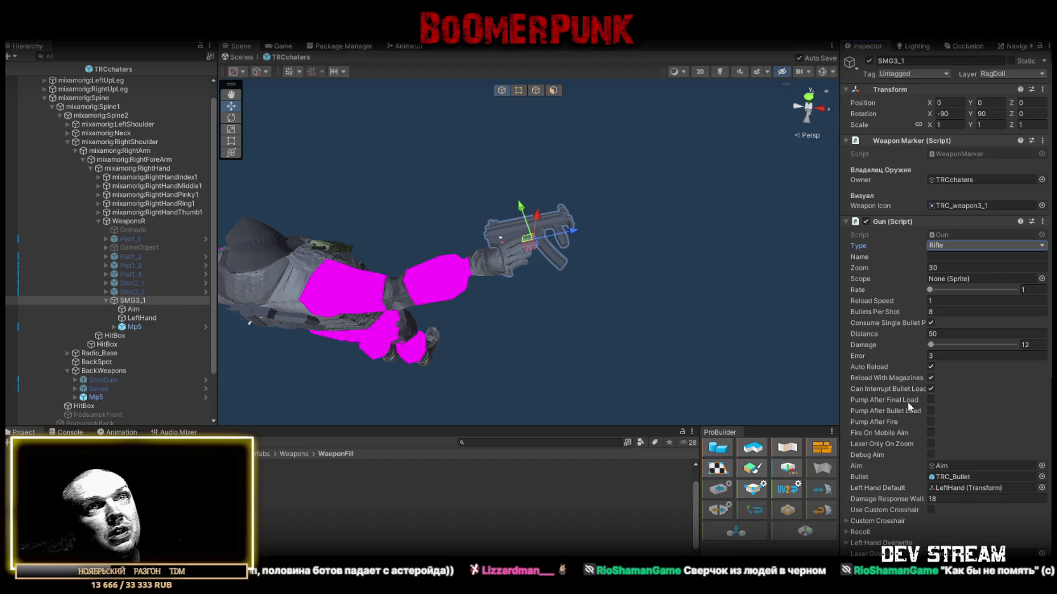
scroll(970, 378, down, 5)
click(946, 427)
text(3)
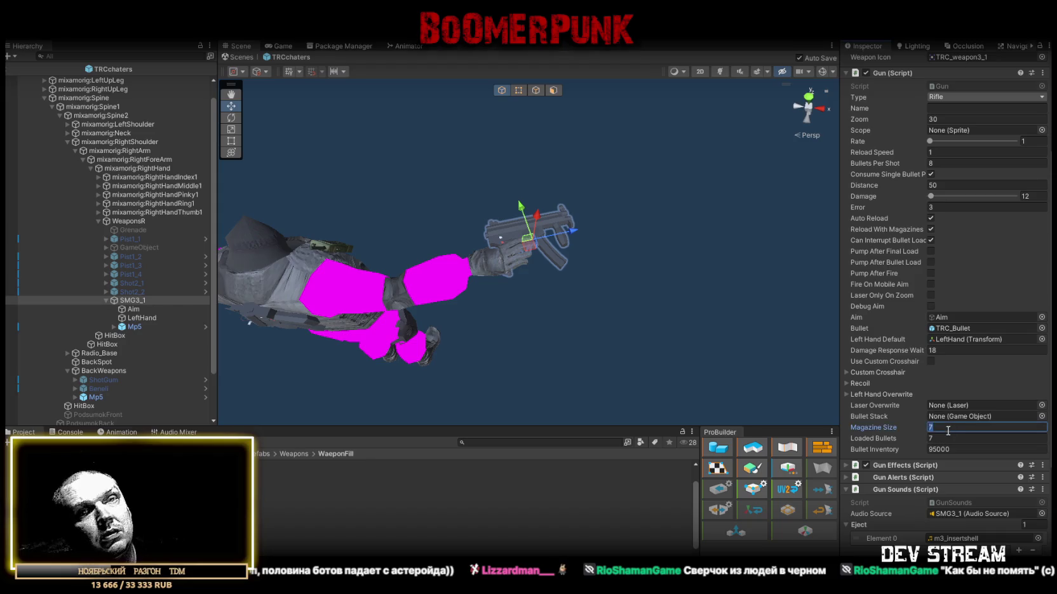
text(0)
key(Tab)
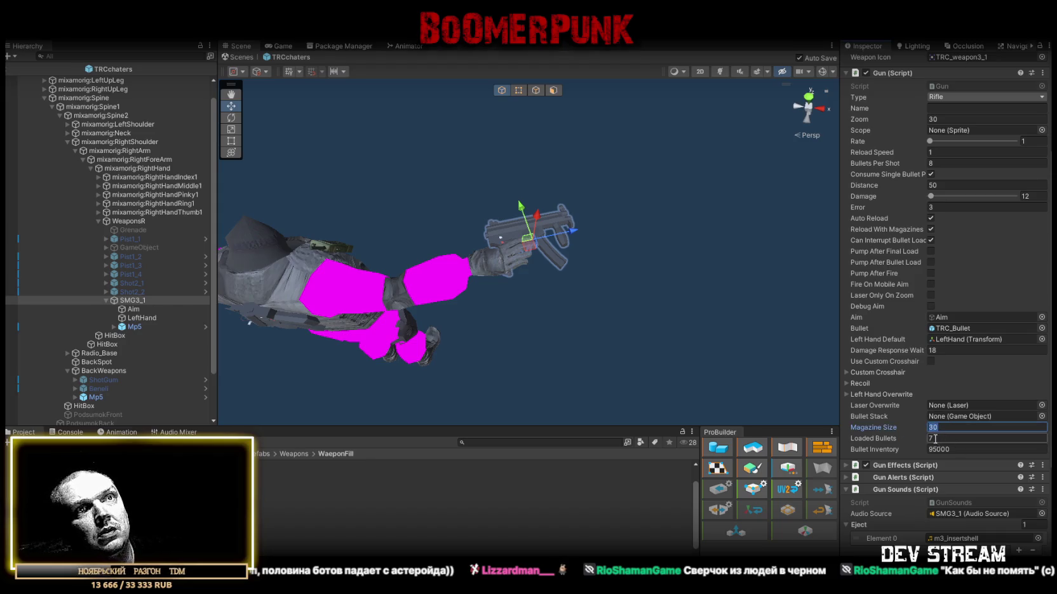
text(30)
scroll(1006, 259, up, 3)
scroll(980, 198, up, 2)
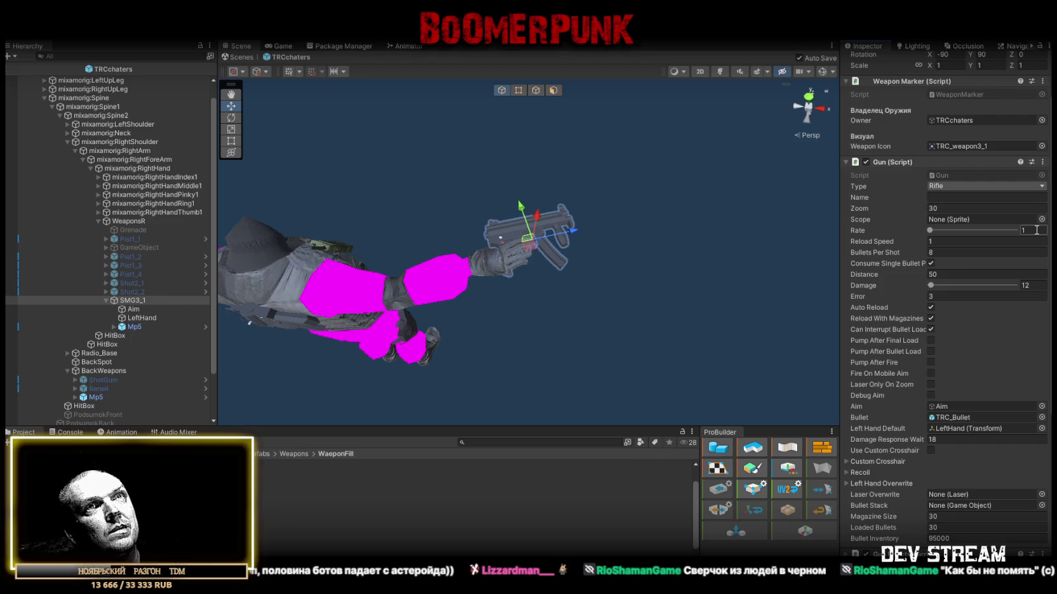
Step: Set Damage to 19 and select the Error spread field
click(1035, 285)
text(19)
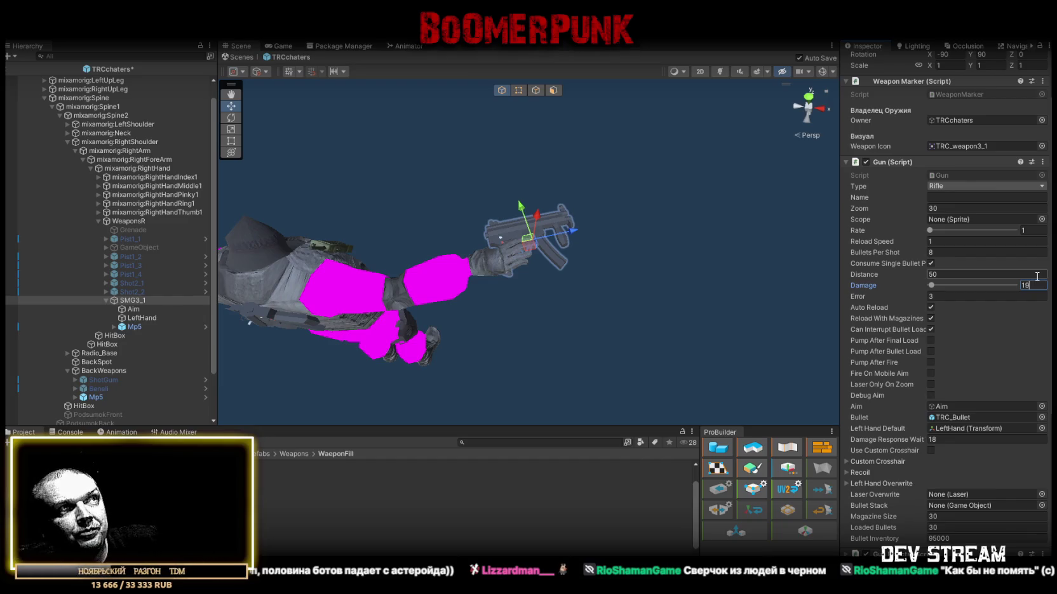
scroll(920, 382, down, 8)
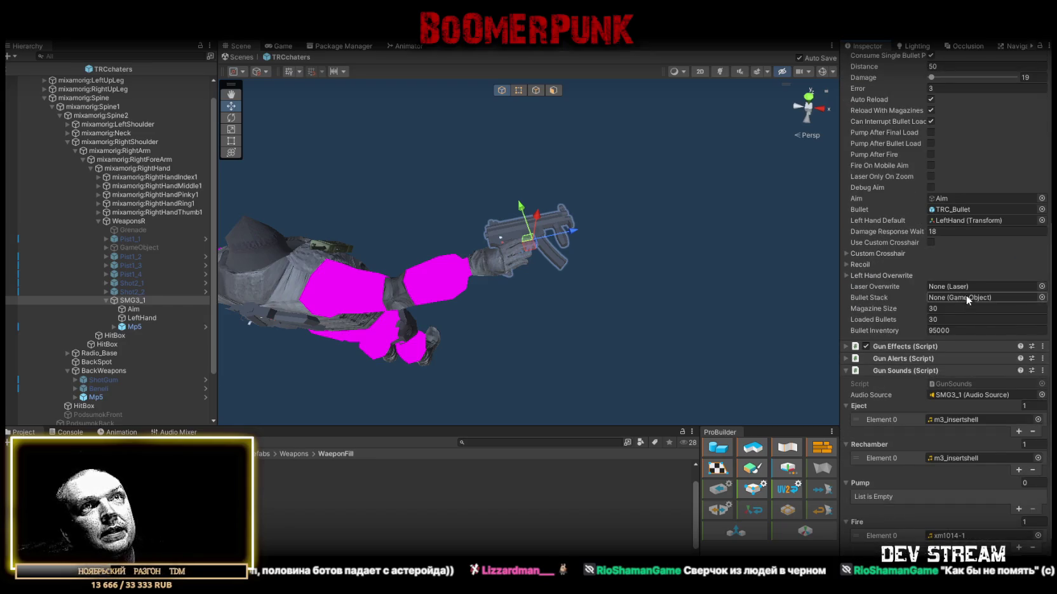
scroll(944, 229, up, 4)
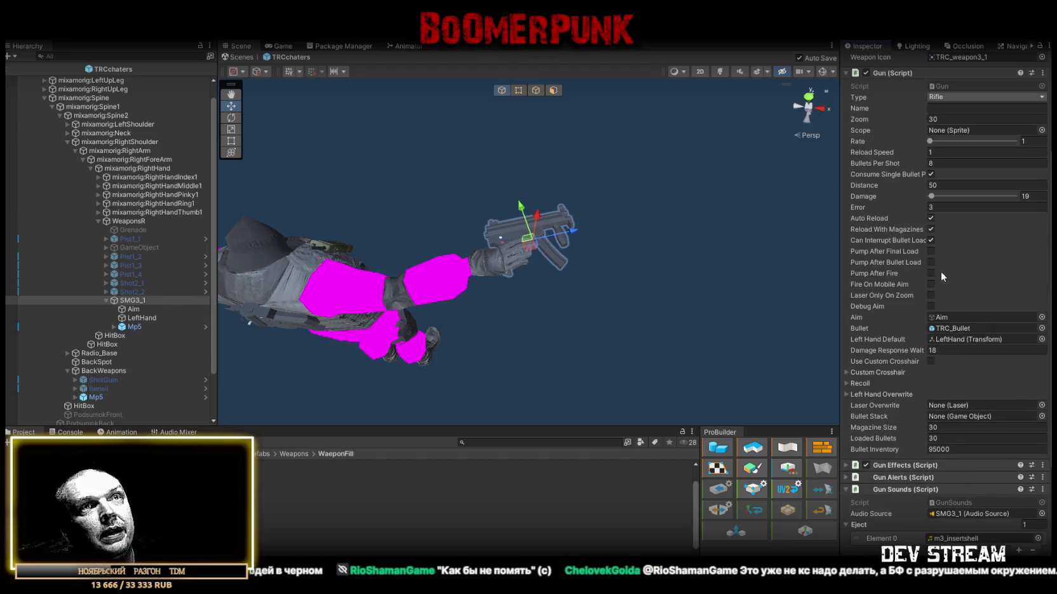
scroll(962, 337, down, 2)
click(944, 146)
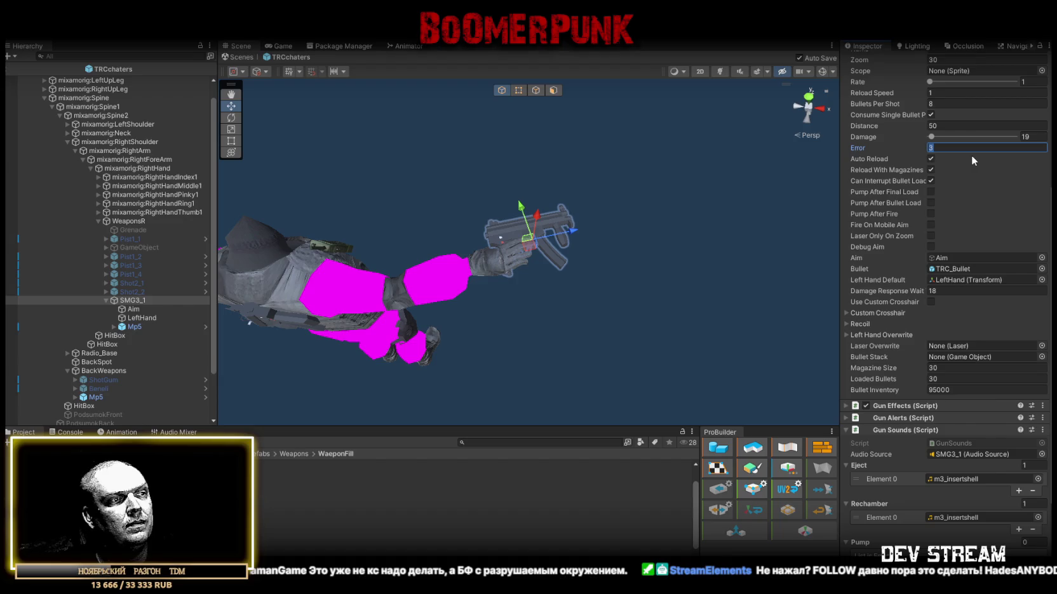
Step: Set the Error spread to 1.25 and save the scene
text(1.25)
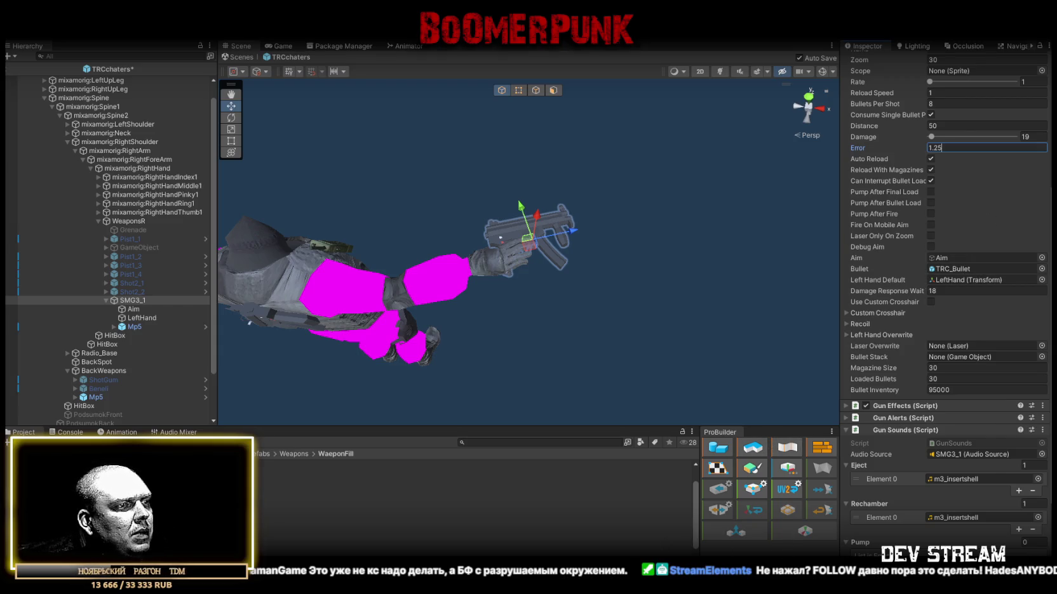
key(ctrl+s)
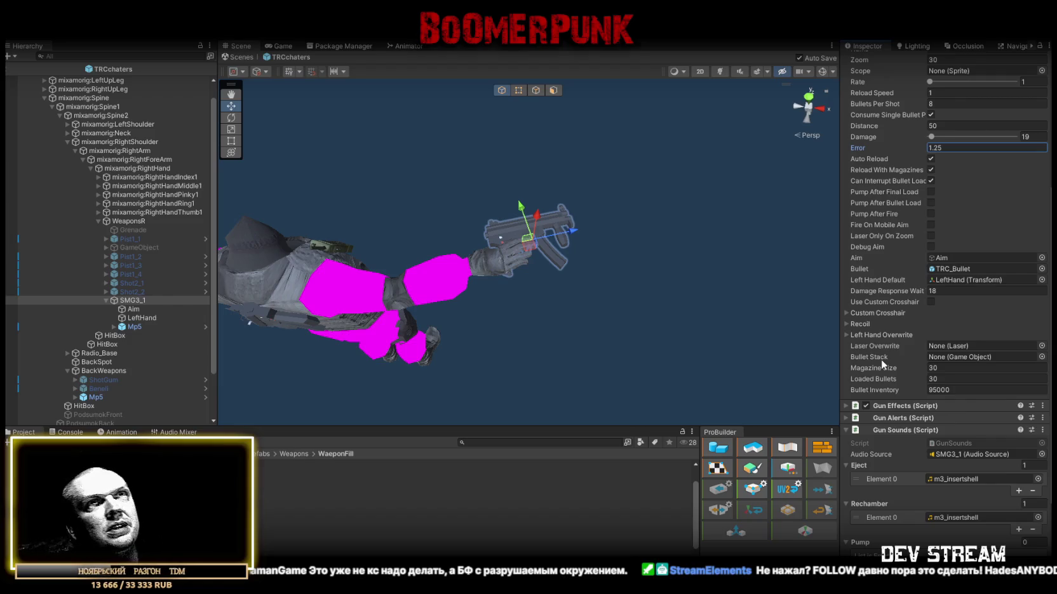
click(881, 151)
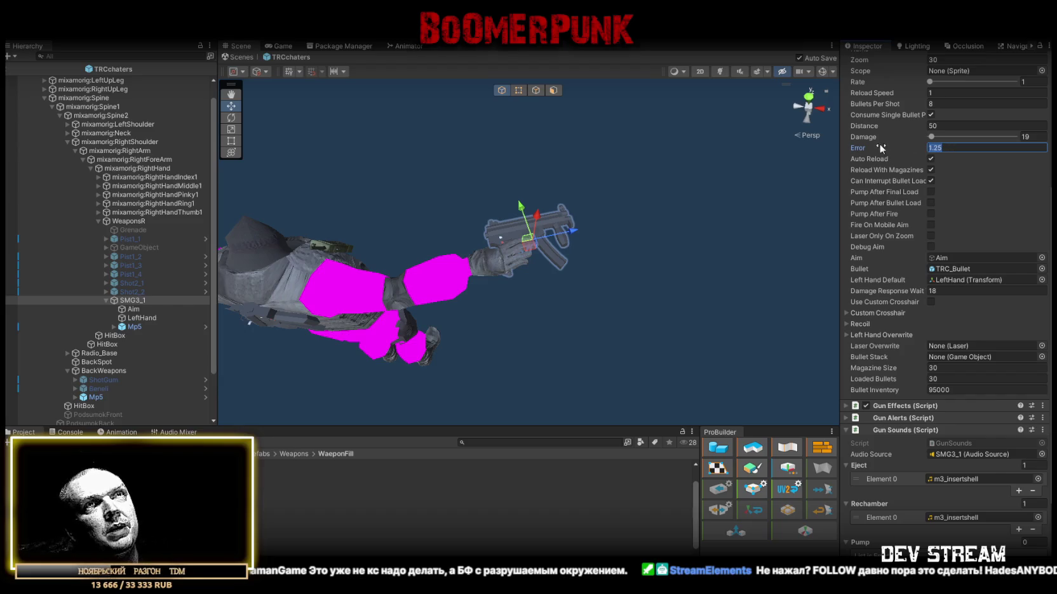
click(950, 146)
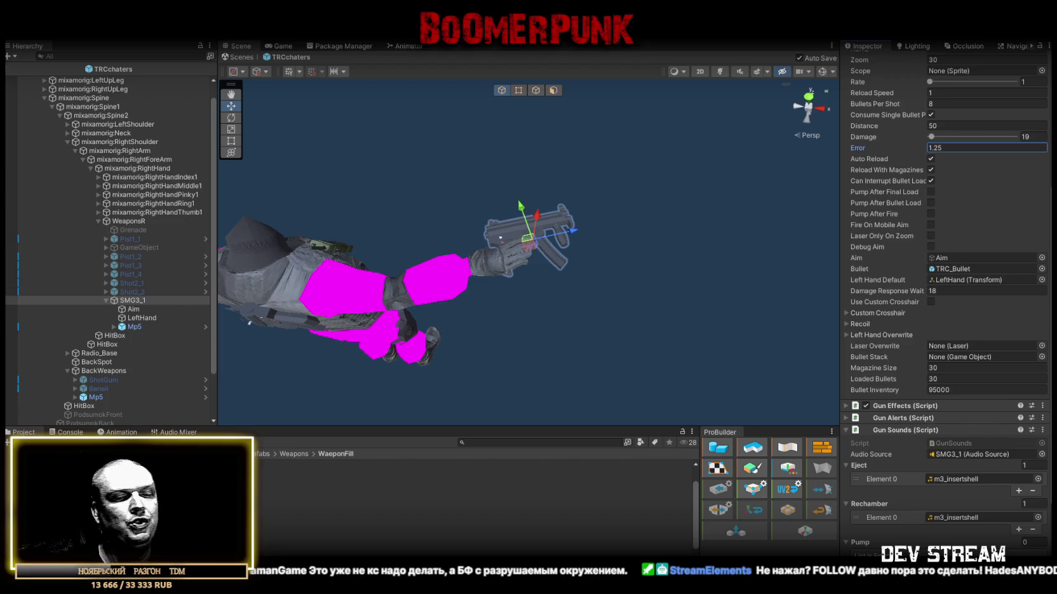
Step: Set Rate to 3.1 and Bullets Per Shot to 1
scroll(1013, 212, up, 4)
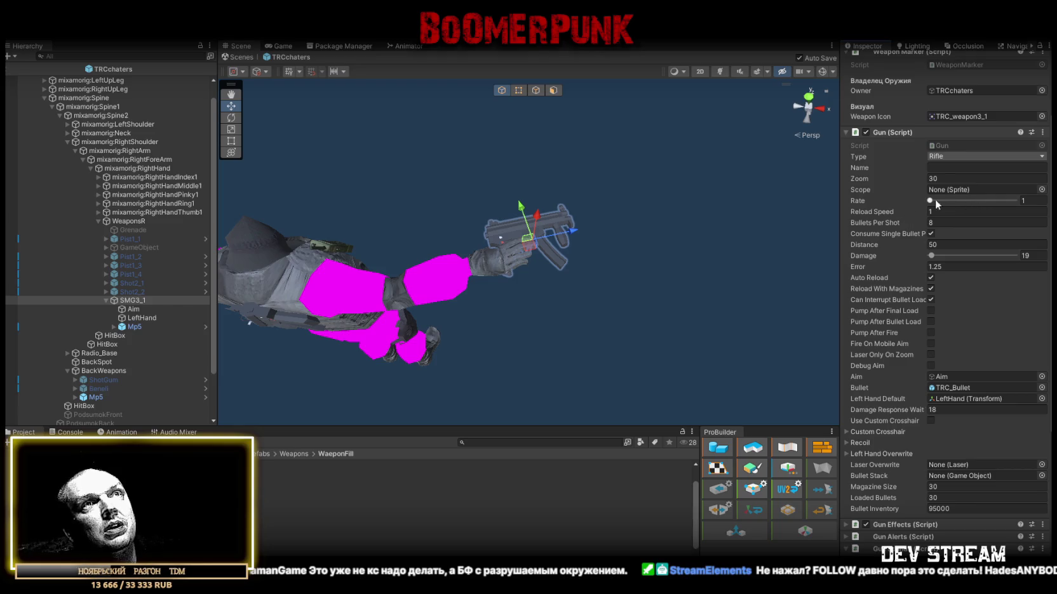
click(1037, 201)
text(3,1)
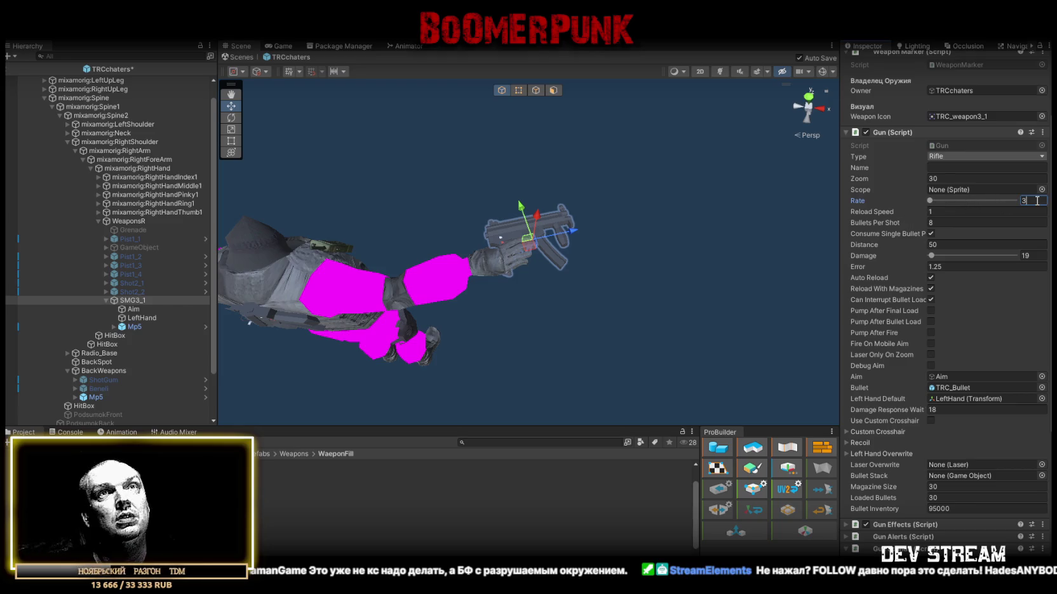
key(Return)
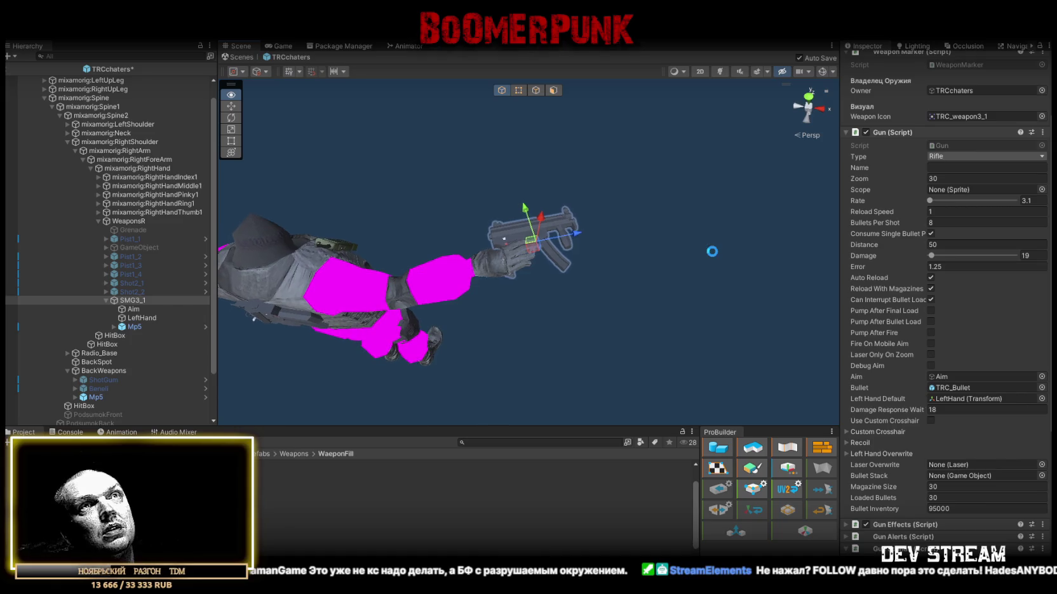
click(945, 223)
text(1)
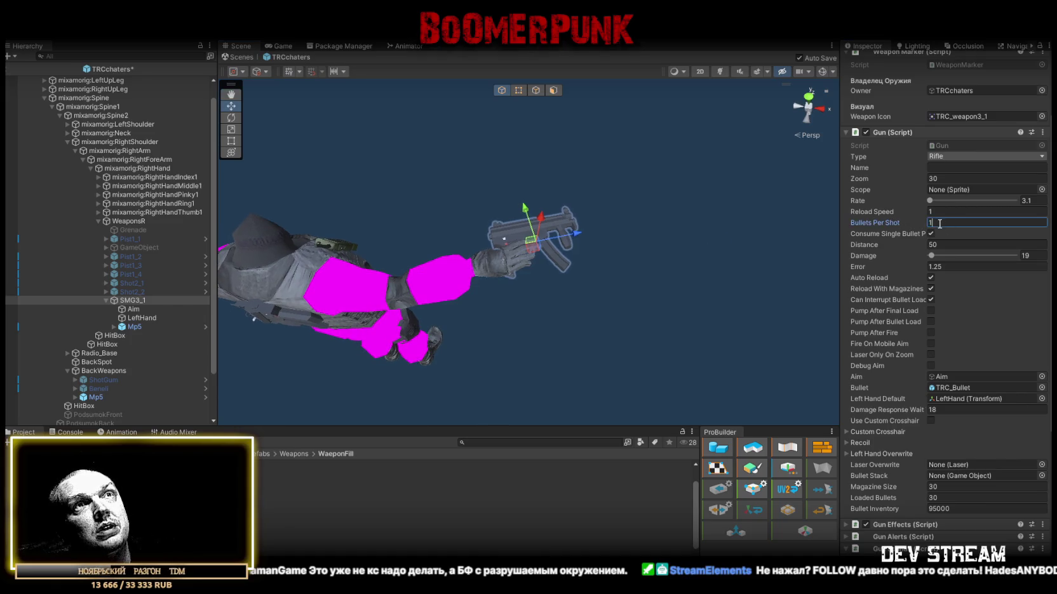
key(Return)
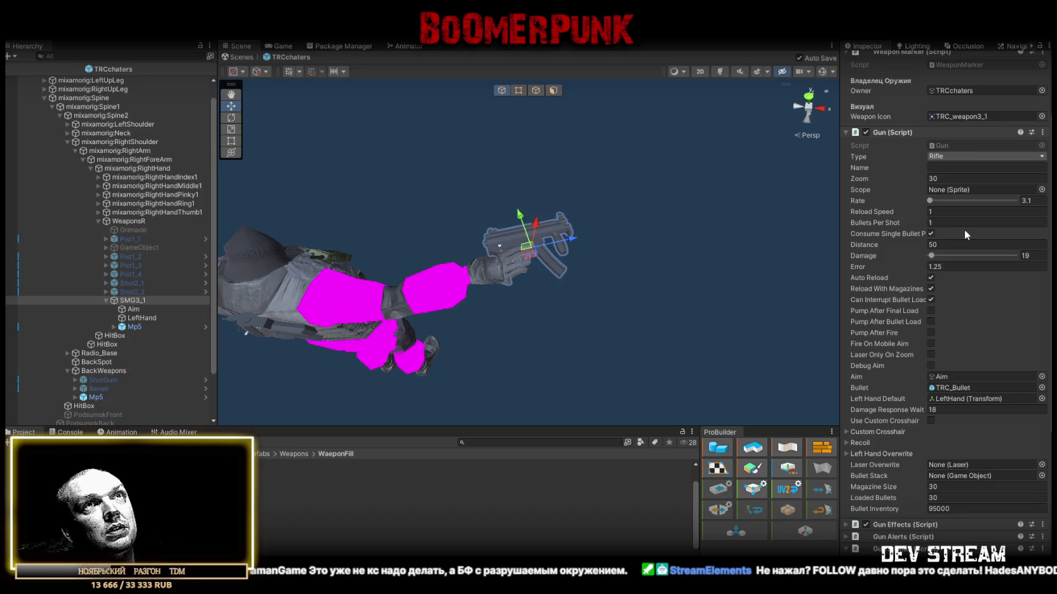
Step: Review the Zoom, Distance and Name fields, then select Shot2_1
click(952, 180)
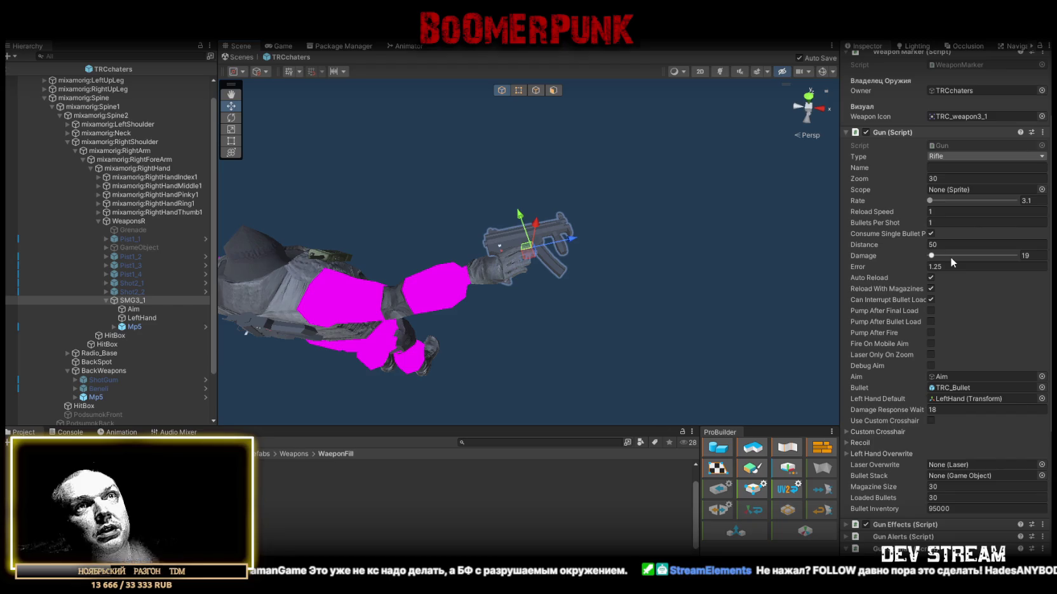
click(949, 247)
click(935, 168)
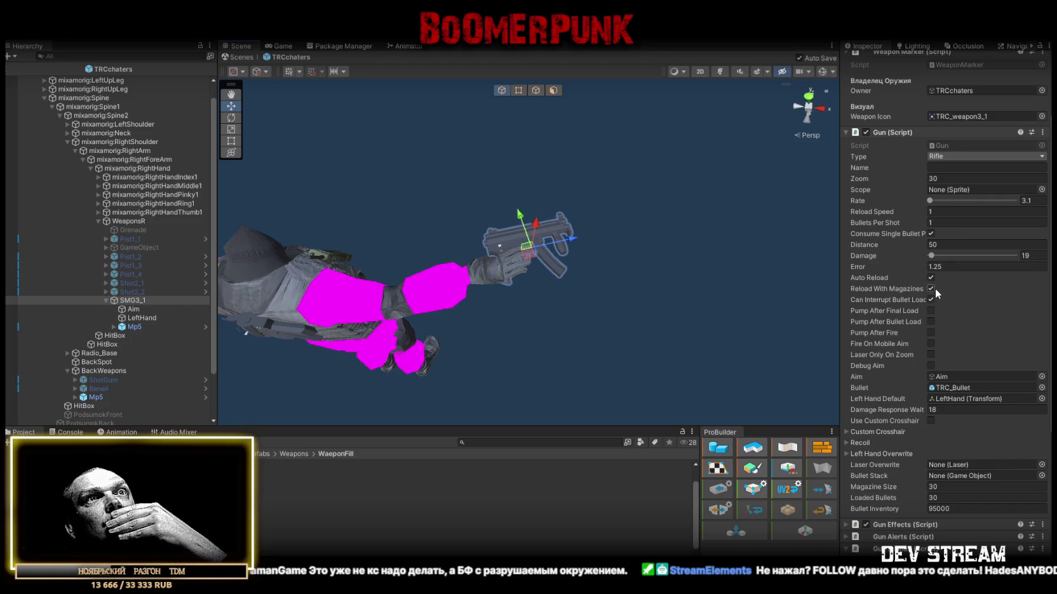
click(143, 284)
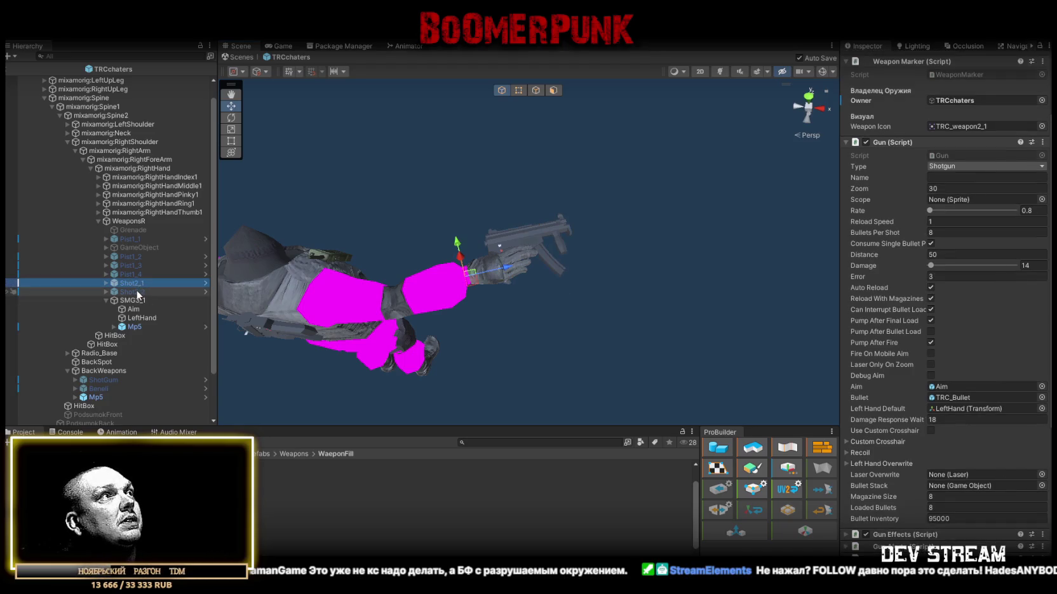
Step: Turn off Reload With Magazines on Shot2_1 and Shot2_2 and review Shot2_1's overrides
shift+click(134, 292)
click(929, 298)
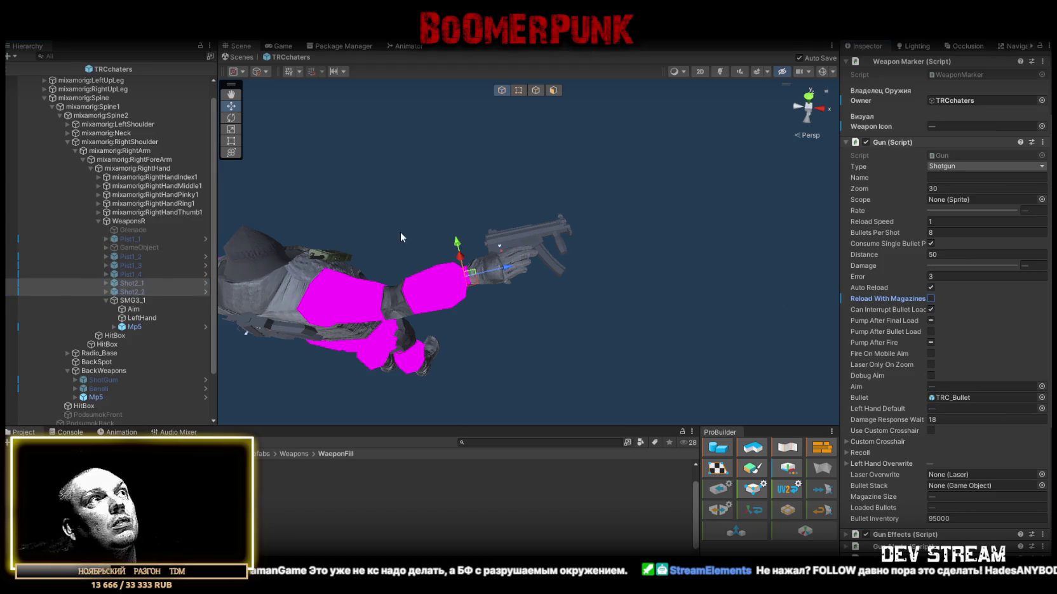
click(137, 282)
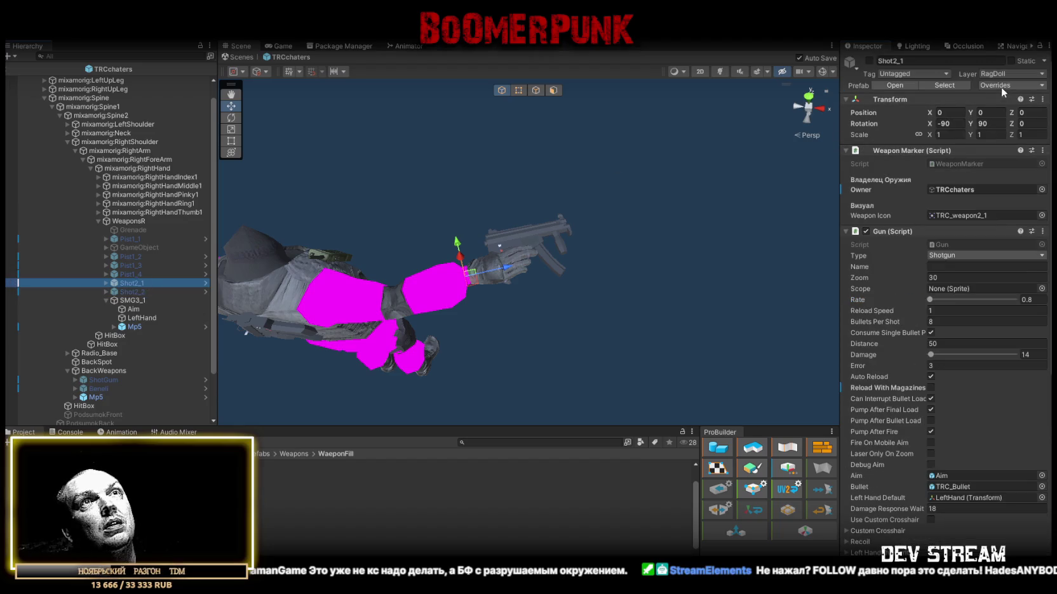
click(1001, 85)
click(507, 240)
Step: Apply all of Shot2_2's overrides to its prefab, then reselect SMG3_1
click(130, 292)
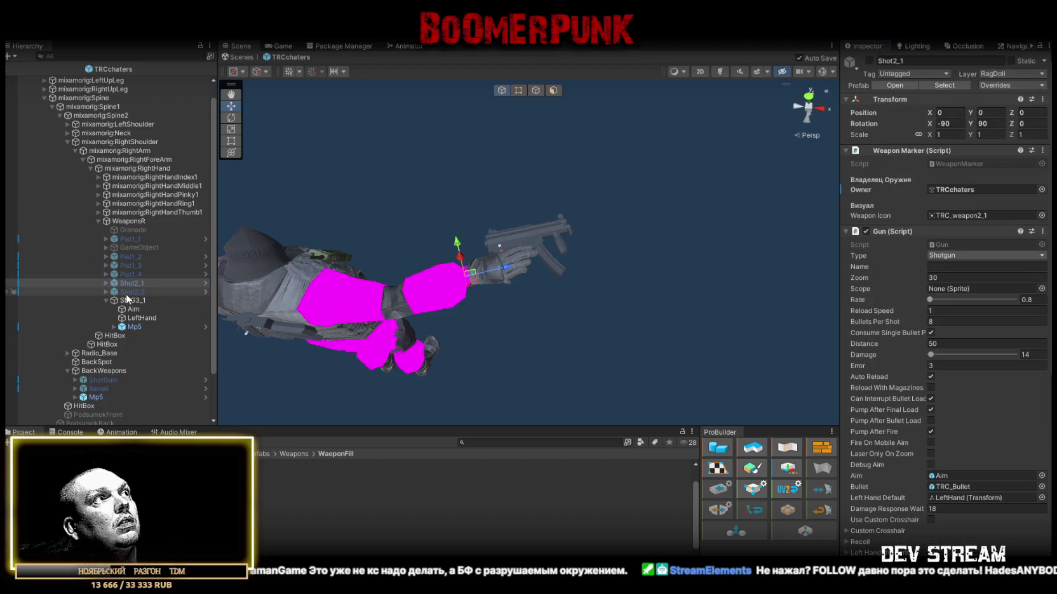
click(1012, 85)
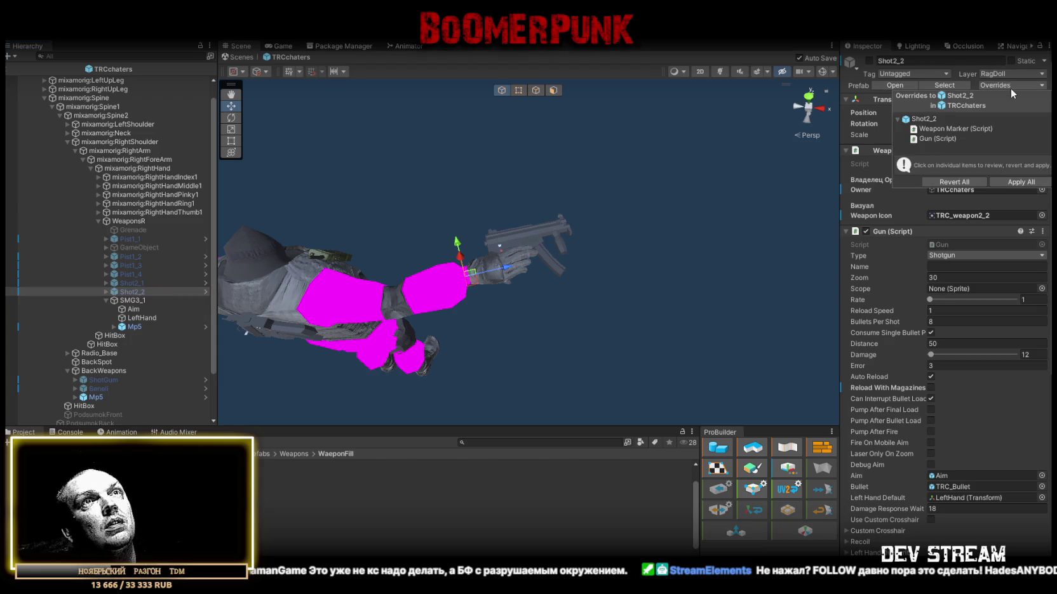
click(1025, 182)
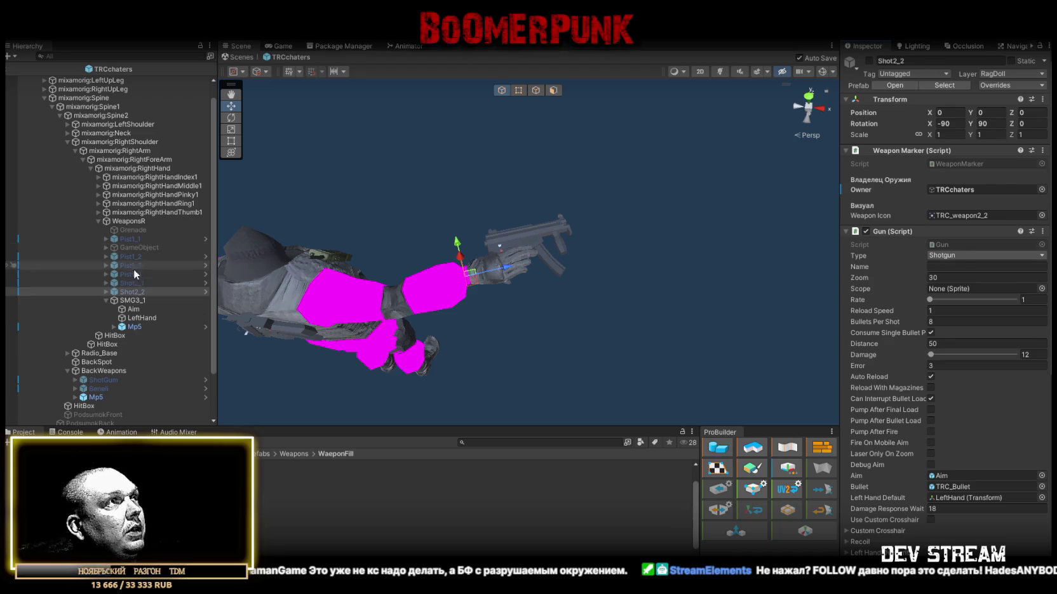
click(130, 300)
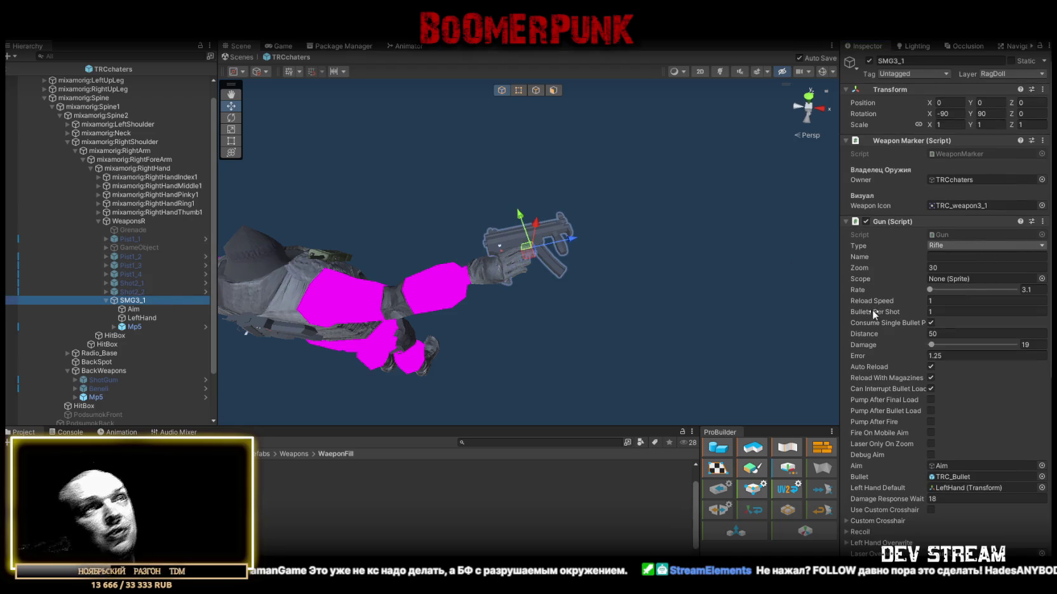
Step: Set SMG3_1's fire sounds to mp5-1 and a second slot with mp5-2
scroll(873, 310, down, 3)
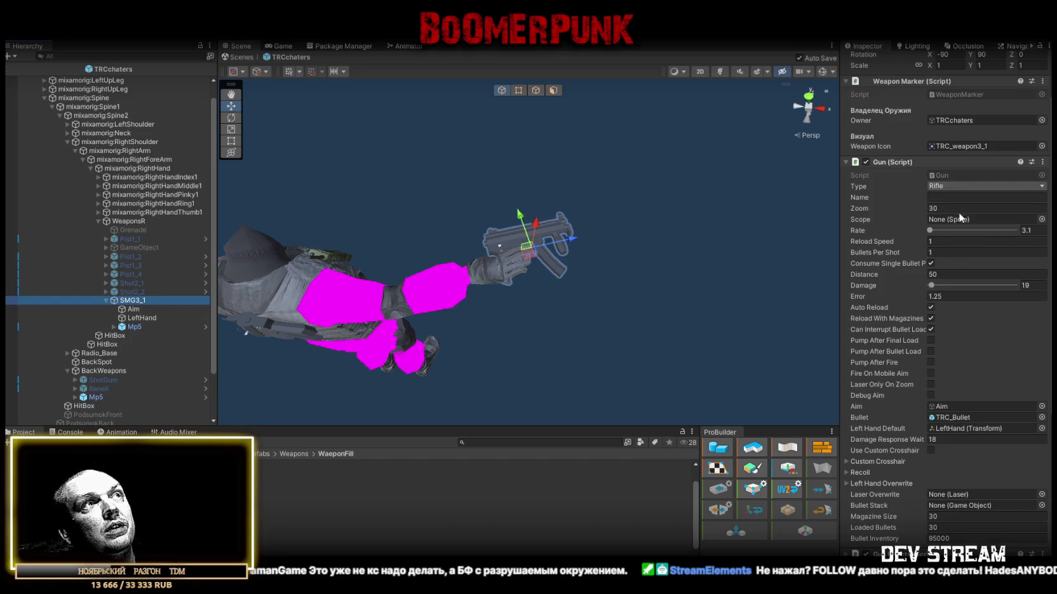
scroll(950, 268, down, 3)
scroll(958, 272, down, 7)
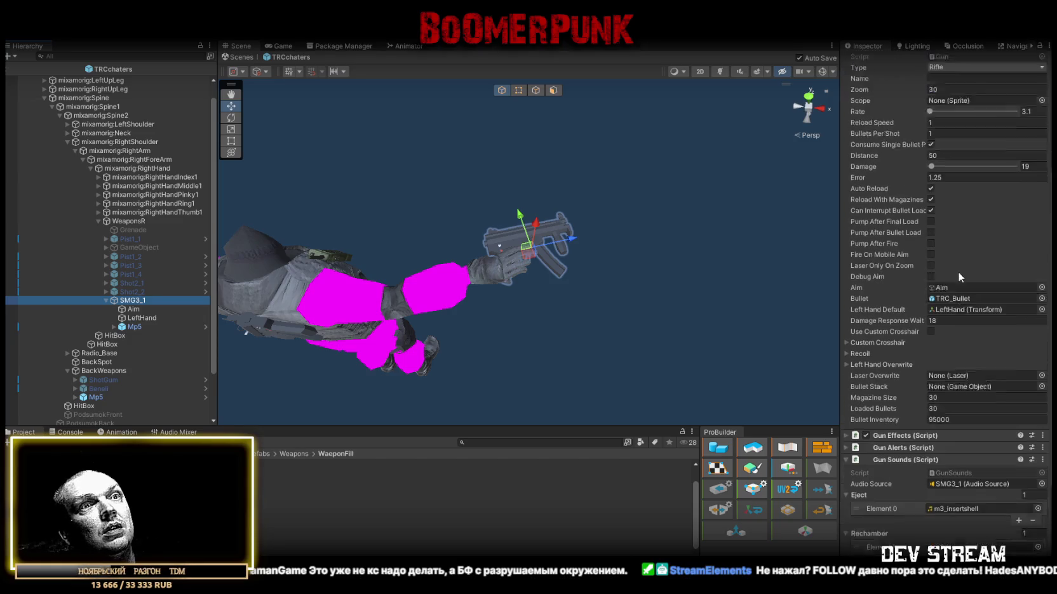
scroll(959, 280, down, 2)
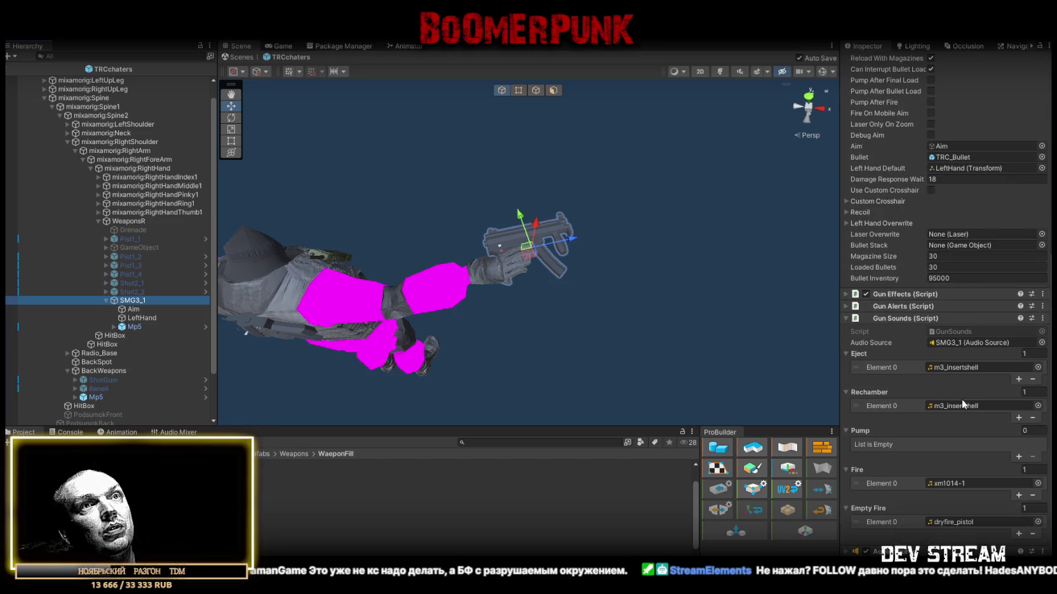
click(945, 483)
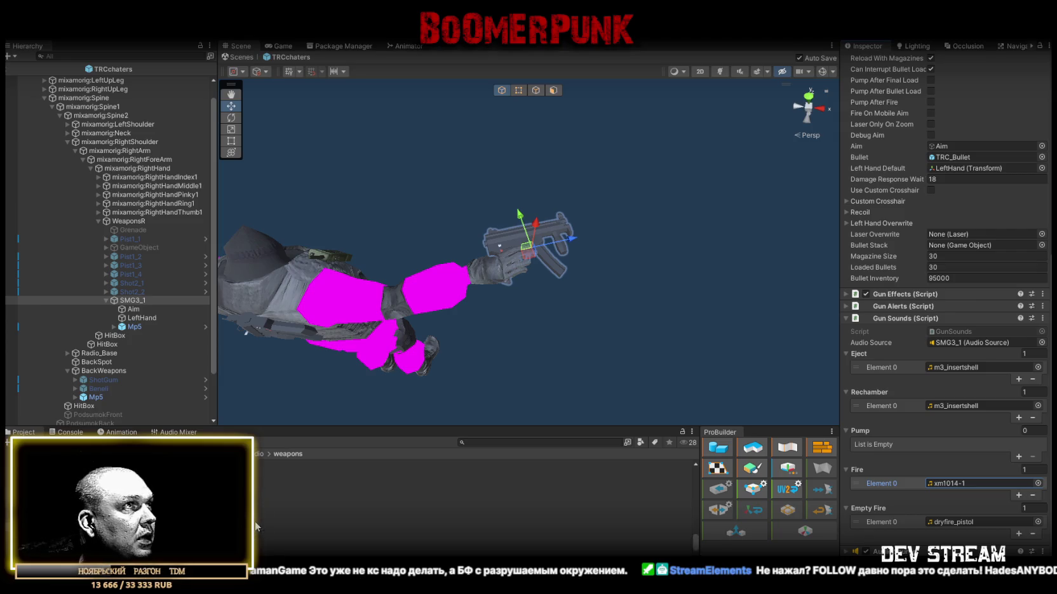
scroll(260, 525, up, 2)
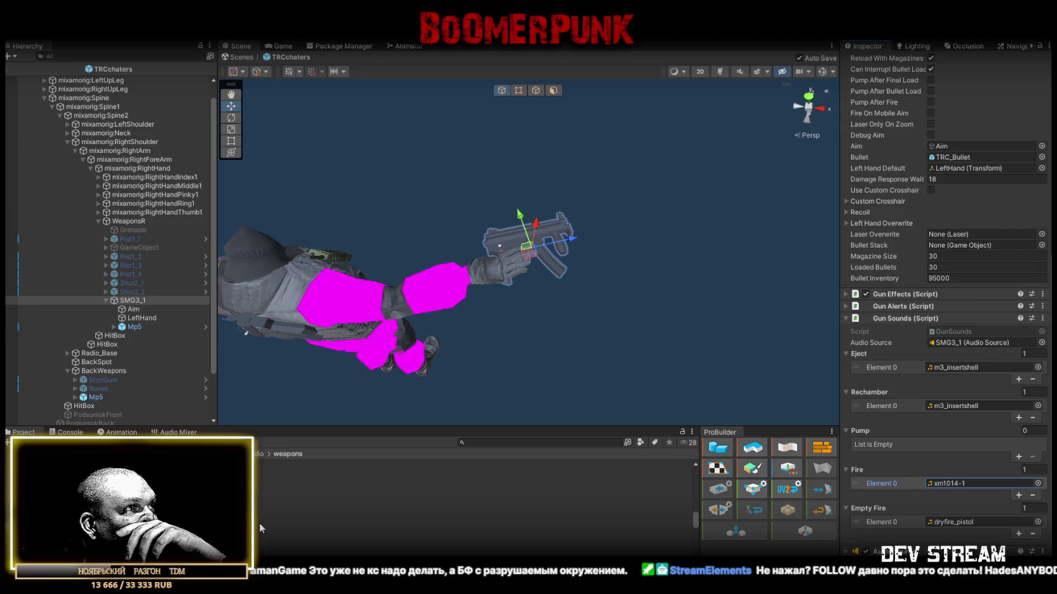
scroll(259, 522, down, 2)
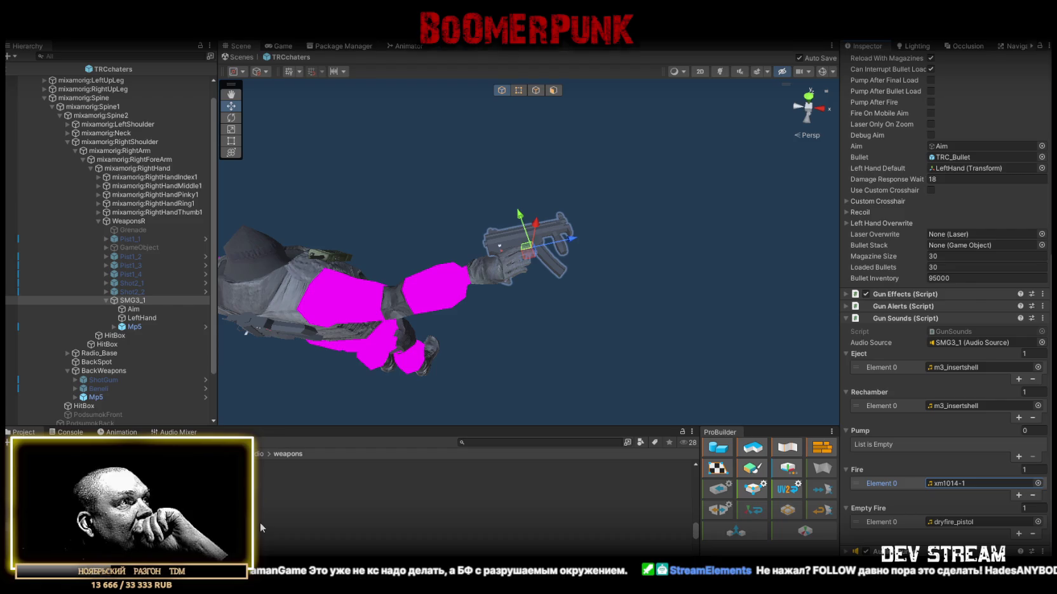
mouse_move(259, 522)
mouse_down()
mouse_move(856, 502)
mouse_move(958, 486)
mouse_up()
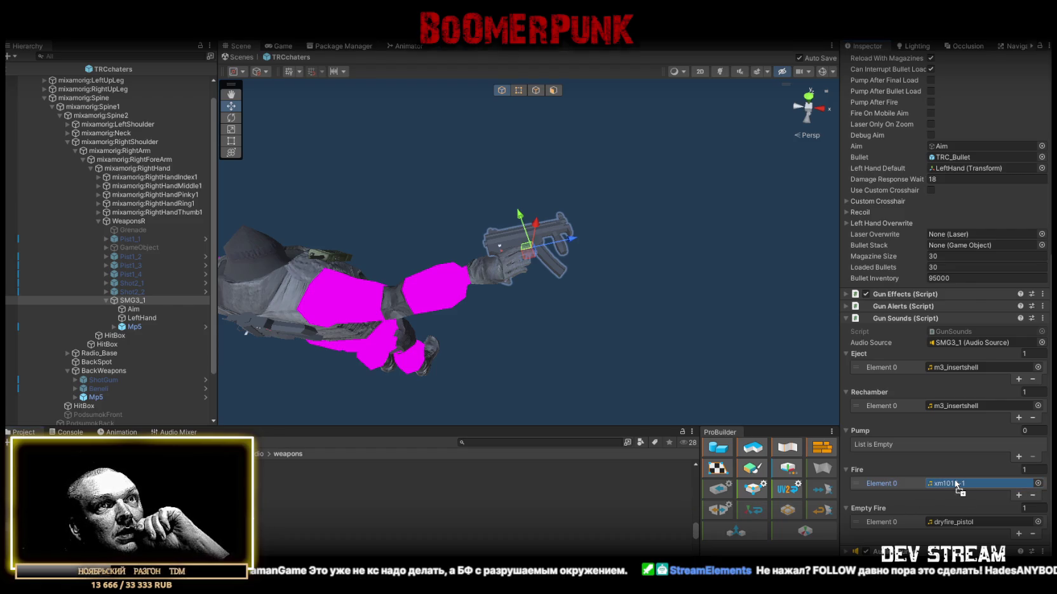
click(1018, 496)
drag(266, 517, 971, 494)
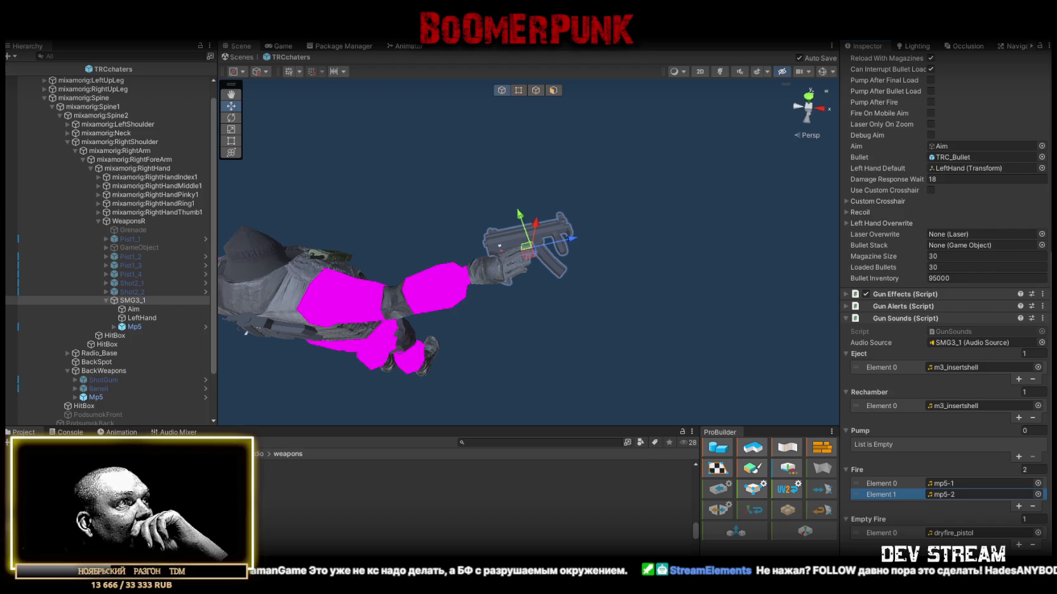
Step: Set the eject sound to mp5_clipin and rechamber to mp5_clipout, previewing the mp5 clips
click(130, 257)
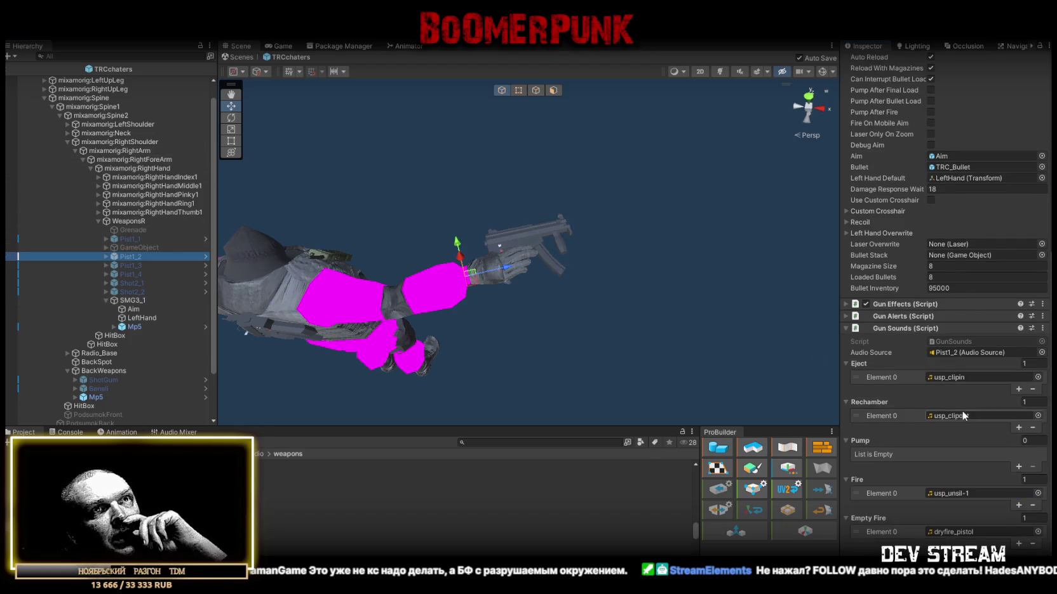
mouse_move(130, 300)
mouse_down()
mouse_move(127, 381)
mouse_move(229, 470)
mouse_move(317, 503)
mouse_move(953, 368)
mouse_up()
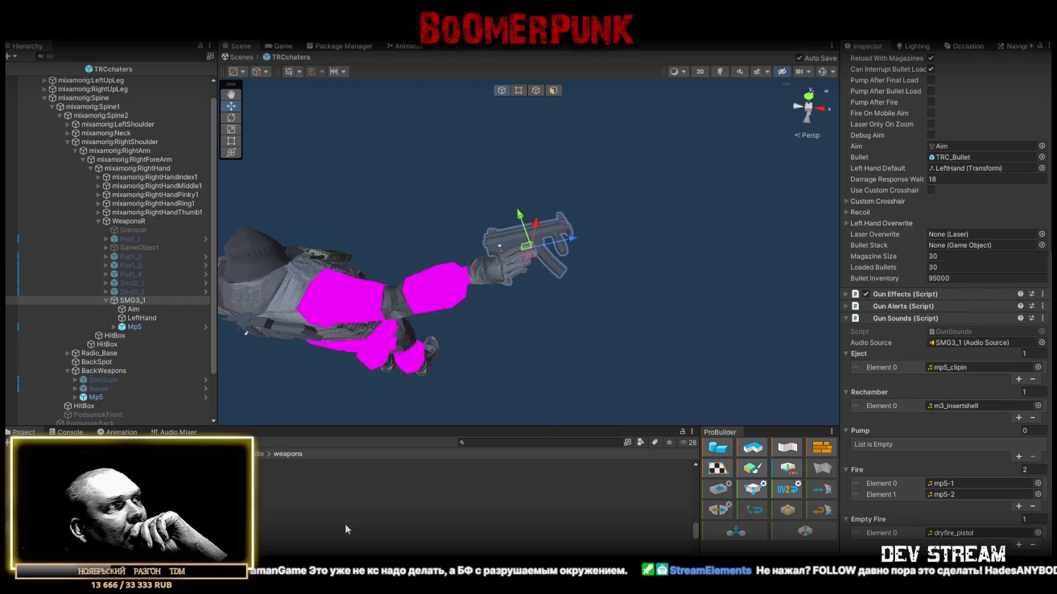
mouse_move(305, 531)
mouse_down()
mouse_move(953, 407)
mouse_move(957, 417)
mouse_up()
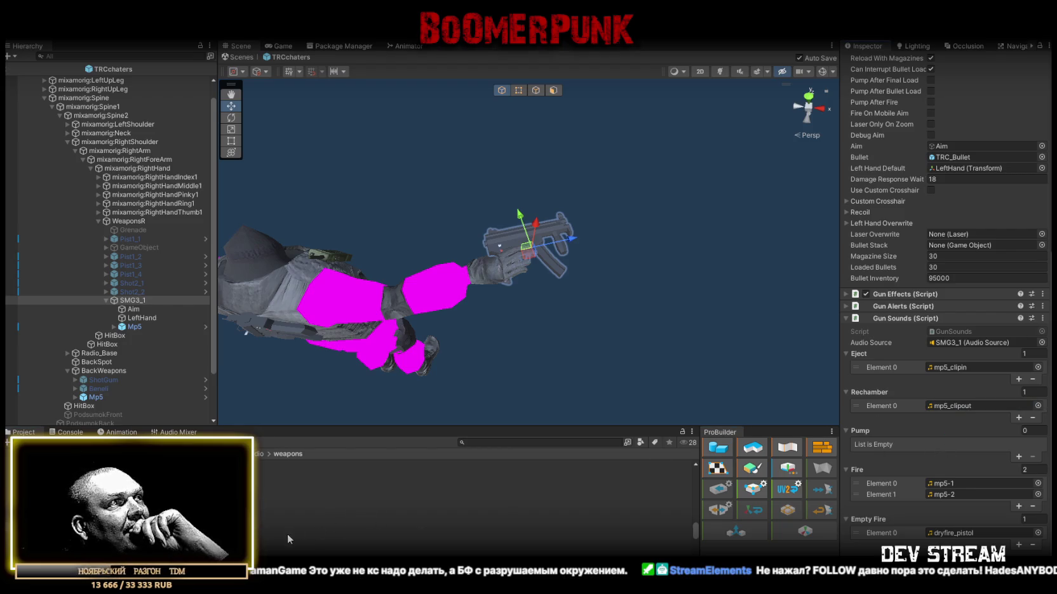
click(266, 539)
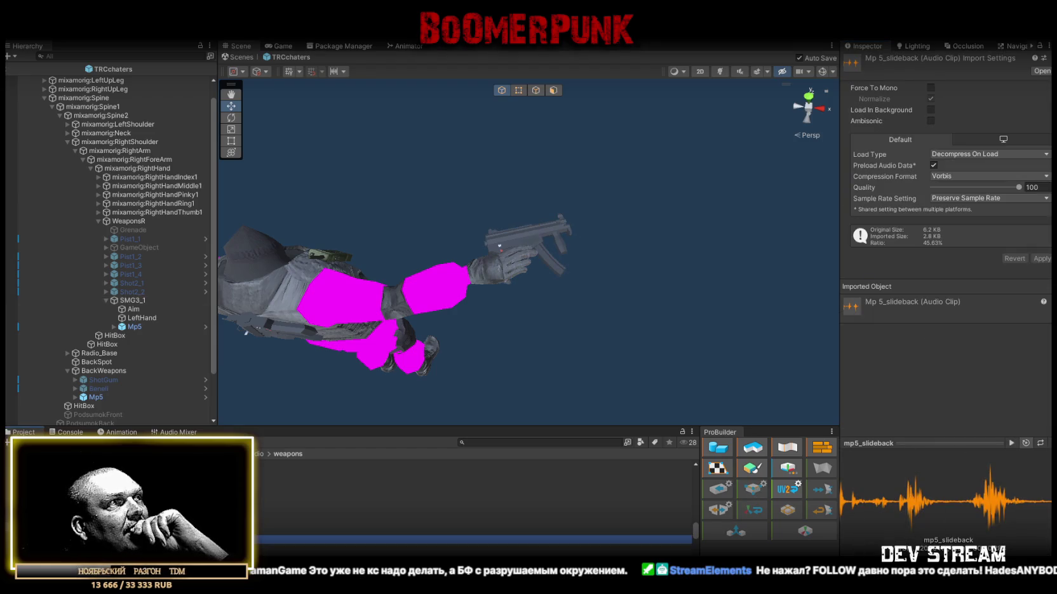
click(267, 522)
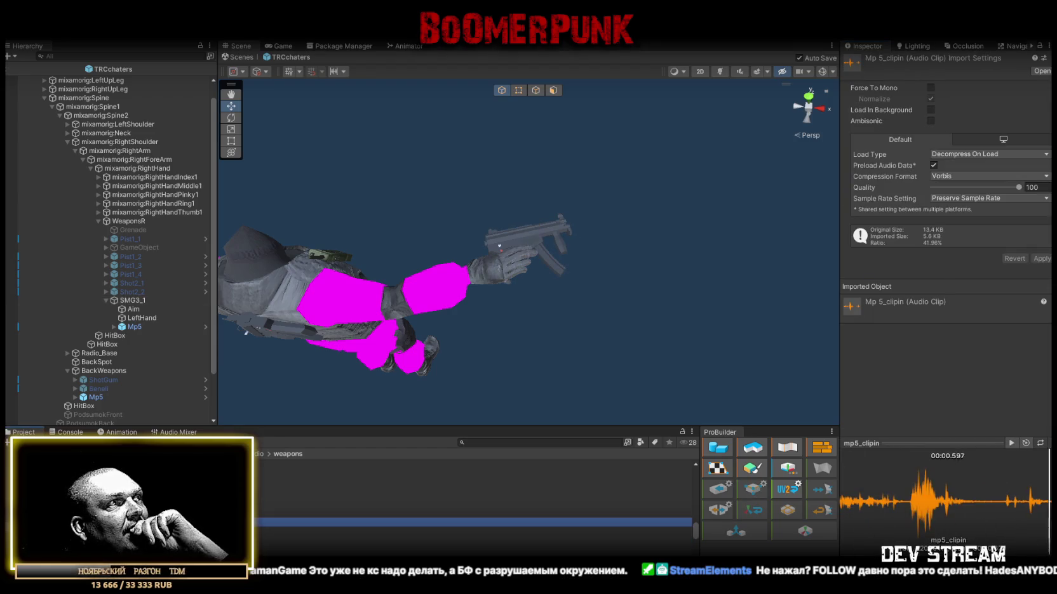
click(176, 298)
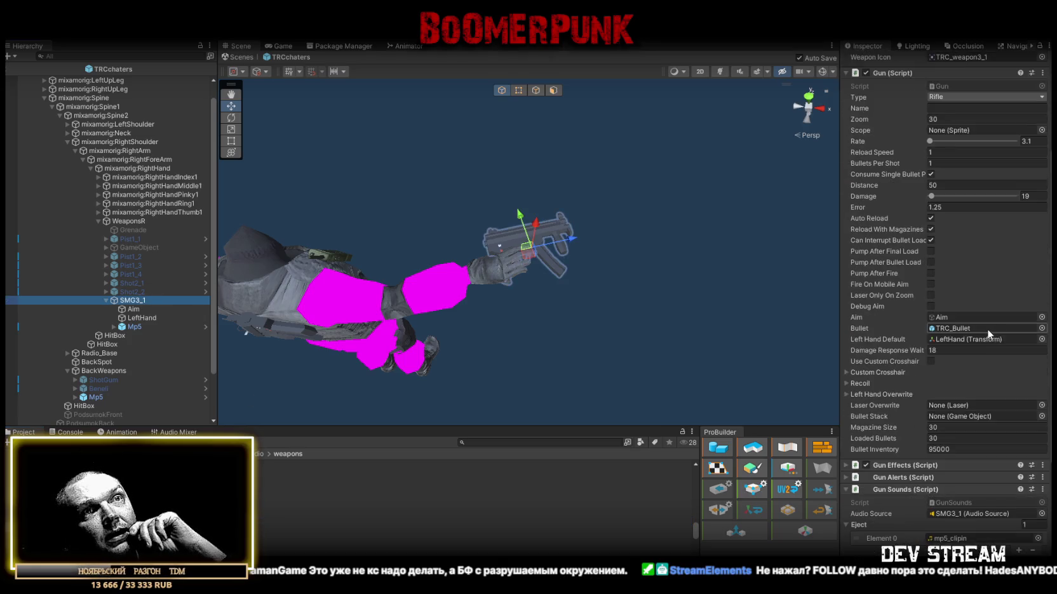
Step: Check the mp5-1 and mp5-2 fire sounds, then move GameObject above Pist1_1 under WeaponsR
scroll(987, 327, down, 5)
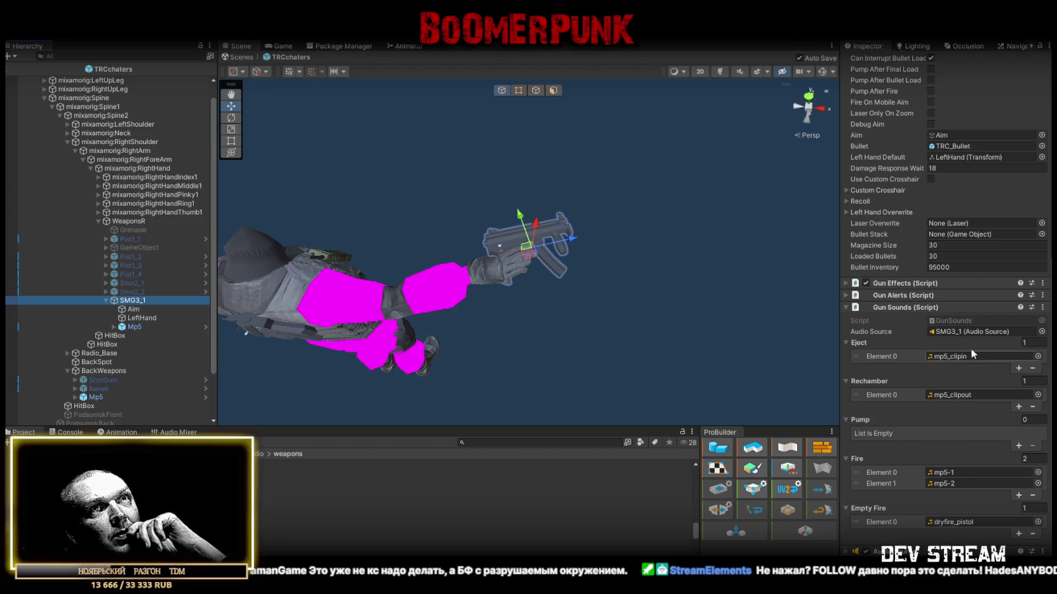
click(946, 473)
double_click(953, 484)
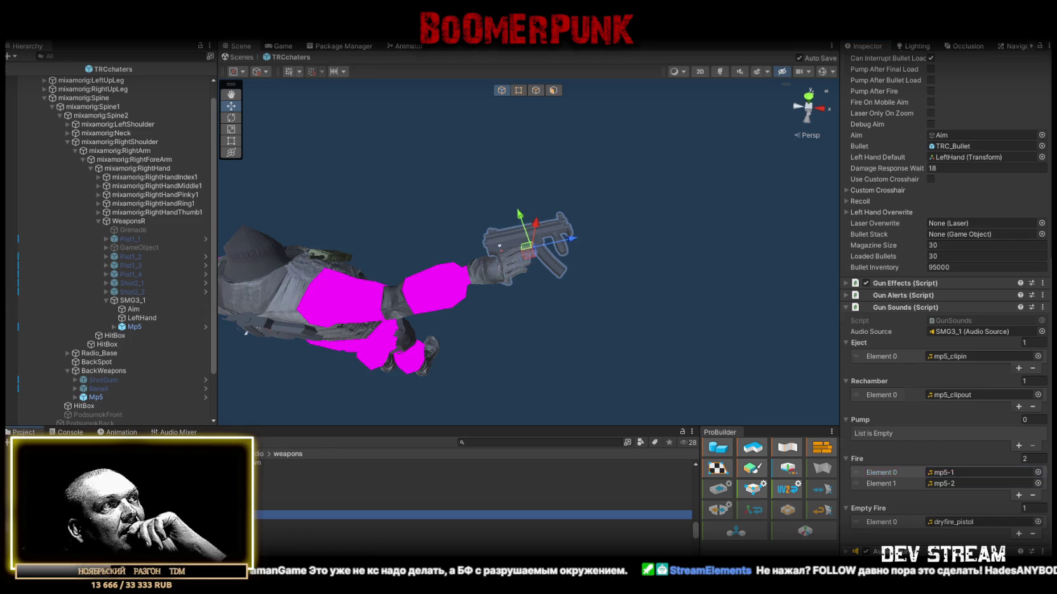
click(131, 300)
scroll(902, 312, down, 5)
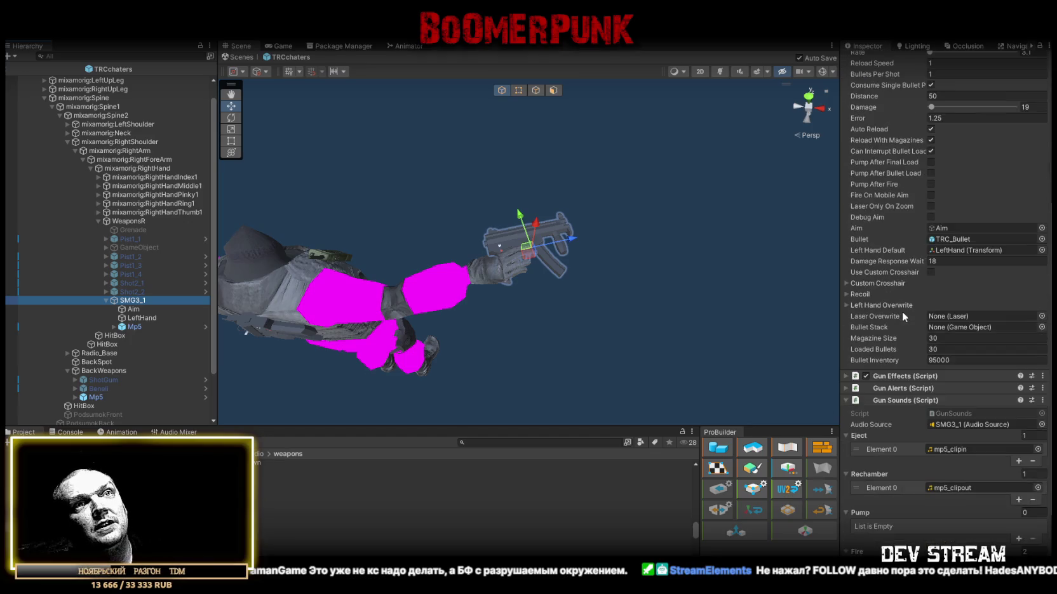
scroll(937, 283, up, 4)
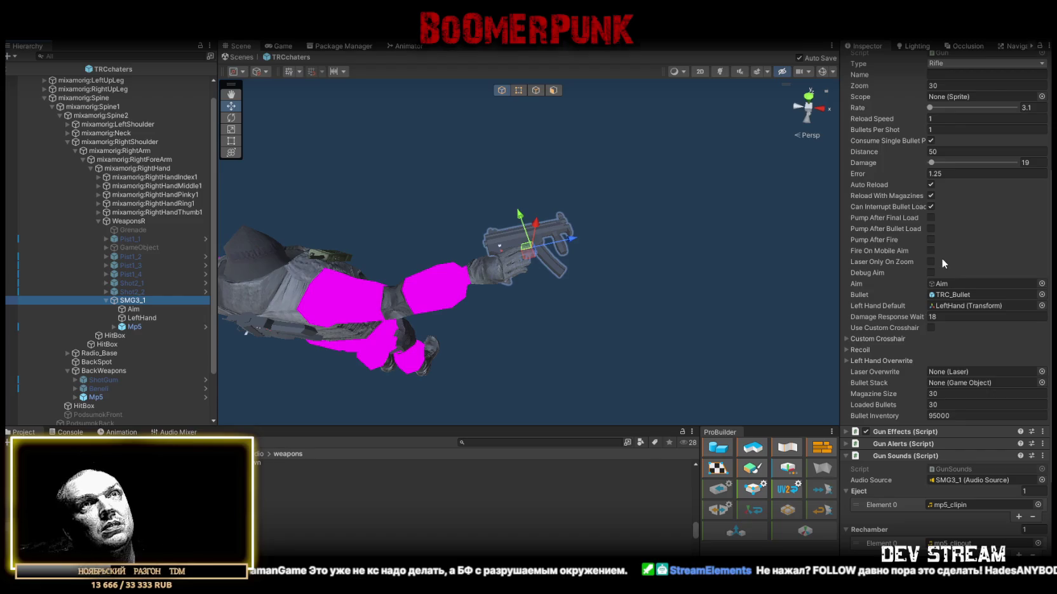
scroll(941, 258, up, 3)
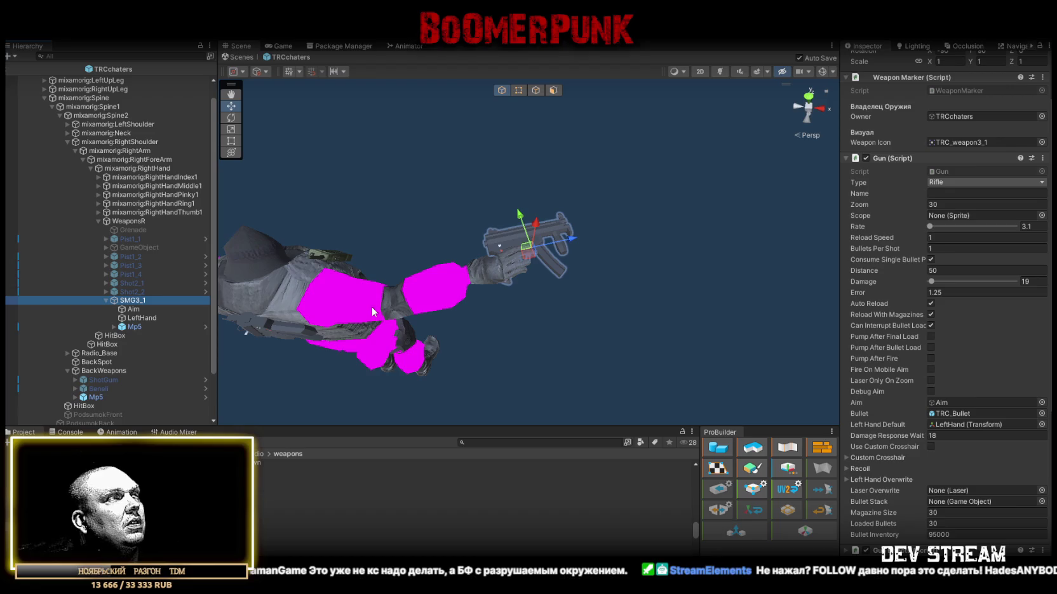
drag(134, 246, 136, 234)
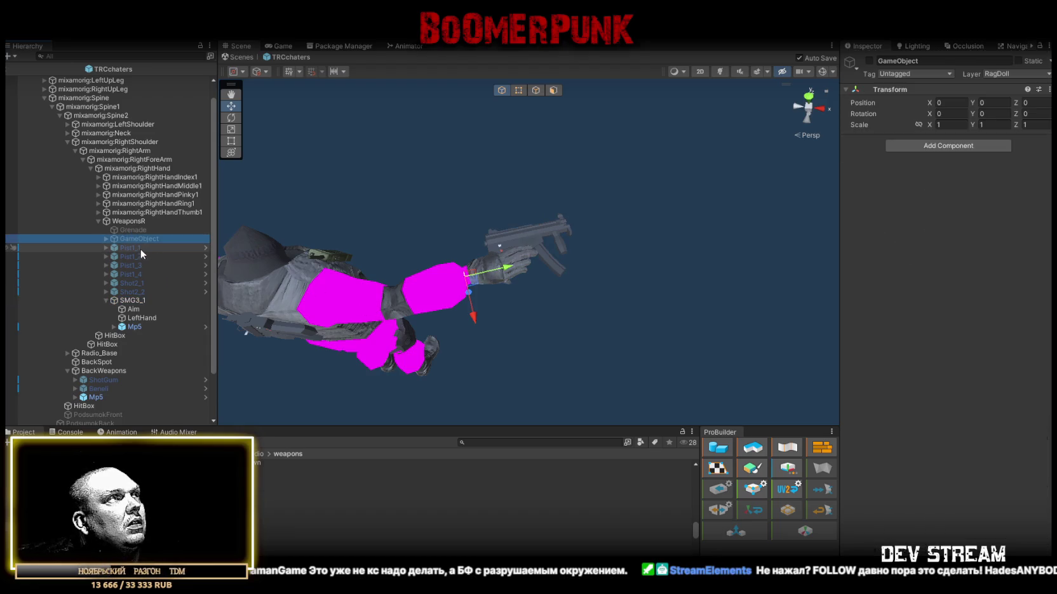
Step: After checking Pist1_1, set Pist1_2's Damage Response Wait to 29 and apply it to its prefab
click(138, 248)
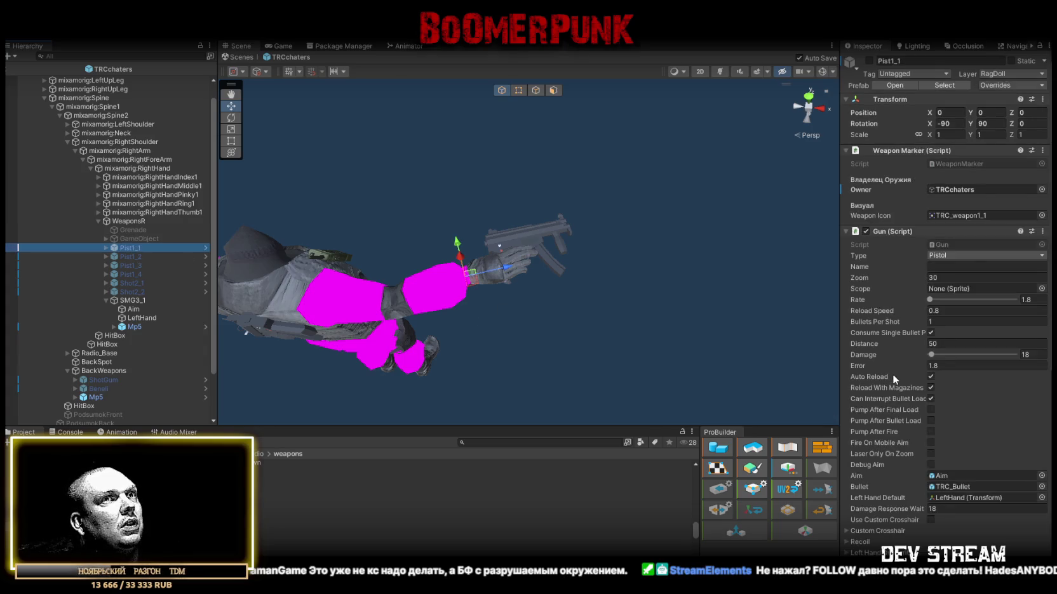
scroll(891, 380, down, 3)
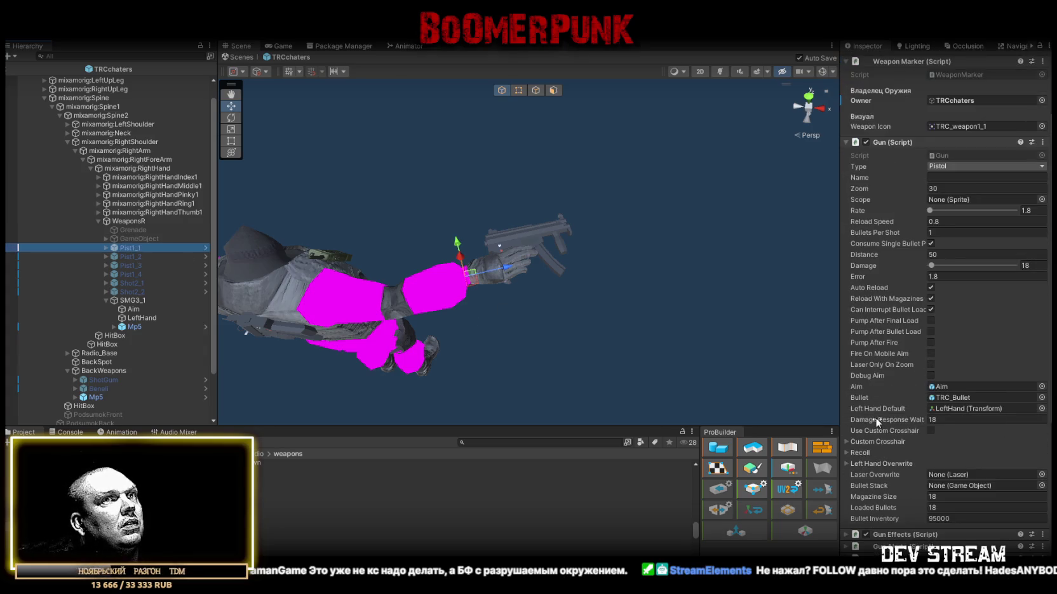
mouse_move(875, 416)
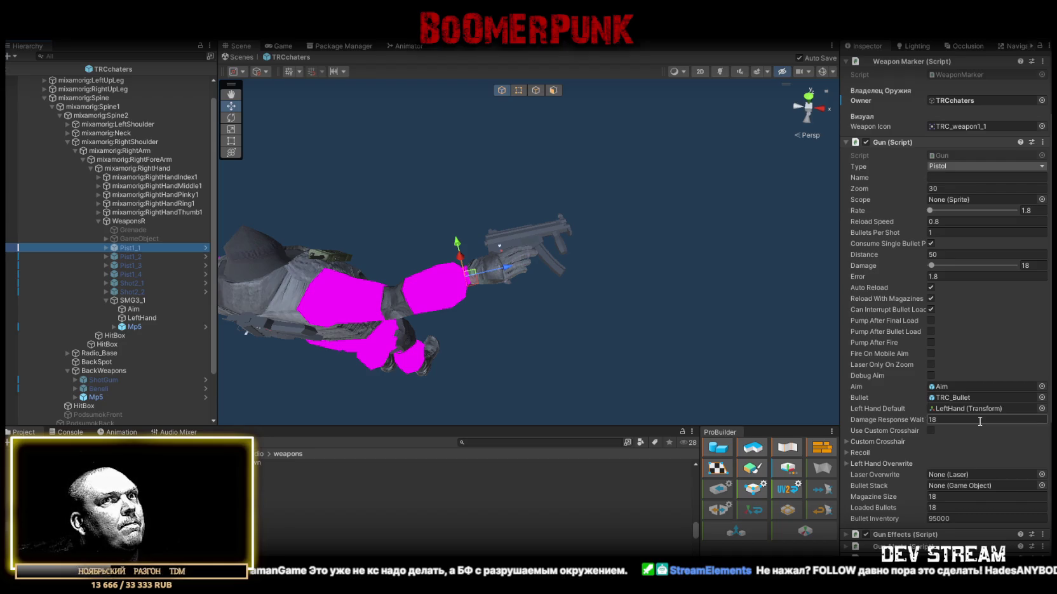
click(139, 257)
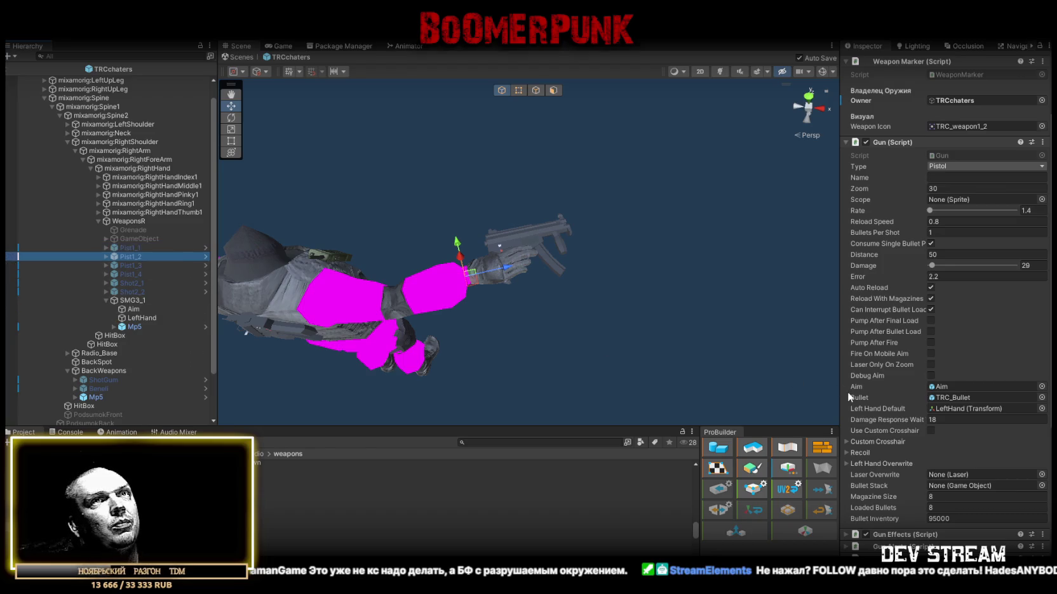
click(981, 419)
text(29)
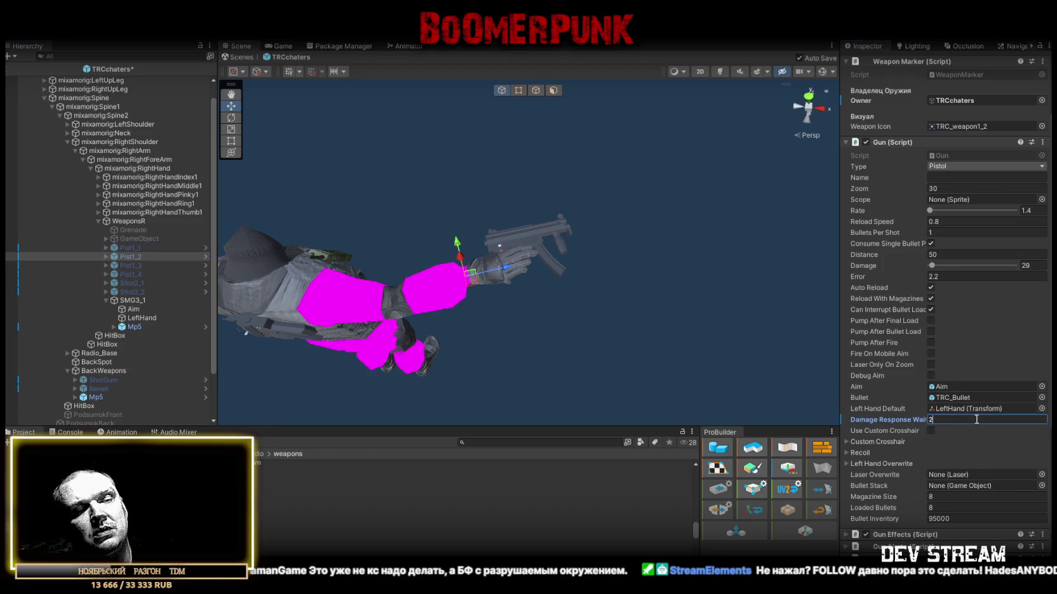
key(Return)
scroll(997, 254, up, 5)
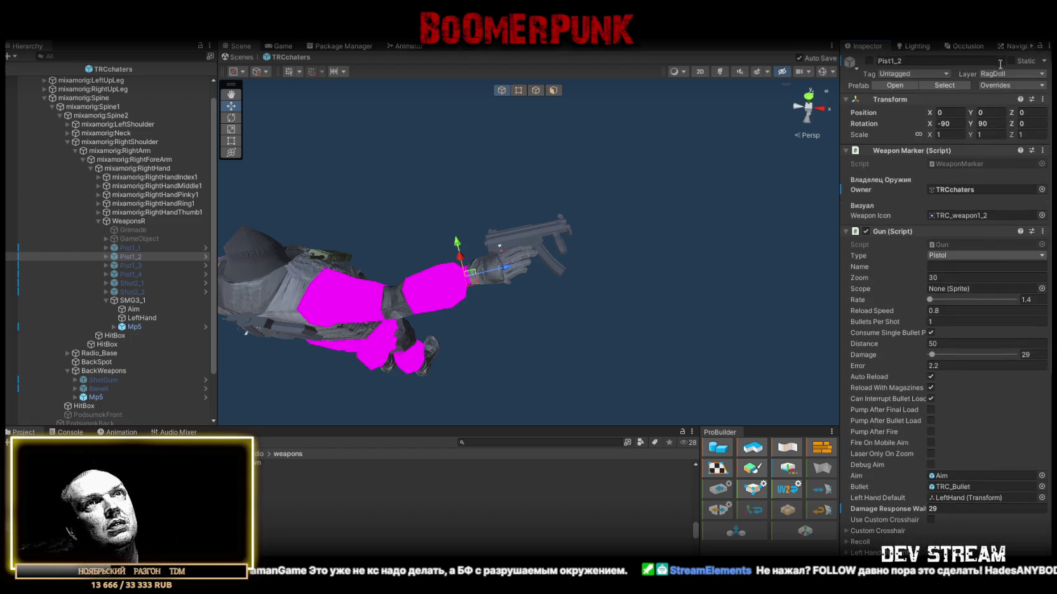
click(1002, 85)
click(1020, 181)
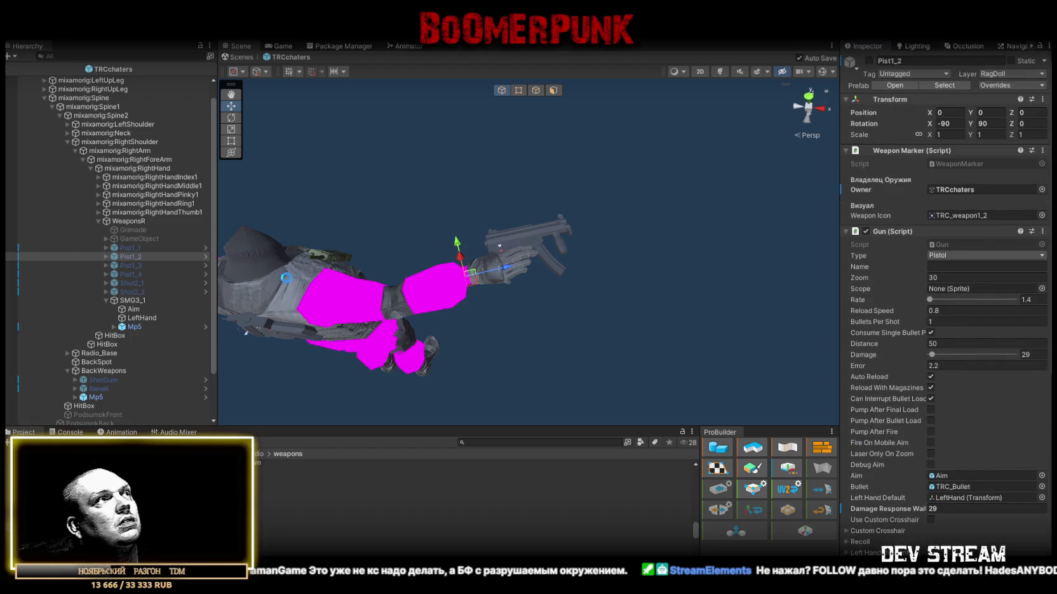
Step: Set Pist1_3's Damage Response Wait to 39 and apply all overrides to its prefab
click(152, 264)
scroll(877, 392, down, 2)
scroll(877, 393, down, 2)
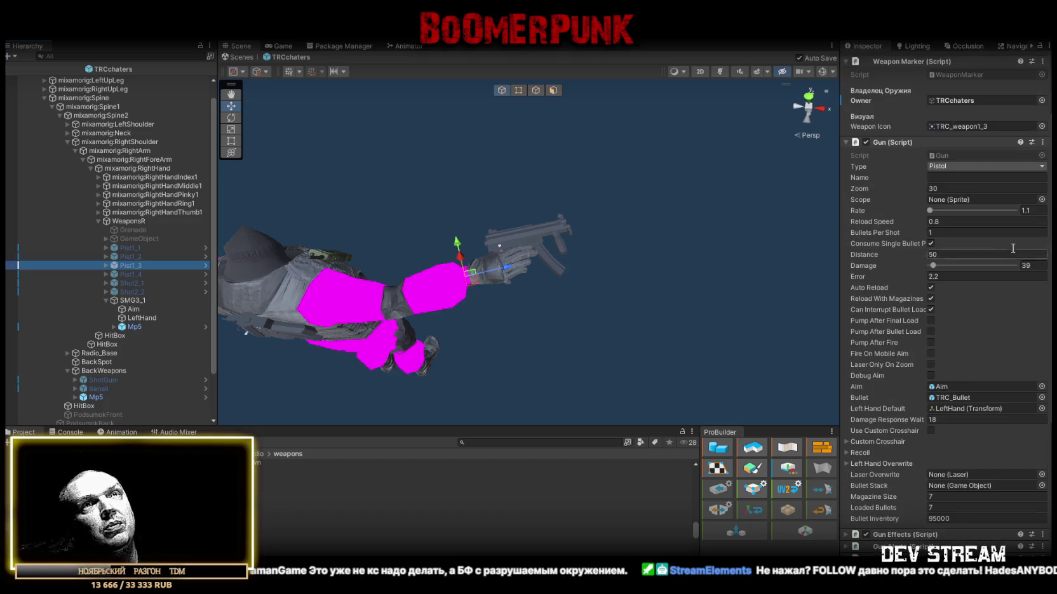
click(949, 418)
text(39)
key(Return)
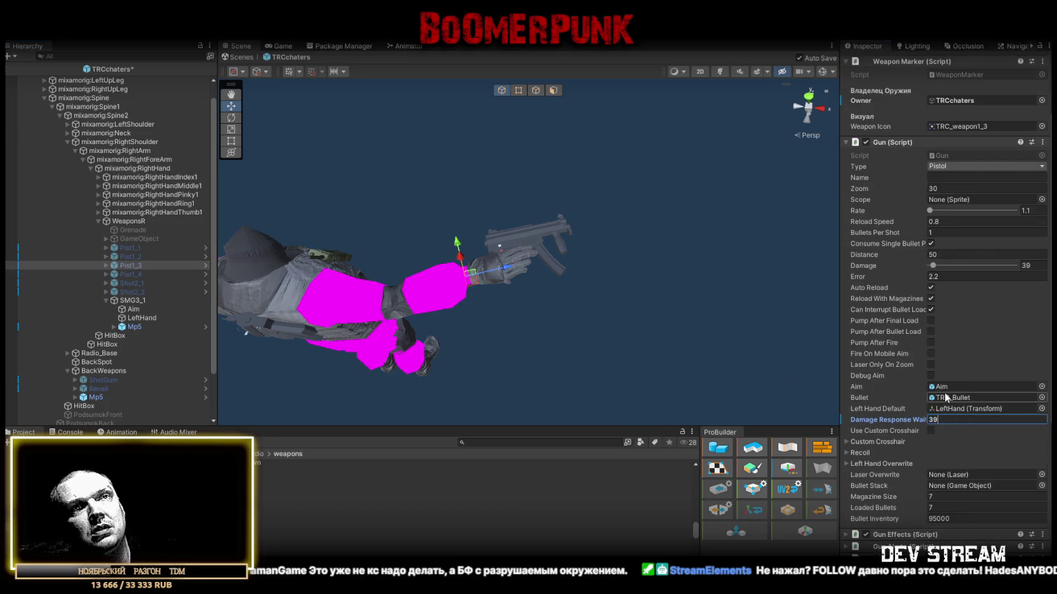
scroll(944, 392, up, 5)
click(1014, 86)
click(1020, 182)
Step: Set Pist1_4's Damage Response Wait to 32 and apply all overrides to its prefab
scroll(953, 338, down, 5)
scroll(951, 347, down, 3)
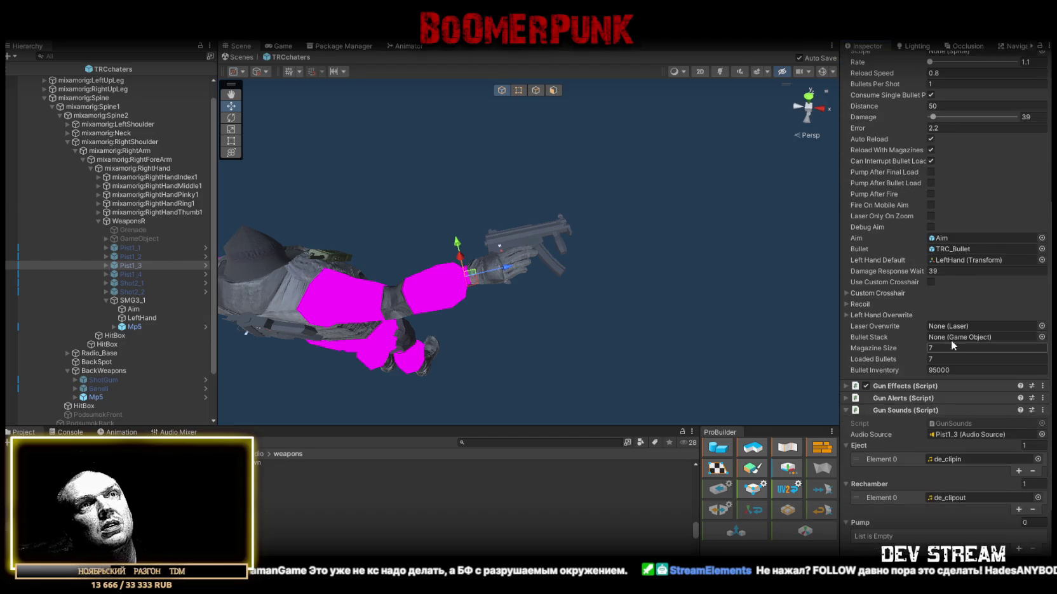
click(133, 276)
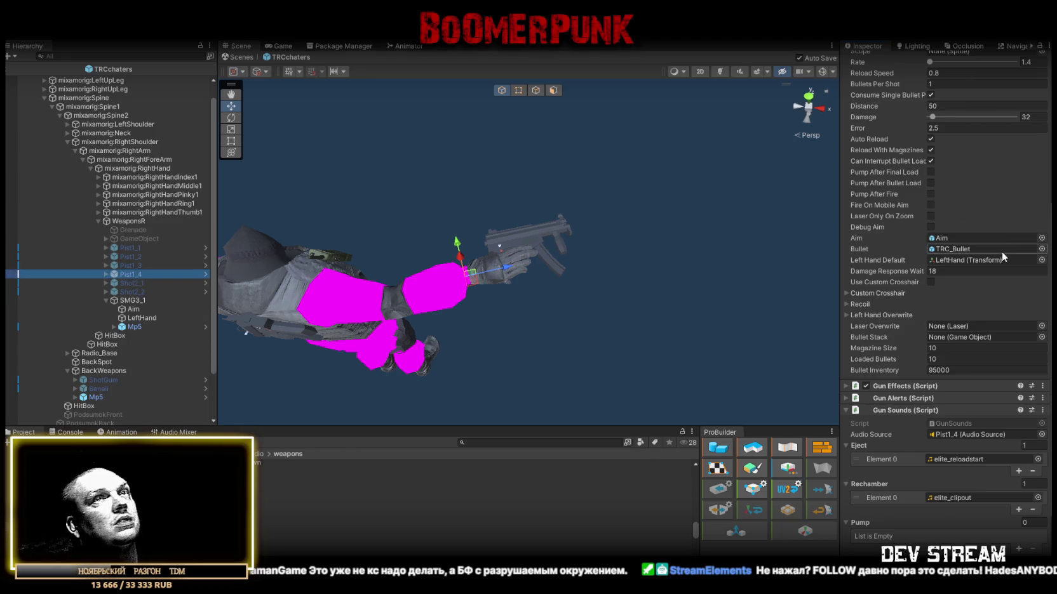
scroll(1002, 252, up, 3)
scroll(971, 386, down, 2)
double_click(953, 301)
text(32)
scroll(997, 163, up, 7)
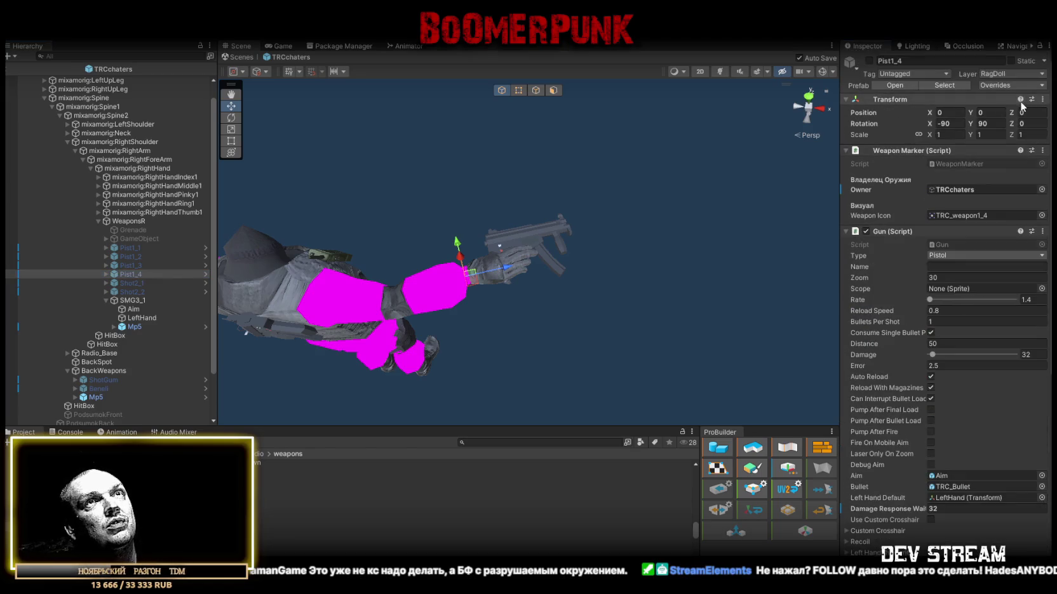
click(1018, 86)
click(1021, 182)
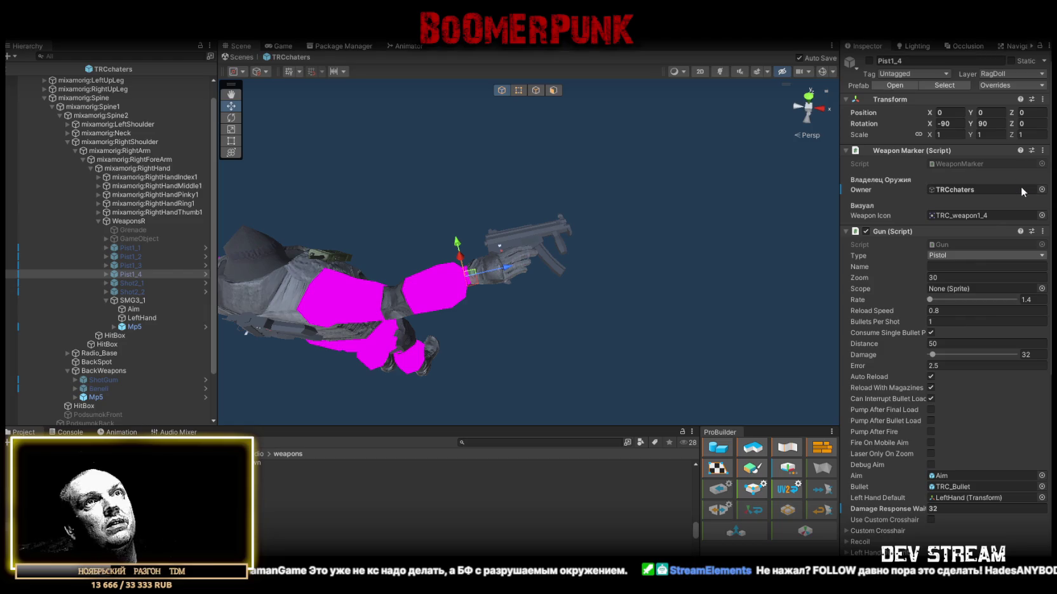
scroll(952, 254, down, 4)
Step: Set Shot2_1's Damage Response Wait to 14 and apply all overrides to its prefab
click(135, 284)
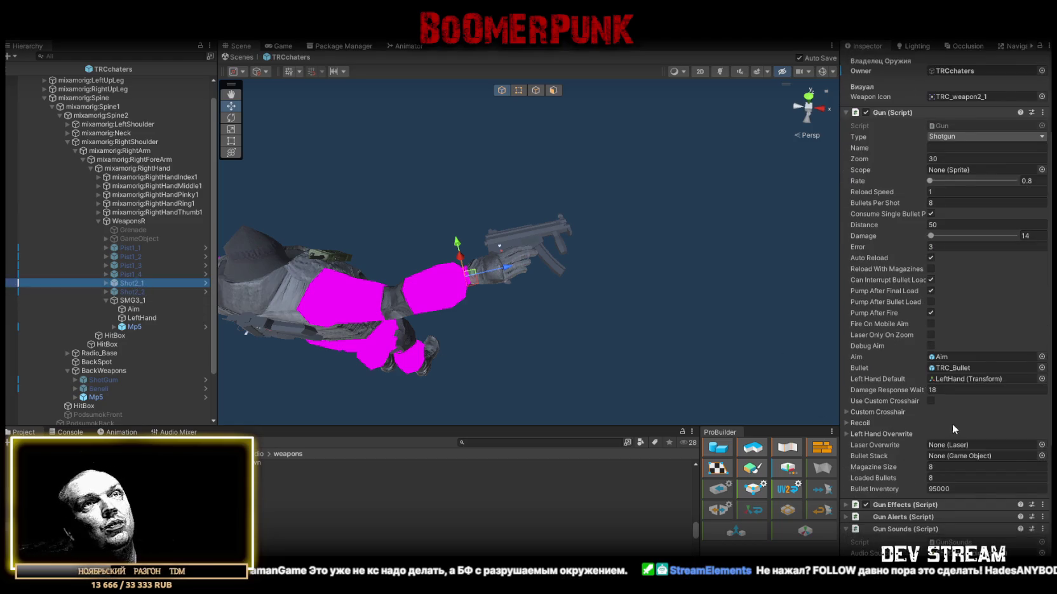
scroll(978, 482, down, 2)
click(951, 330)
text(14)
scroll(988, 304, up, 4)
scroll(988, 303, up, 2)
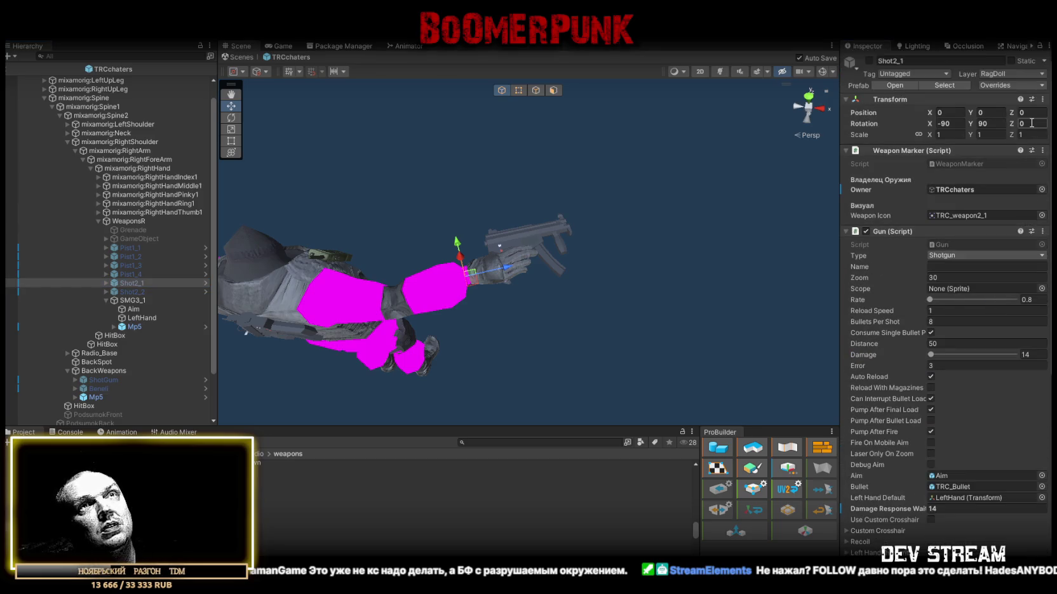
click(1020, 85)
click(1029, 181)
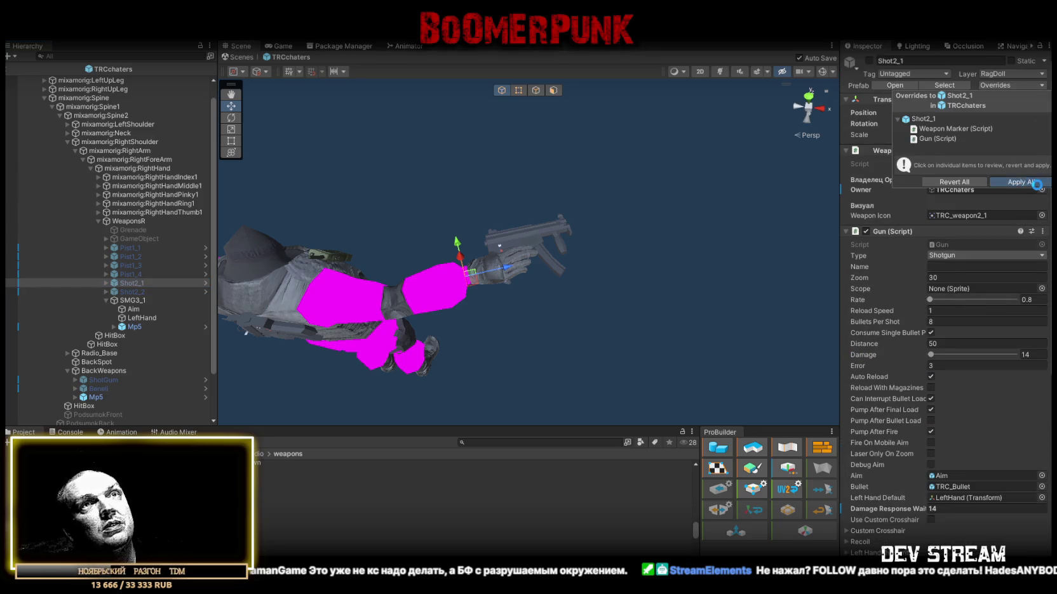
Step: Change Shot2_2's Damage Response Wait to 12 and apply all overrides to its prefab
click(135, 290)
scroll(954, 332, down, 4)
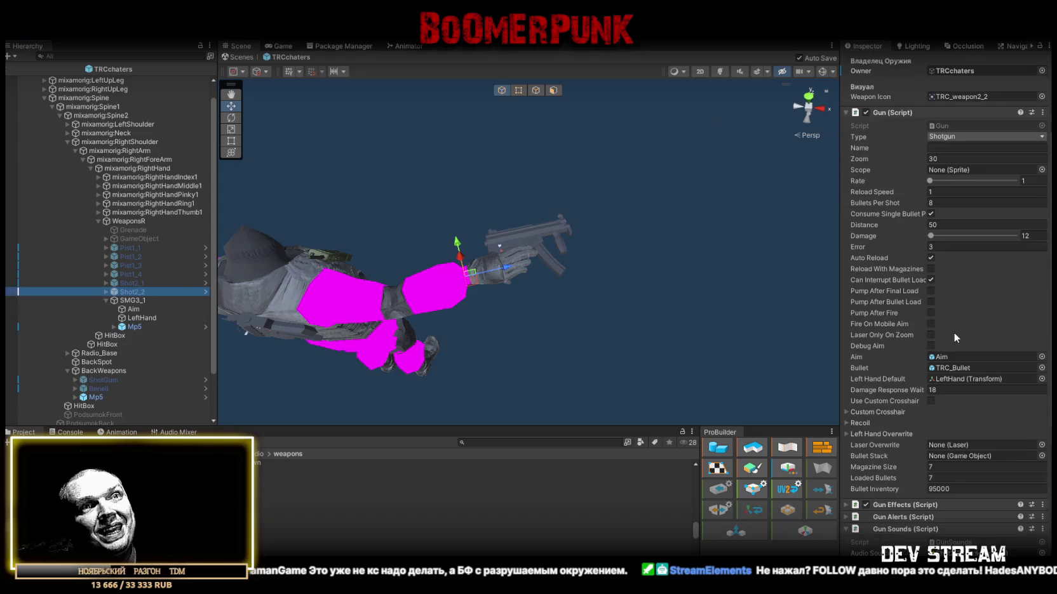
key(BackSpace)
text(2)
key(Return)
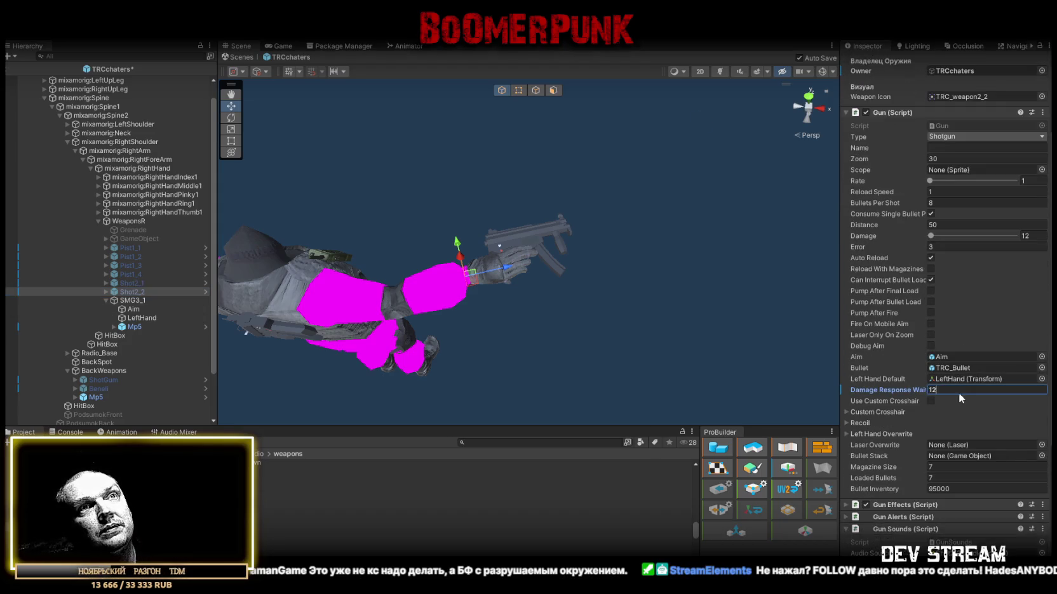
scroll(958, 392, up, 4)
click(999, 85)
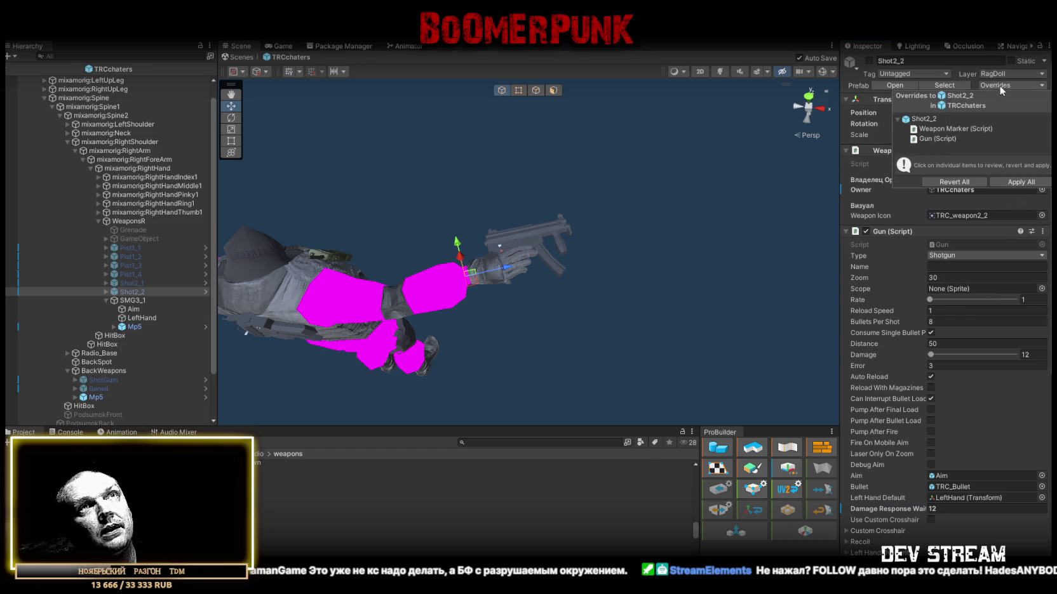
click(1020, 181)
scroll(953, 286, down, 8)
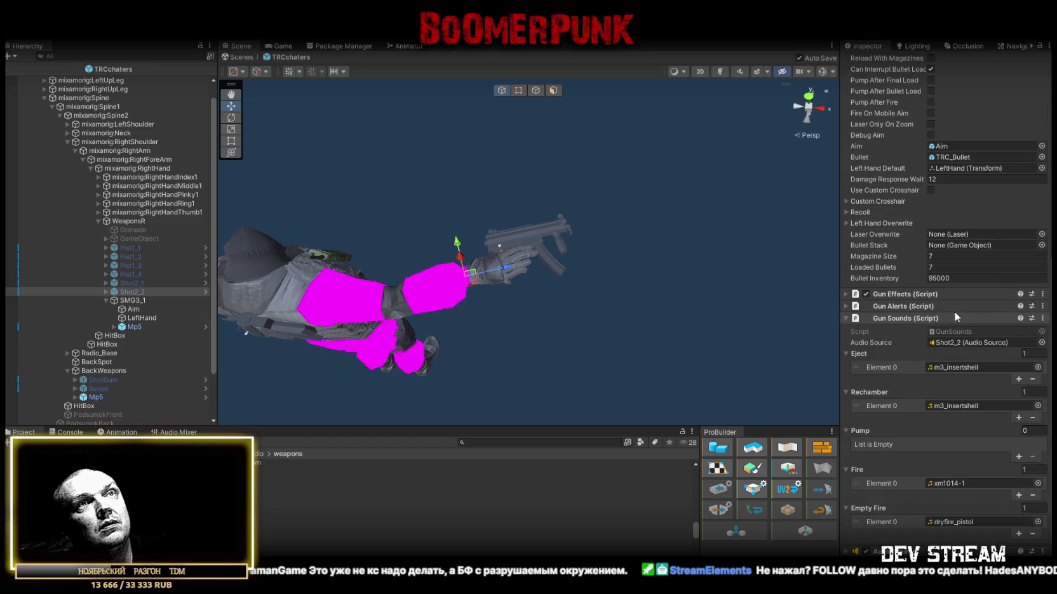
click(130, 300)
scroll(931, 297, up, 8)
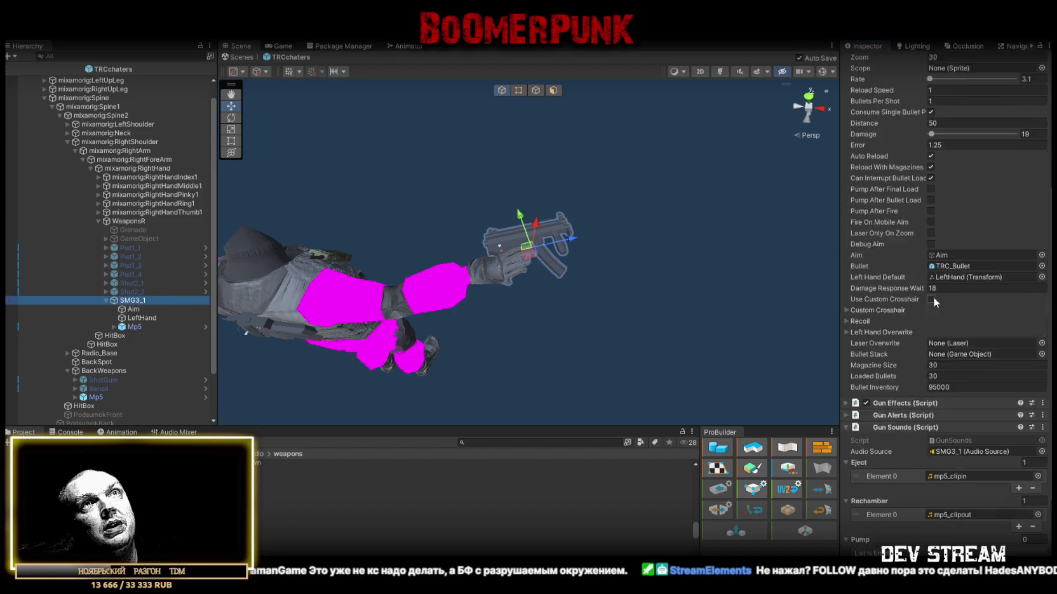
Step: Change SMG3_1's Damage Response Wait in Gun (Script) from 18 to 19
scroll(960, 225, down, 4)
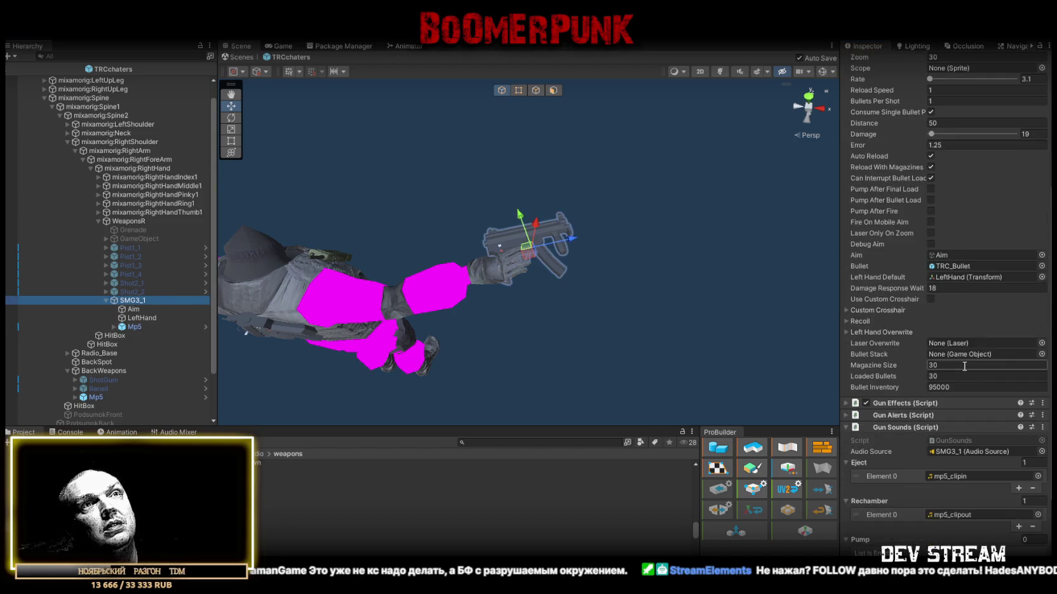
click(948, 288)
key(BackSpace)
text(9)
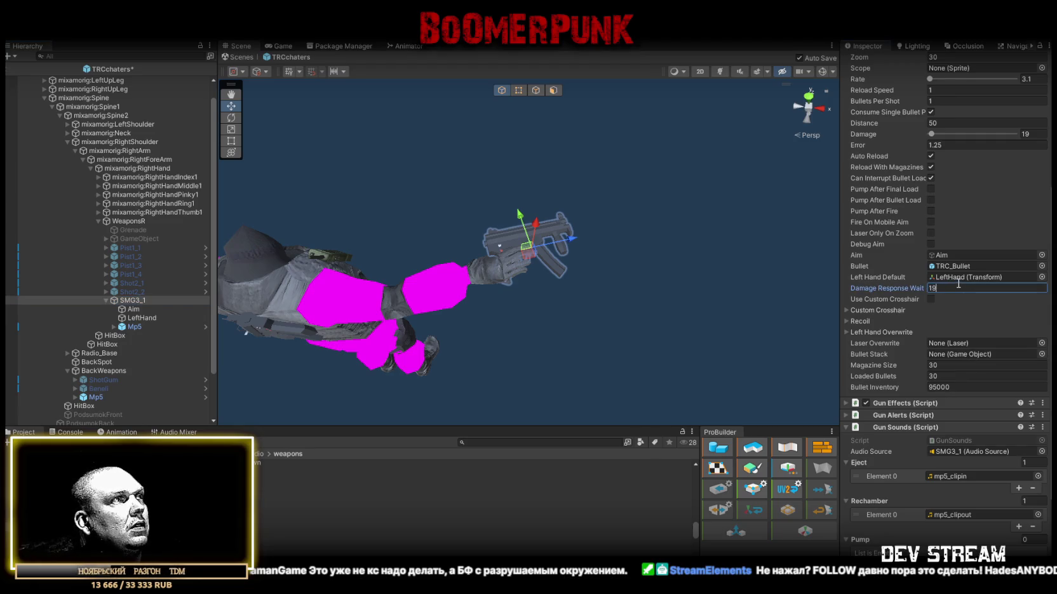
key(Return)
scroll(977, 306, up, 5)
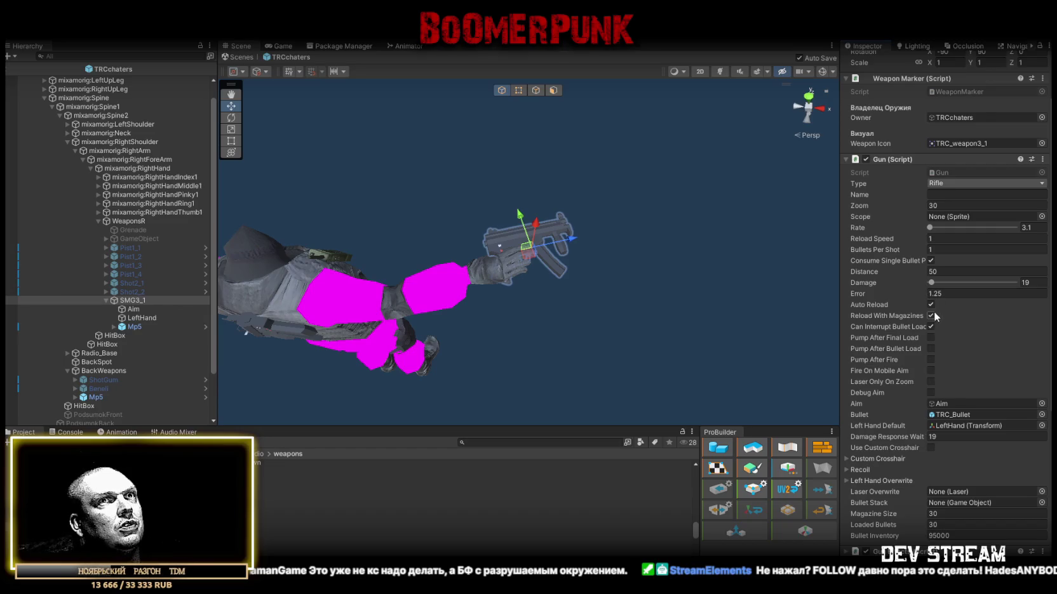
scroll(937, 324, down, 5)
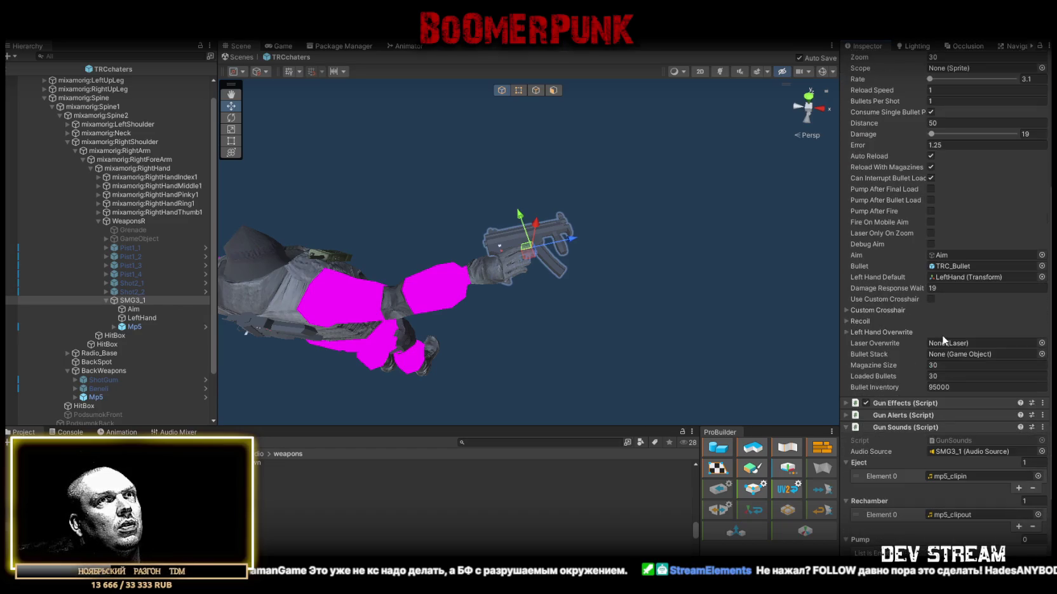
scroll(944, 334, down, 2)
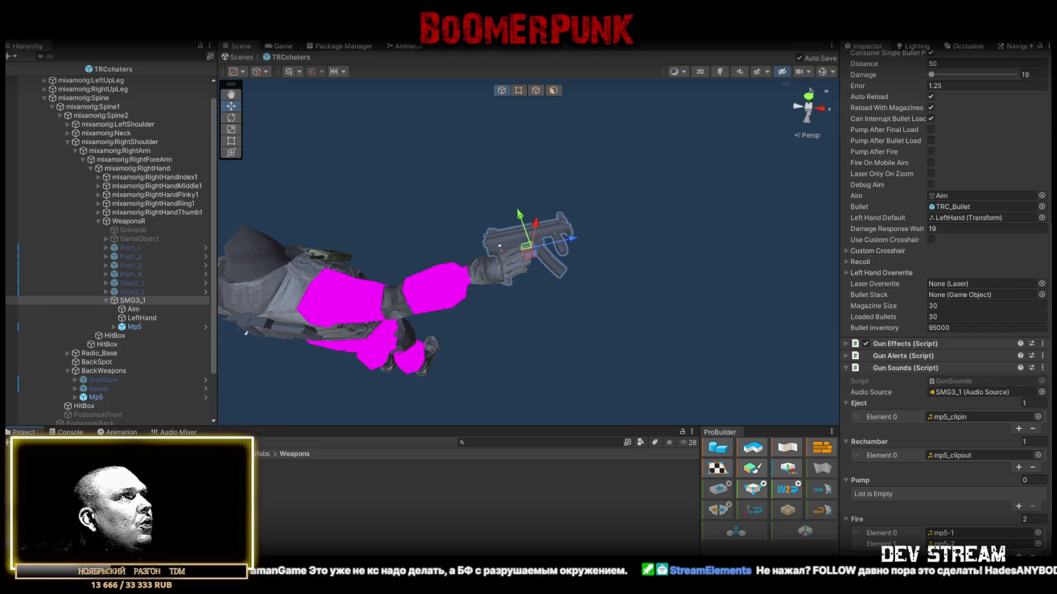
scroll(120, 359, down, 3)
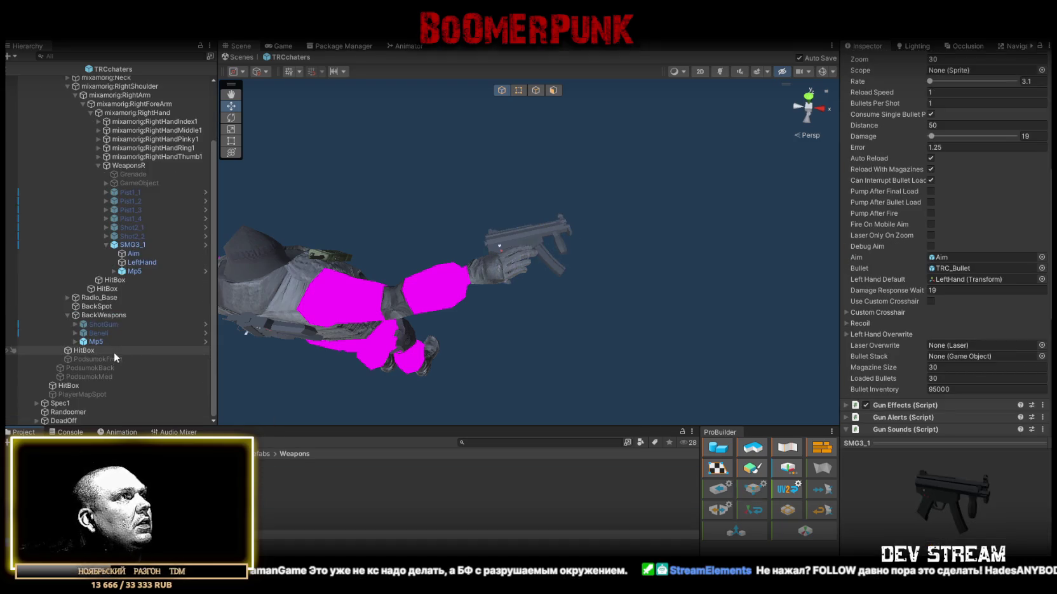
click(81, 413)
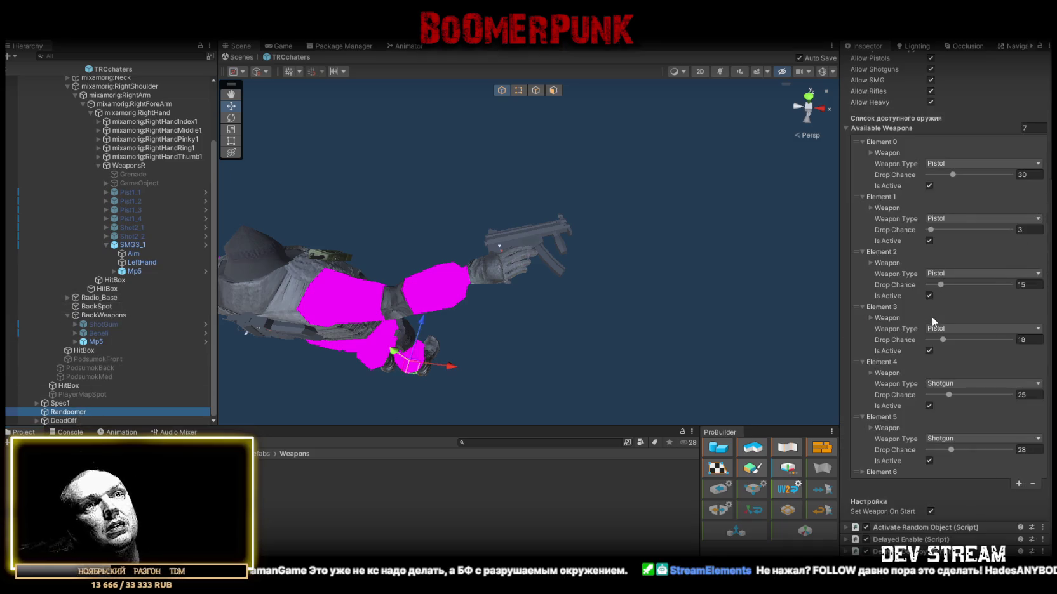
Step: Make Randoomer's Element 6 an SMG entry with SMG3_1 in hand and Mp5 holstered, then deactivate both
click(865, 473)
scroll(876, 471, down, 2)
click(961, 450)
click(956, 494)
click(1030, 460)
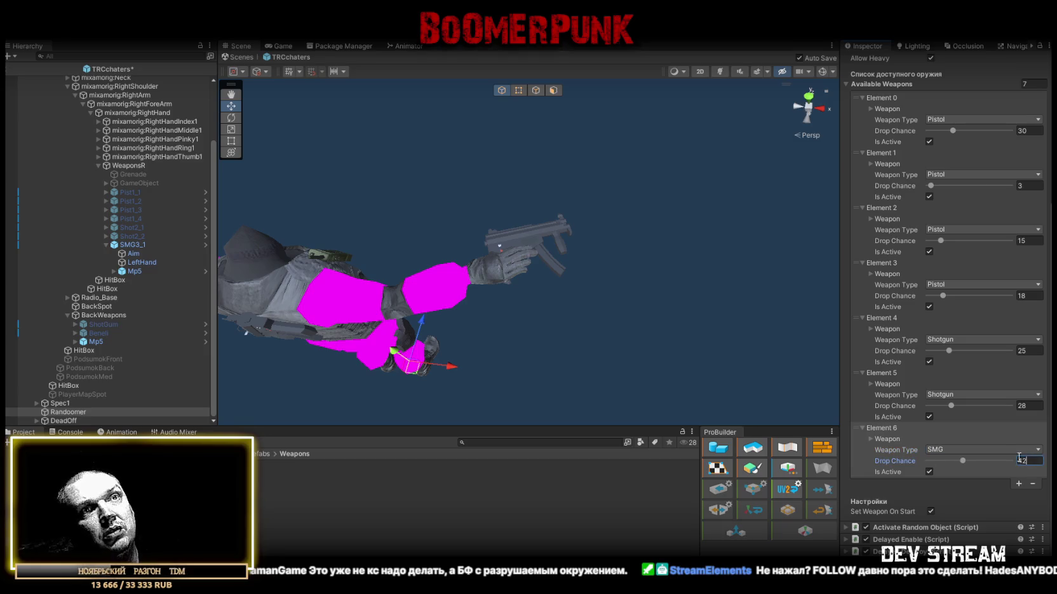
click(870, 439)
scroll(960, 421, down, 5)
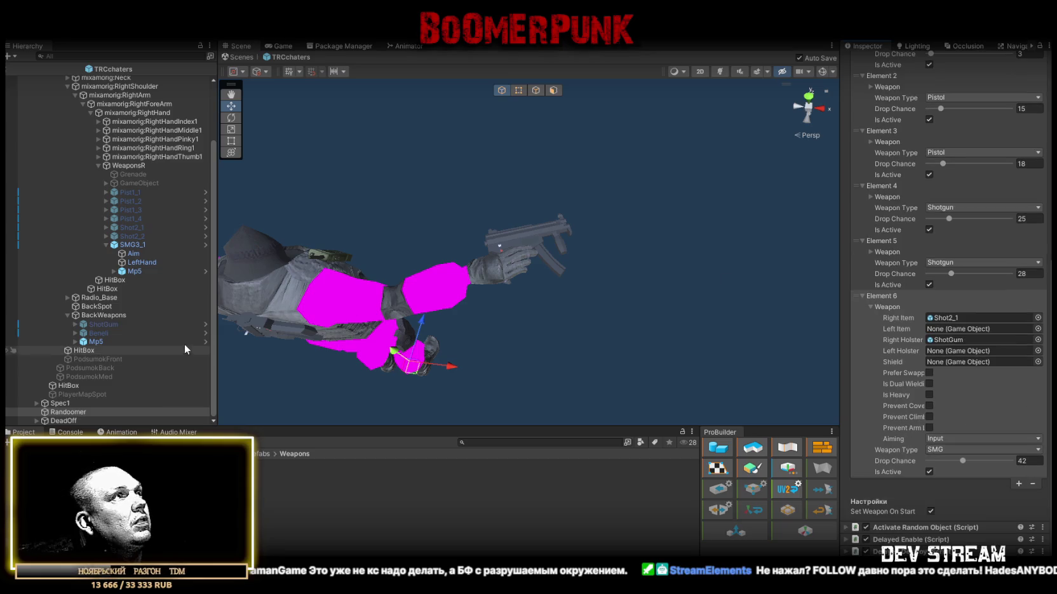
mouse_move(135, 246)
mouse_down()
mouse_move(873, 271)
mouse_move(971, 318)
mouse_up()
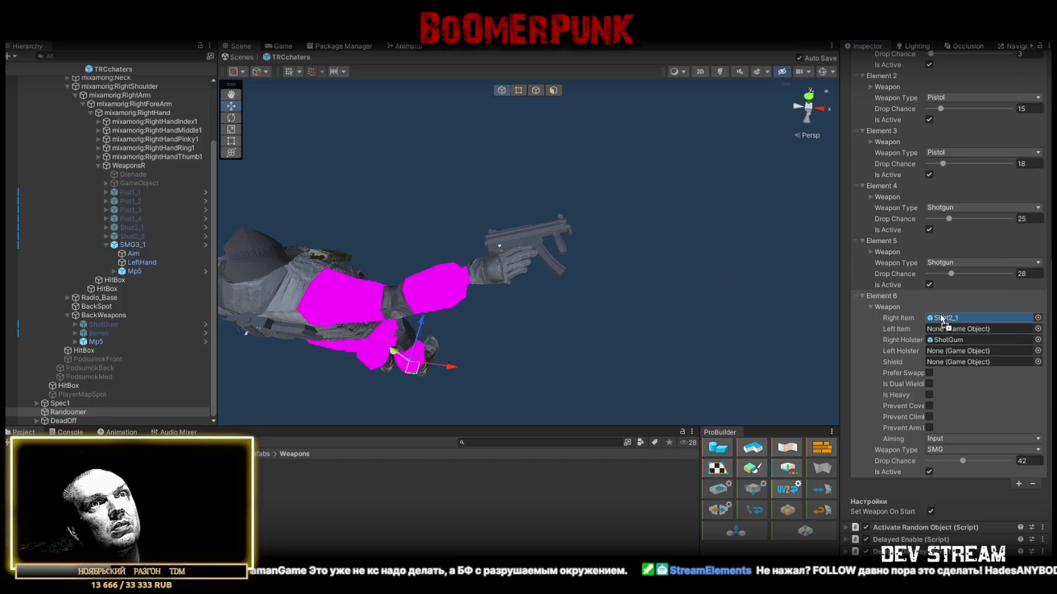
drag(96, 344, 965, 340)
click(135, 244)
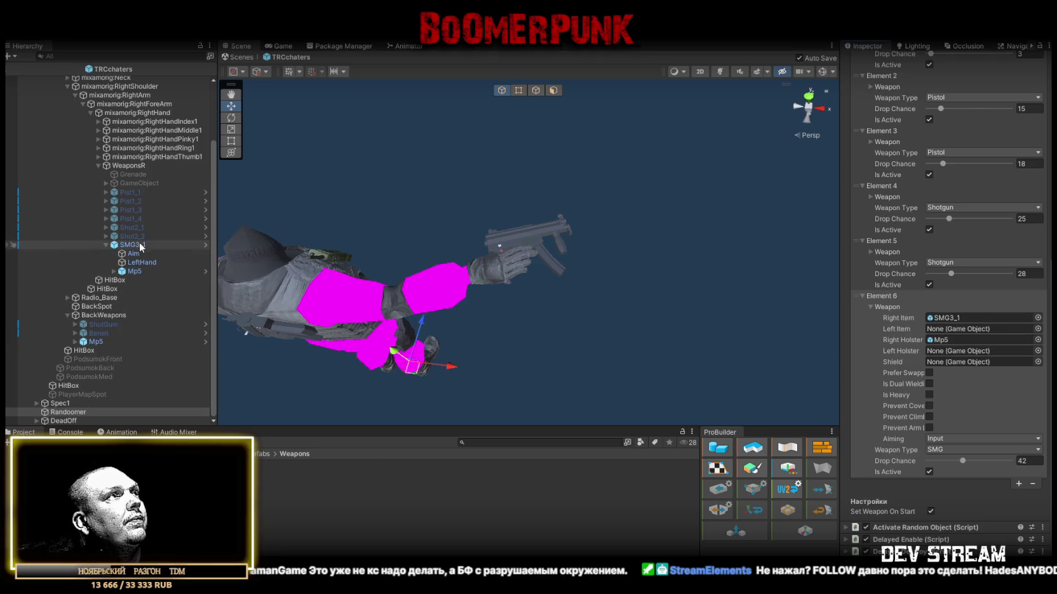
ctrl+click(96, 341)
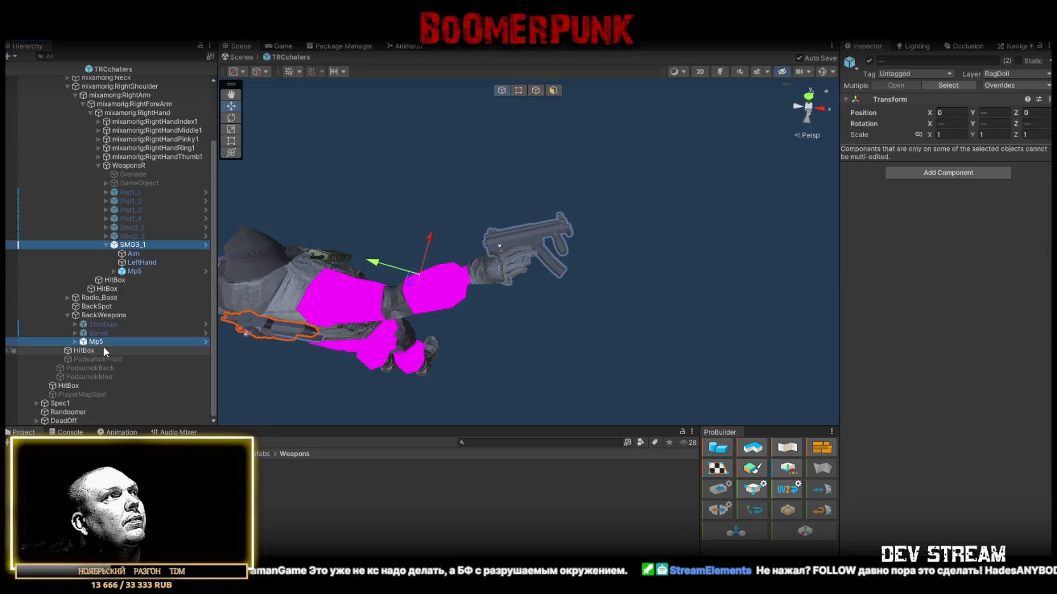
click(868, 61)
Step: Add a new Element 7 pickup entry and duplicate the SMG3_1 weapon object
click(64, 412)
scroll(904, 394, down, 5)
scroll(904, 395, down, 5)
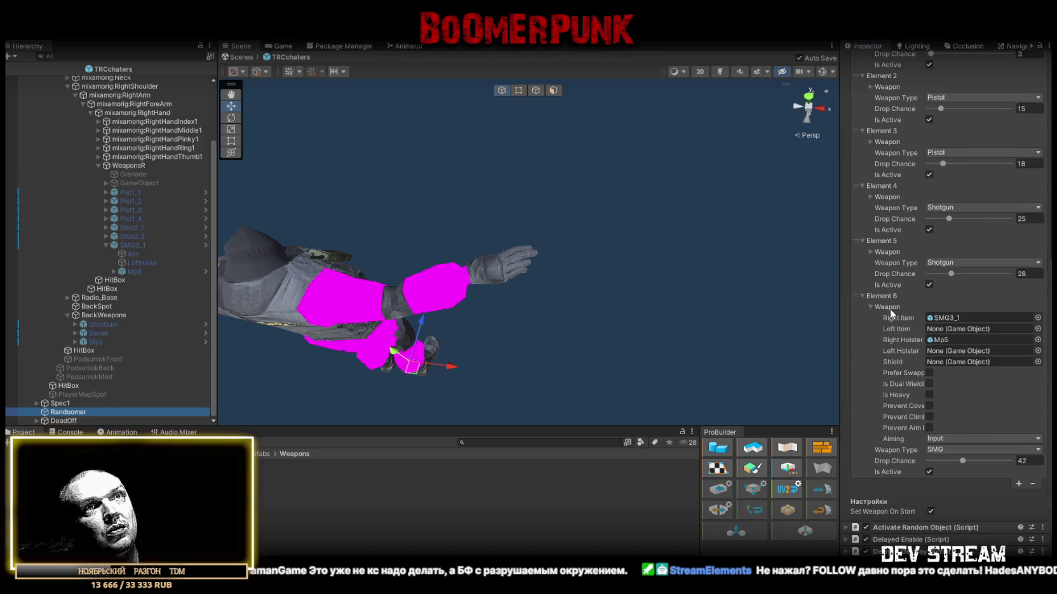
click(1020, 484)
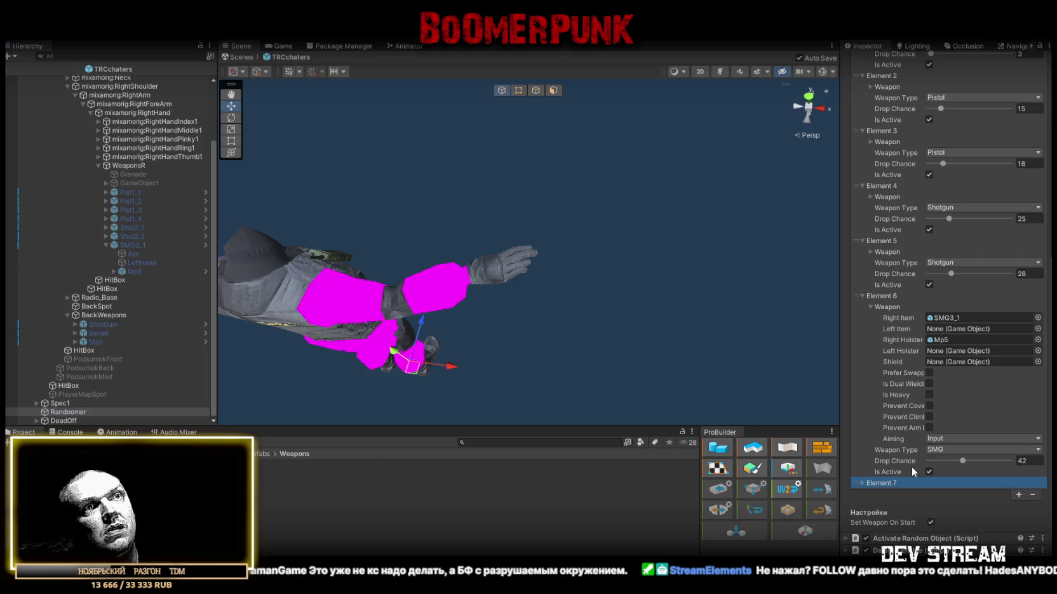
click(867, 484)
scroll(902, 489, down, 2)
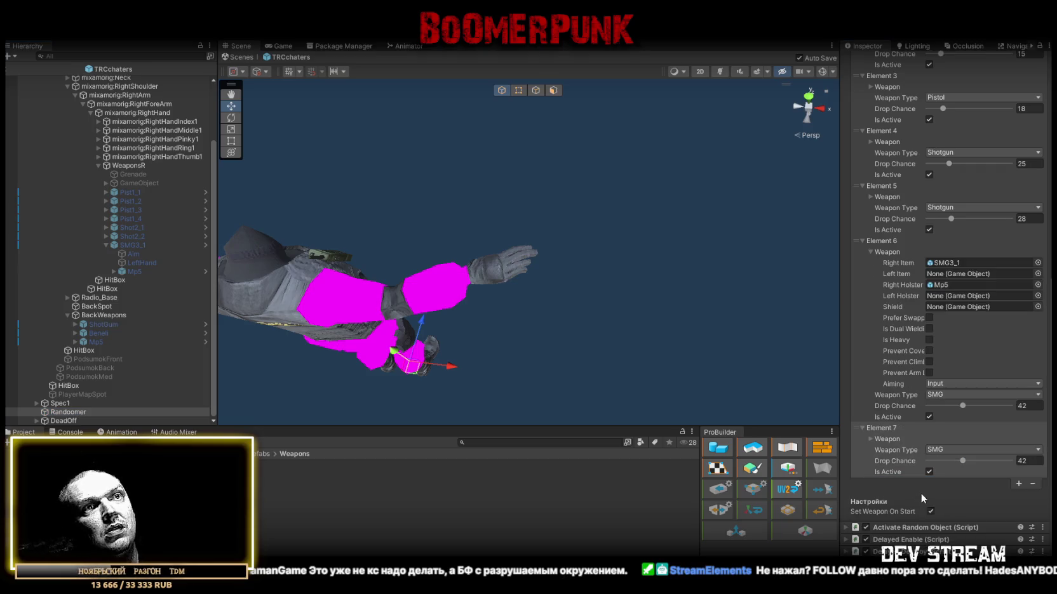
click(877, 442)
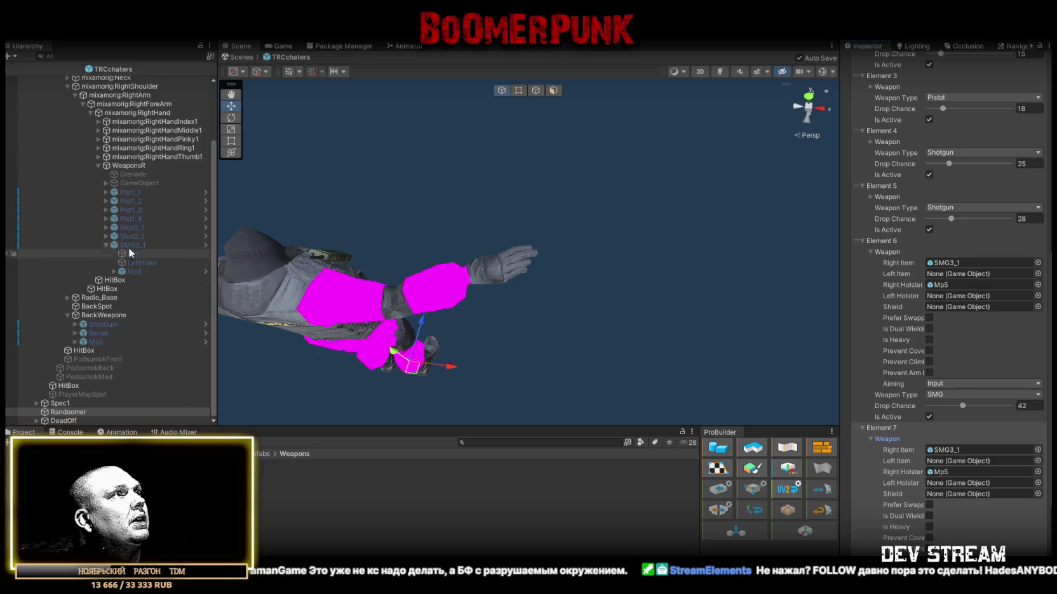
click(127, 245)
key(ctrl+d)
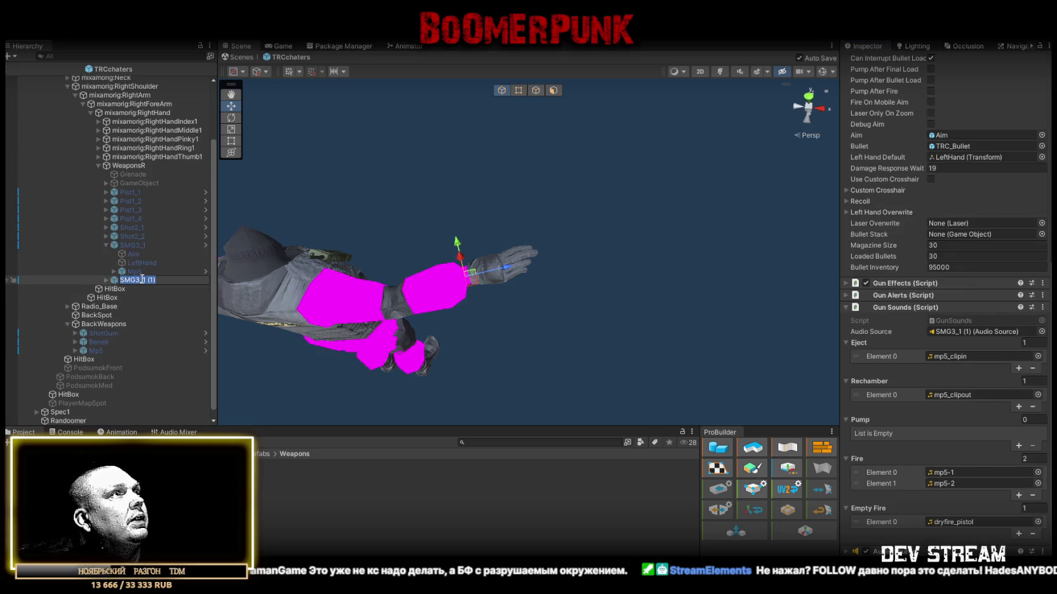
Step: Rename the duplicate to SMG3_2 and unpack it from its prefab
text(SMG3_2)
key(Return)
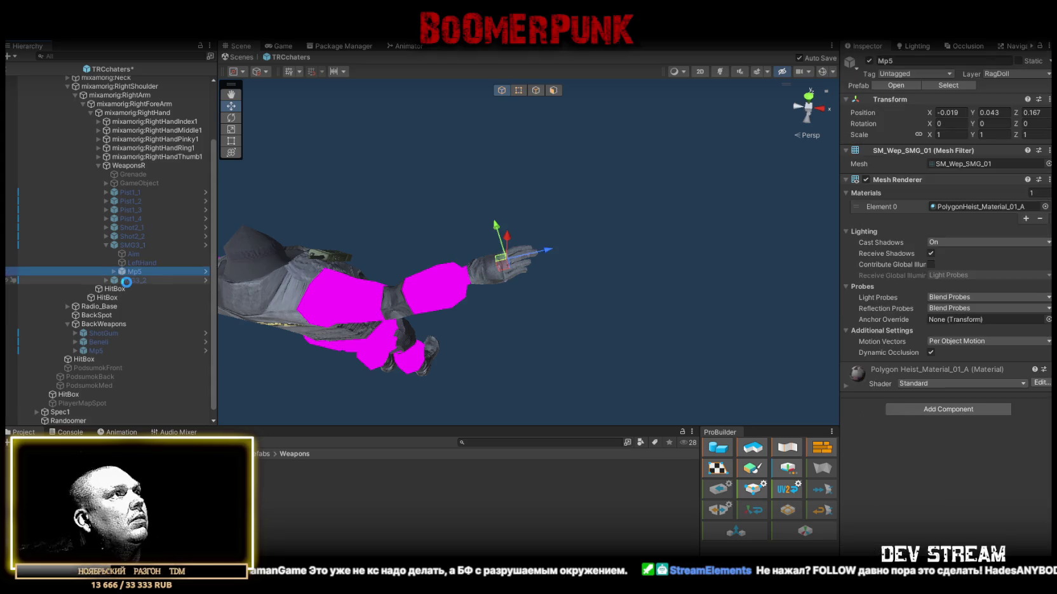
right_click(126, 281)
mouse_move(190, 274)
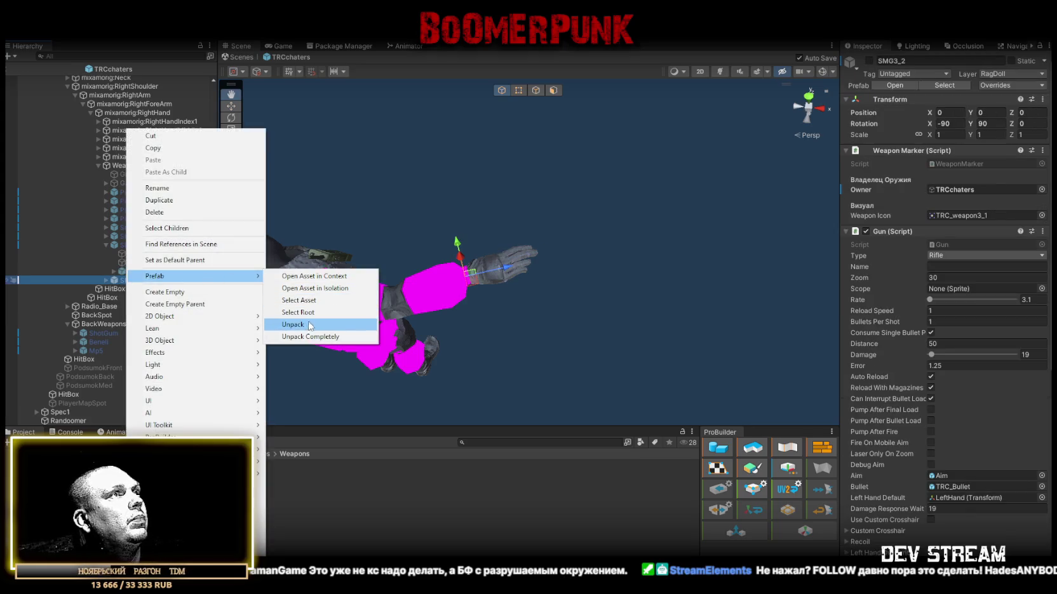
click(292, 324)
click(106, 280)
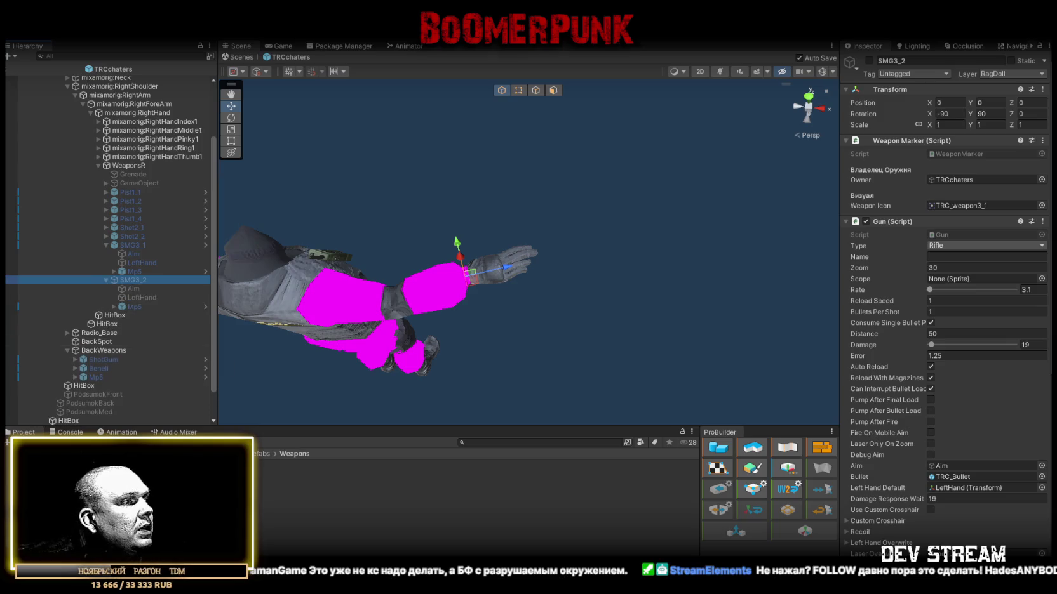
Step: Set SMG3_2's weapon icon to TRC_weapon3_2 and make the object active
click(1041, 205)
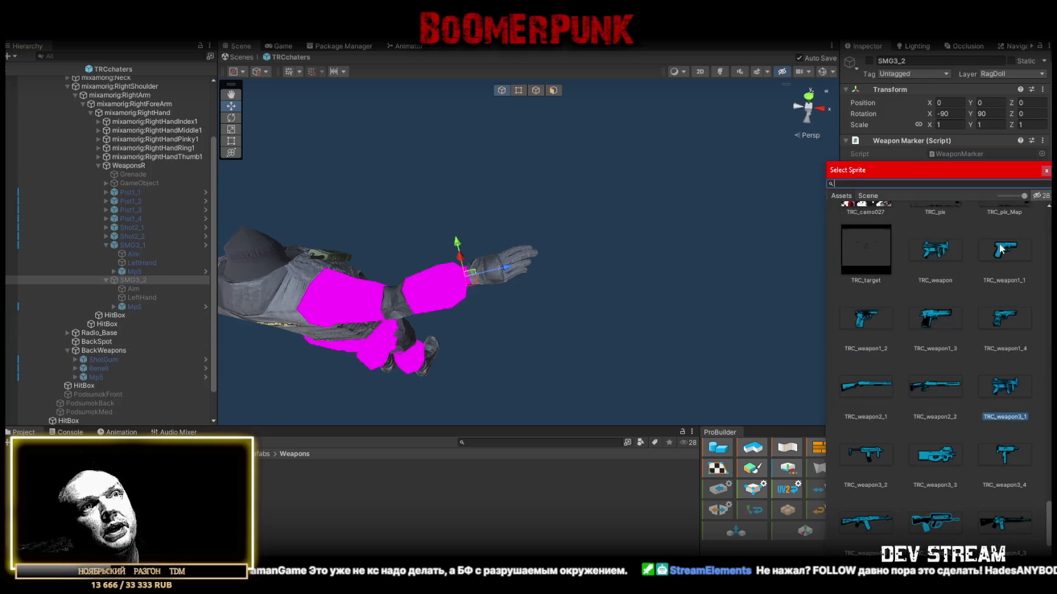
double_click(866, 455)
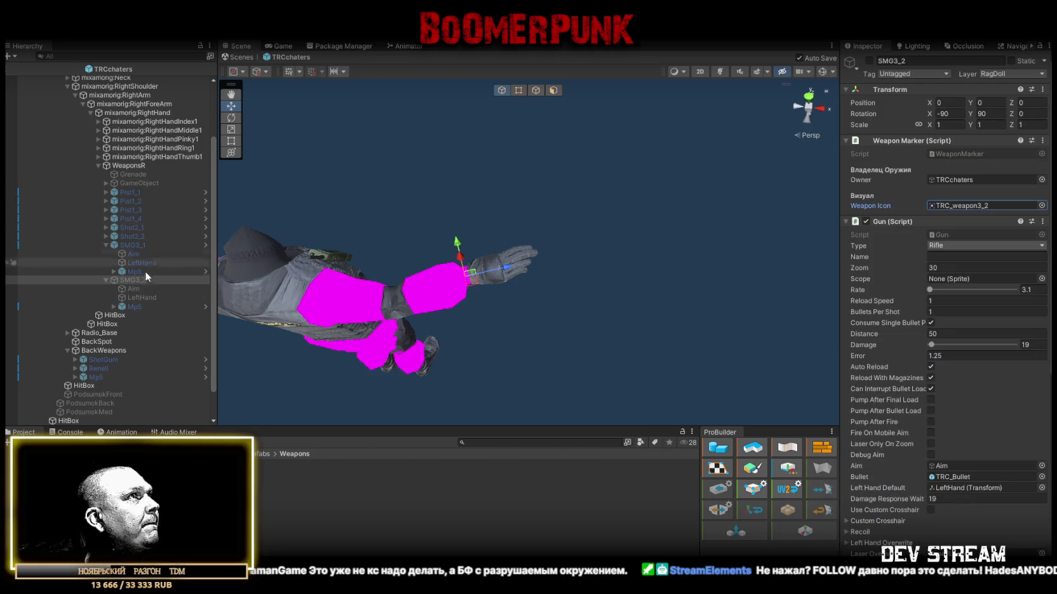
scroll(956, 263, down, 3)
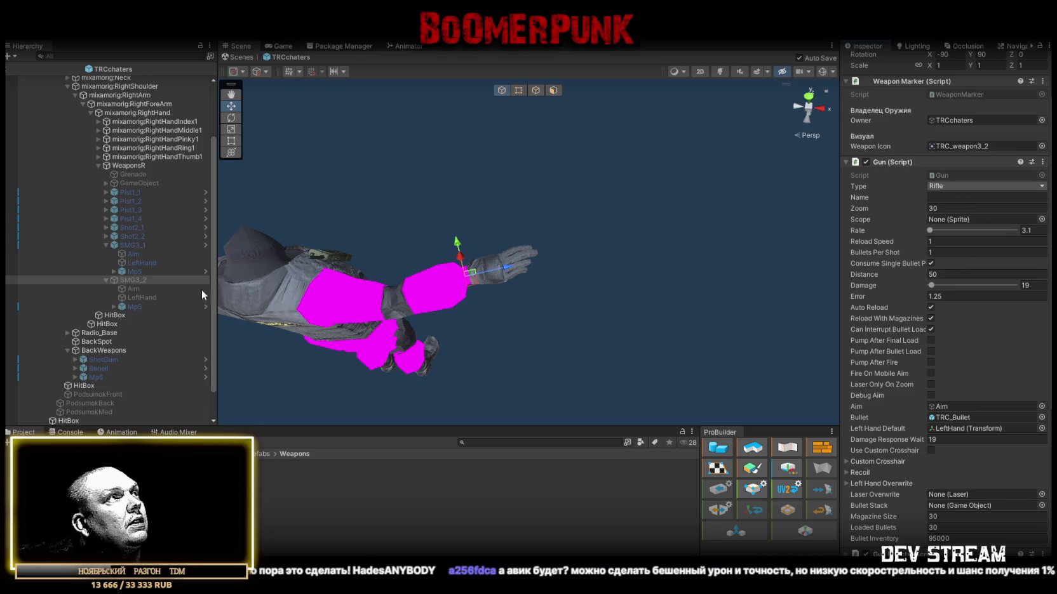
scroll(949, 154, up, 3)
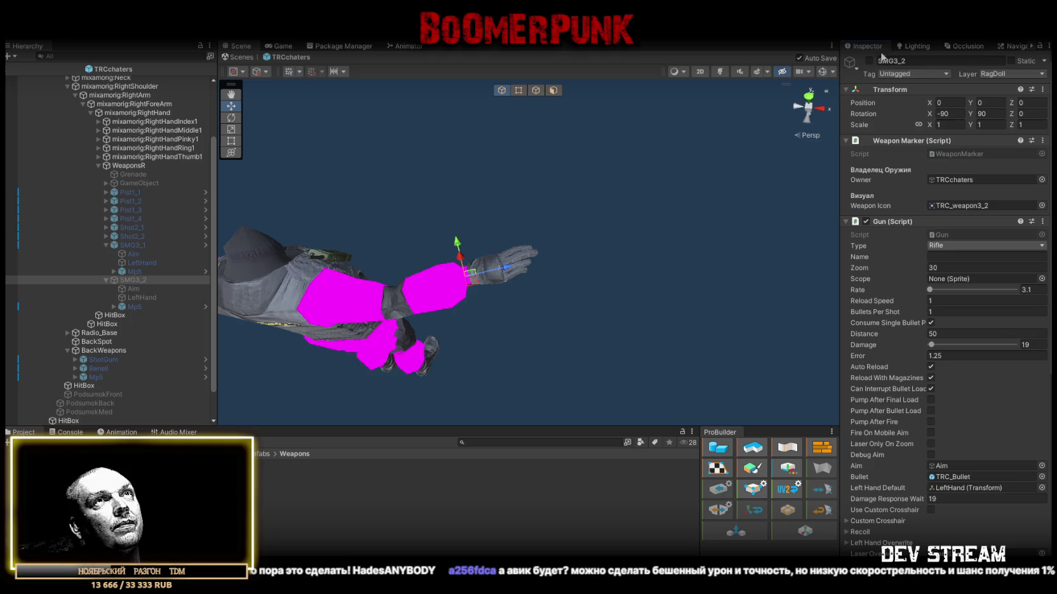
click(869, 60)
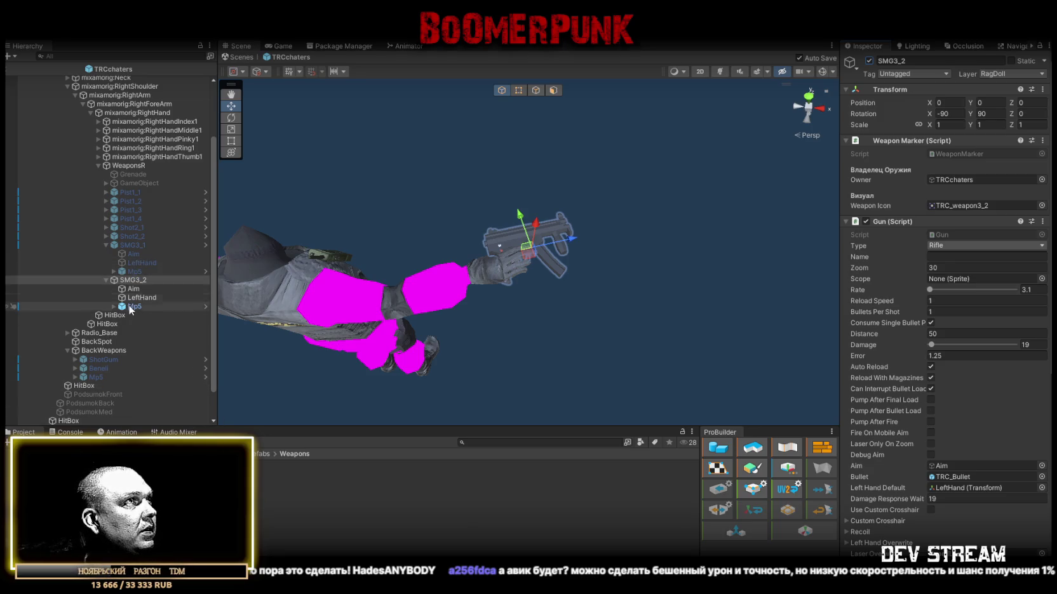
double_click(271, 509)
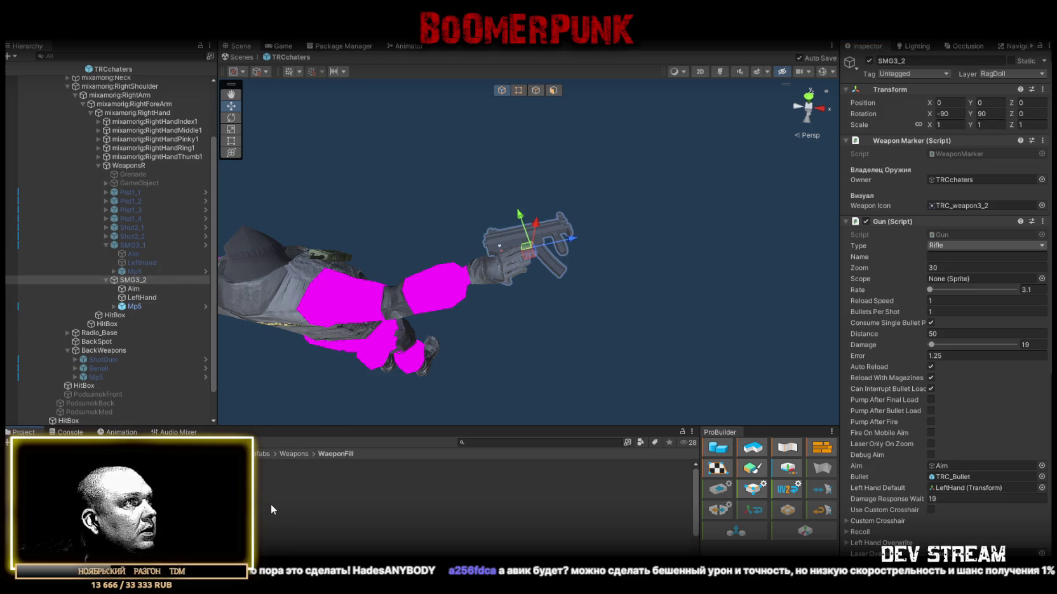
Step: Replace SMG3_2's Mp5 with a Puklo gun model scaled proportionally to 0.9
scroll(269, 508, down, 2)
mouse_move(191, 502)
mouse_down()
mouse_move(268, 327)
mouse_move(134, 309)
mouse_up()
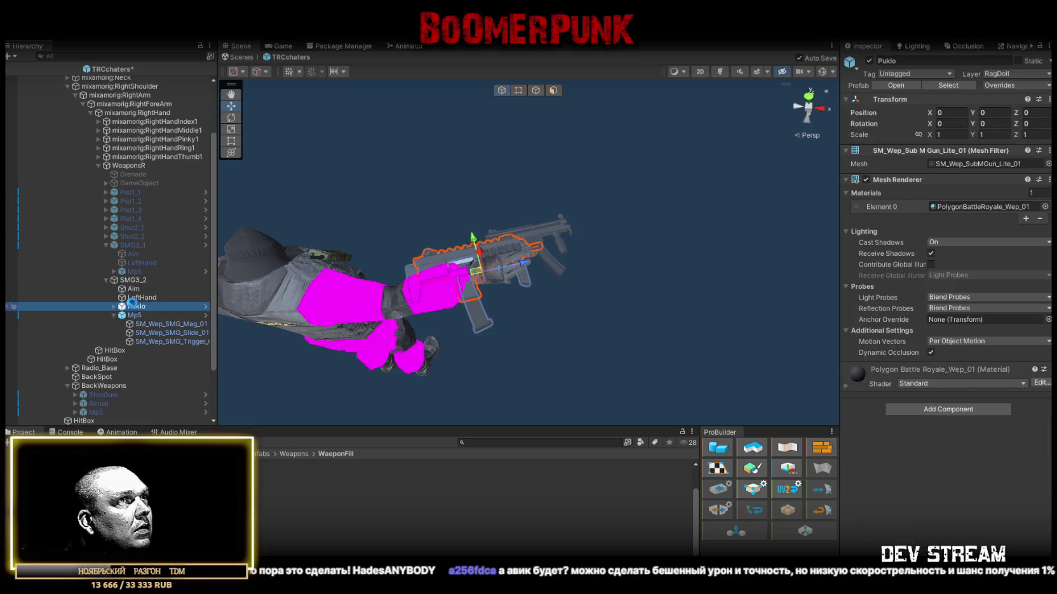
key(Delete)
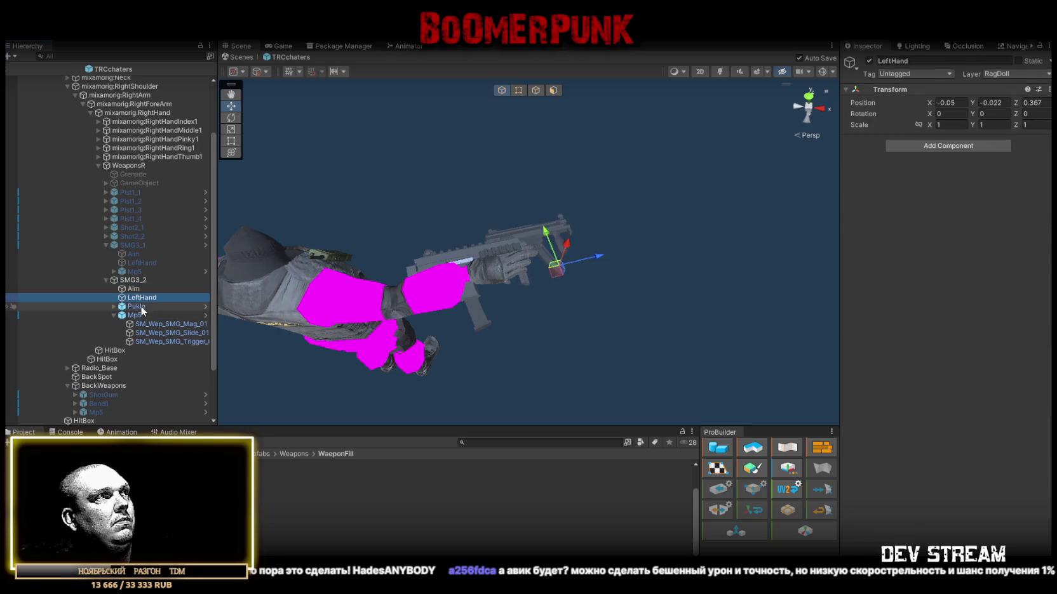
mouse_move(127, 482)
mouse_down()
mouse_move(212, 374)
mouse_move(138, 301)
mouse_move(135, 309)
mouse_up()
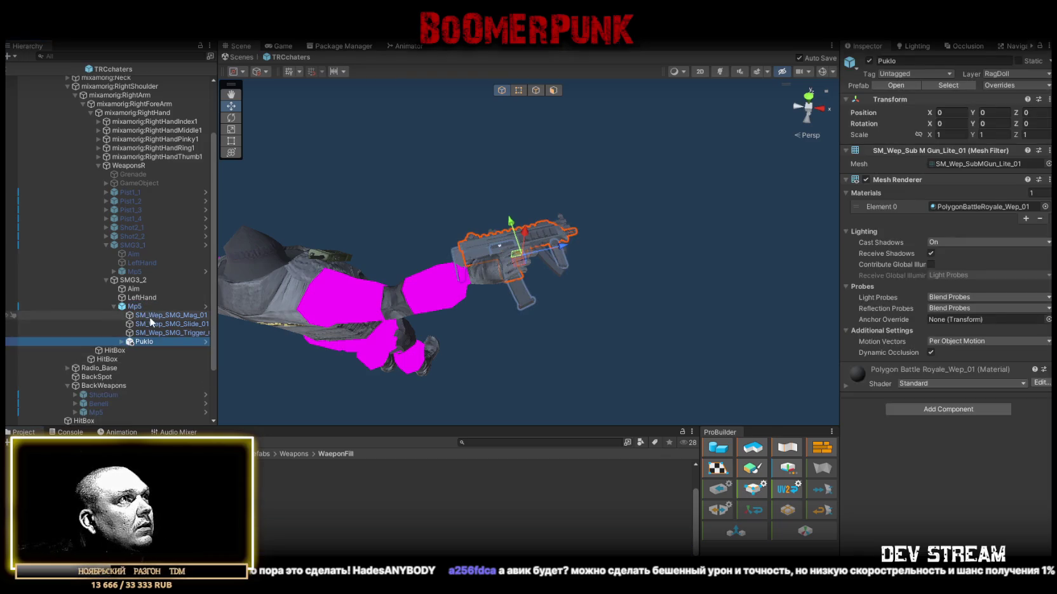
click(918, 135)
click(950, 136)
text(0.9)
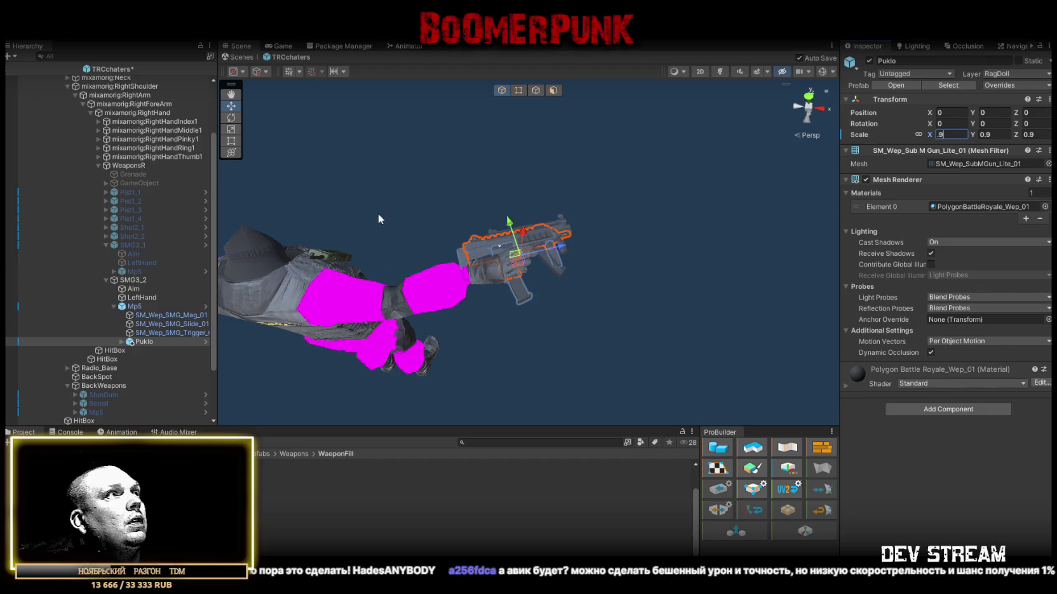
click(141, 343)
drag(138, 302, 138, 303)
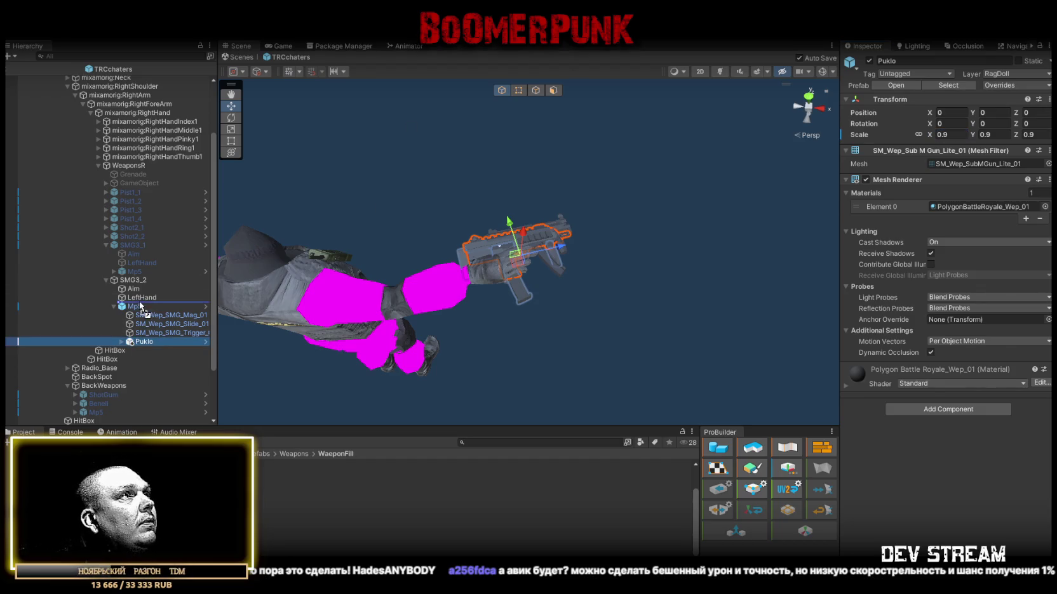
click(135, 315)
key(Delete)
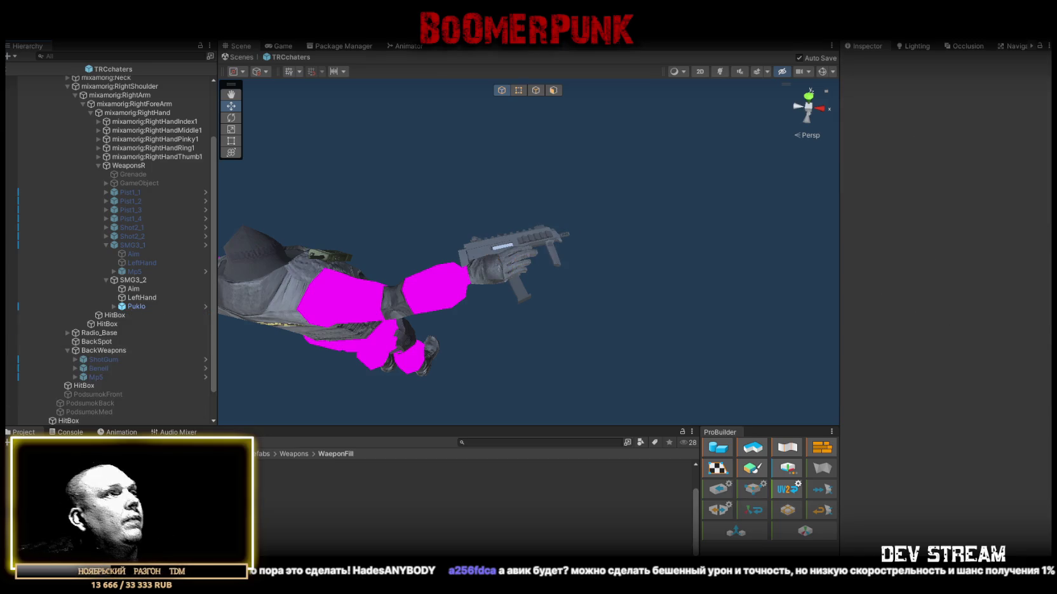
Step: Add a Puklo copy under BackWeapons with X scale 0.9
drag(127, 483, 102, 332)
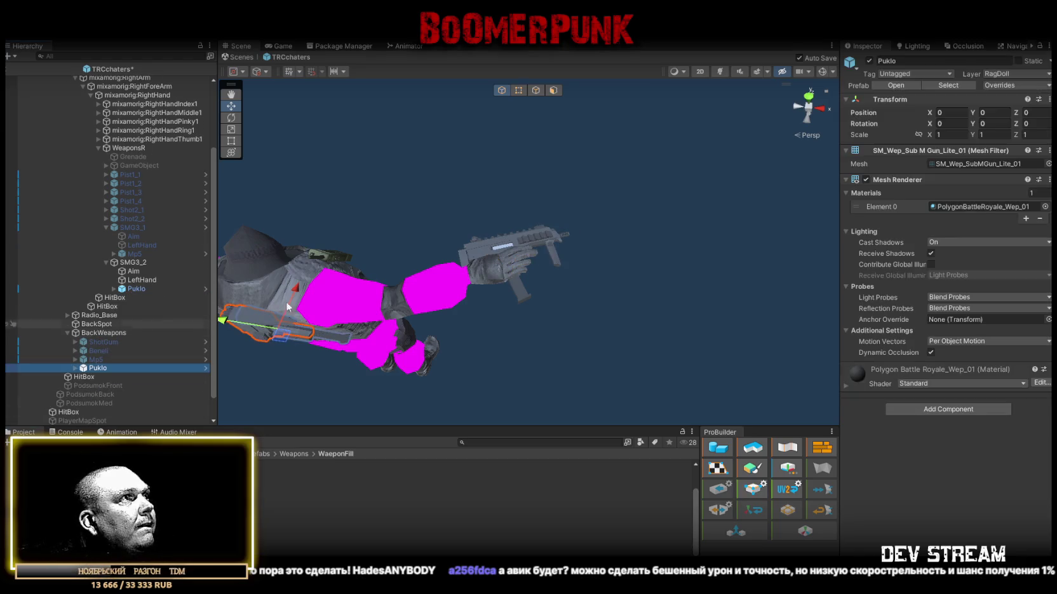
click(950, 134)
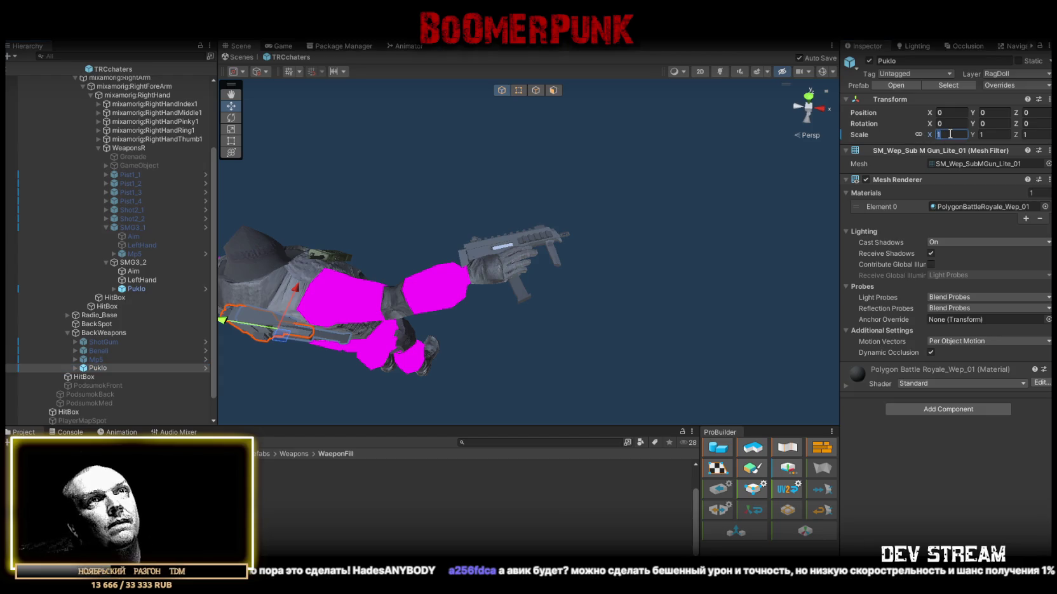
text(0.9)
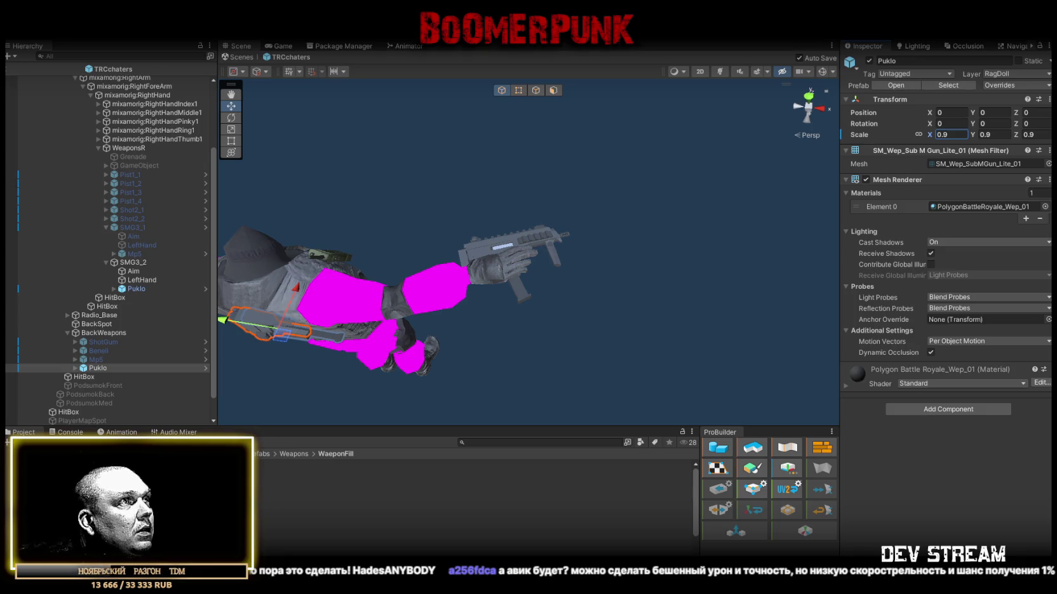
click(286, 464)
key(ctrl+a)
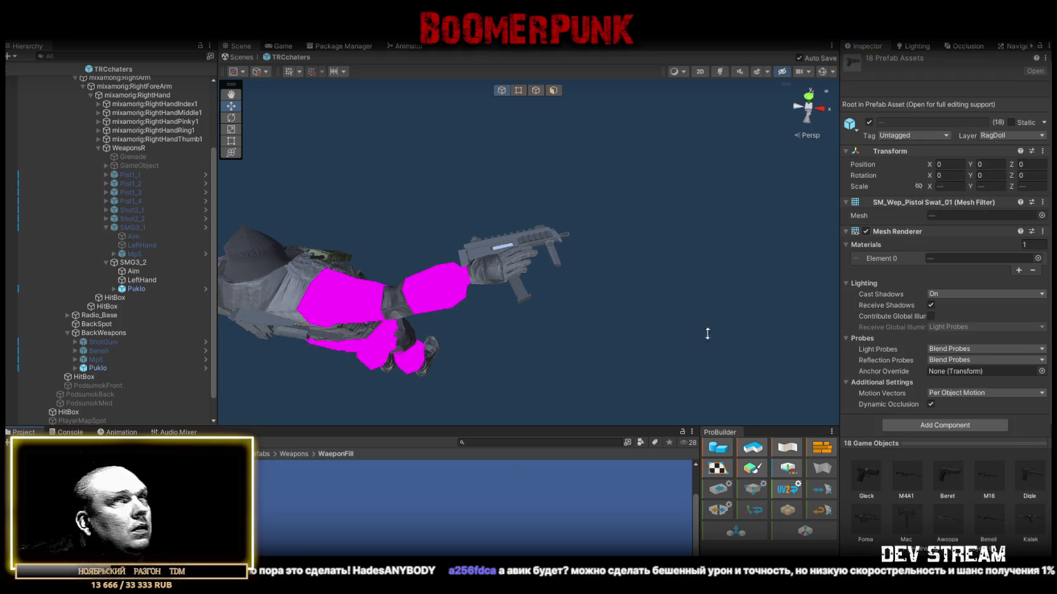
click(918, 185)
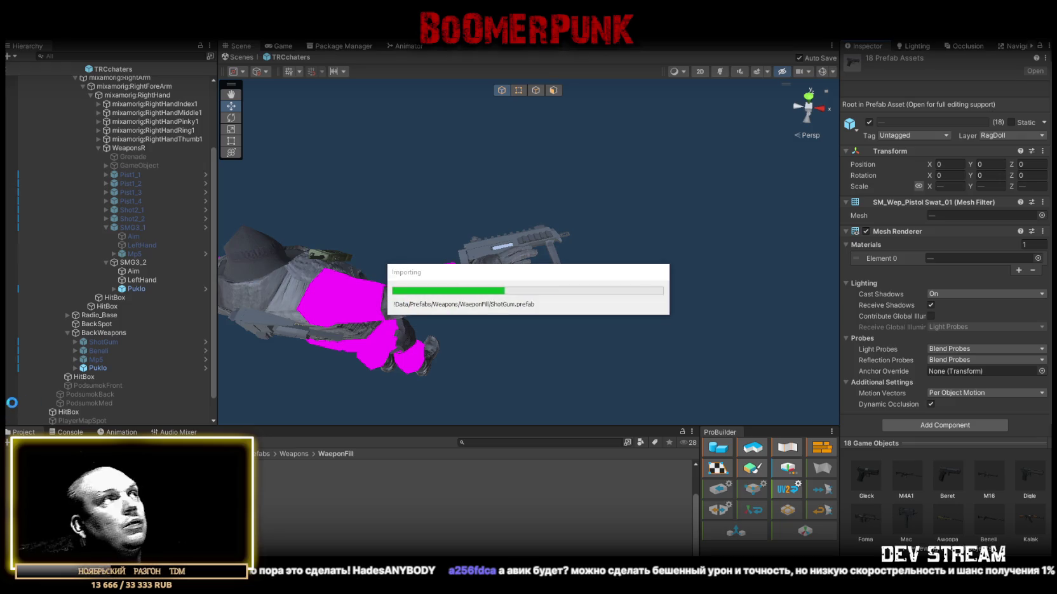
click(133, 289)
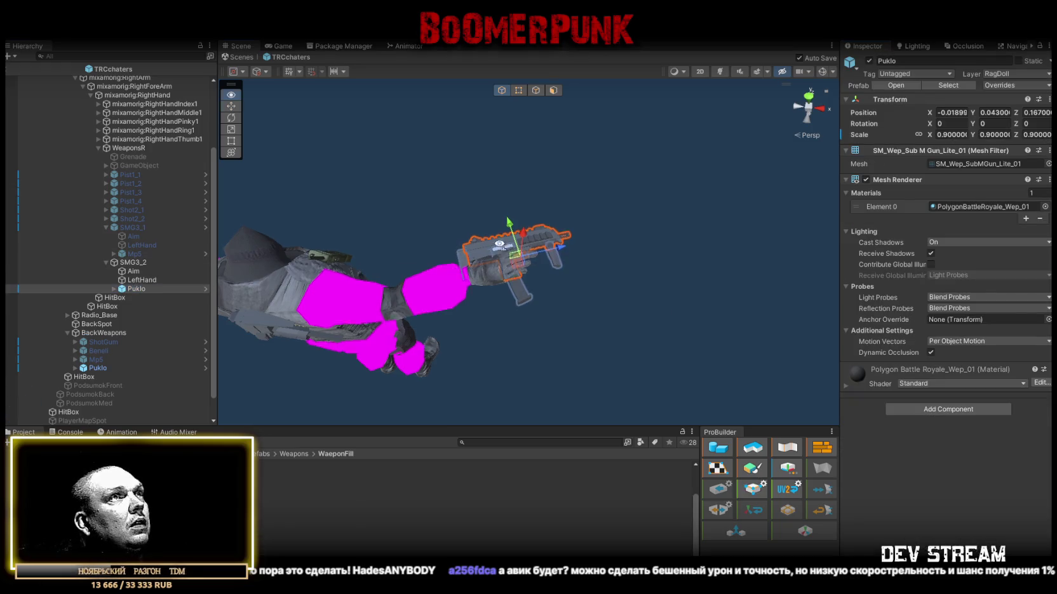
drag(444, 298, 470, 305)
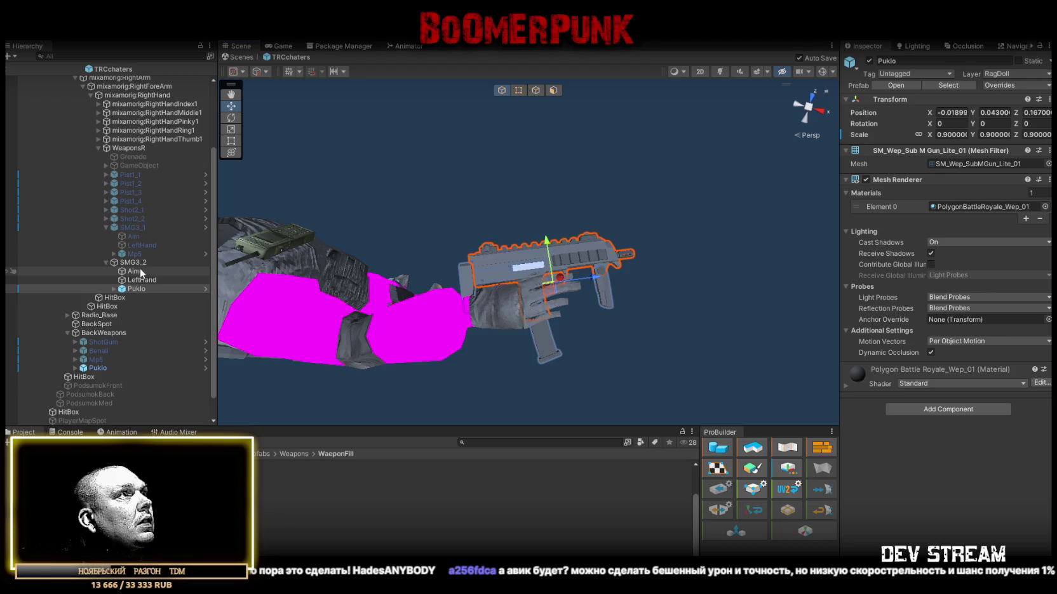
Step: Lower SMG3_2's Aim point slightly to line up with the Puklo
click(133, 264)
drag(438, 273, 460, 249)
click(133, 272)
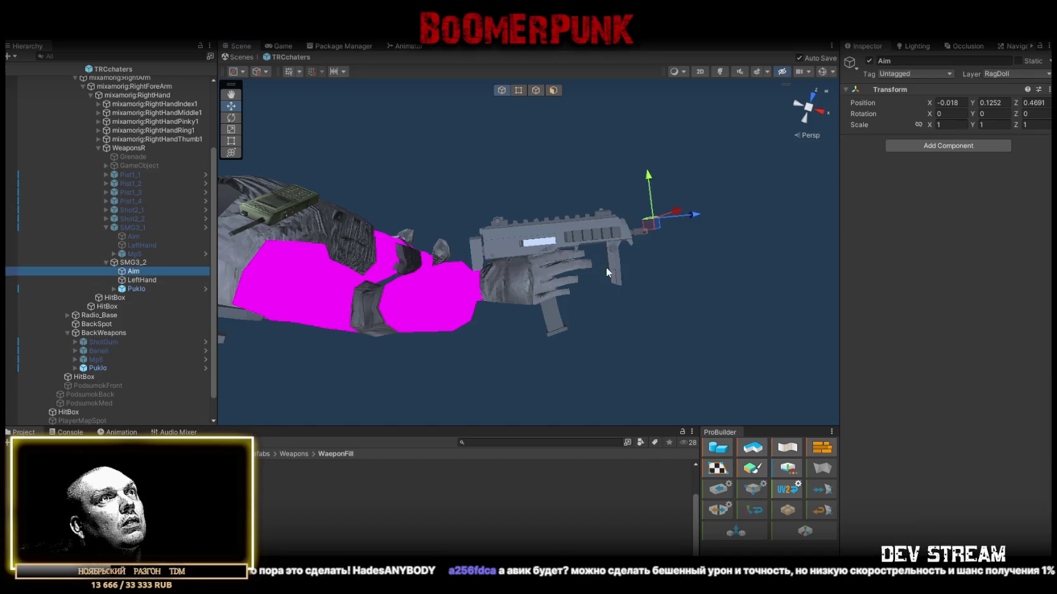
key(f)
drag(482, 245, 475, 259)
key(f)
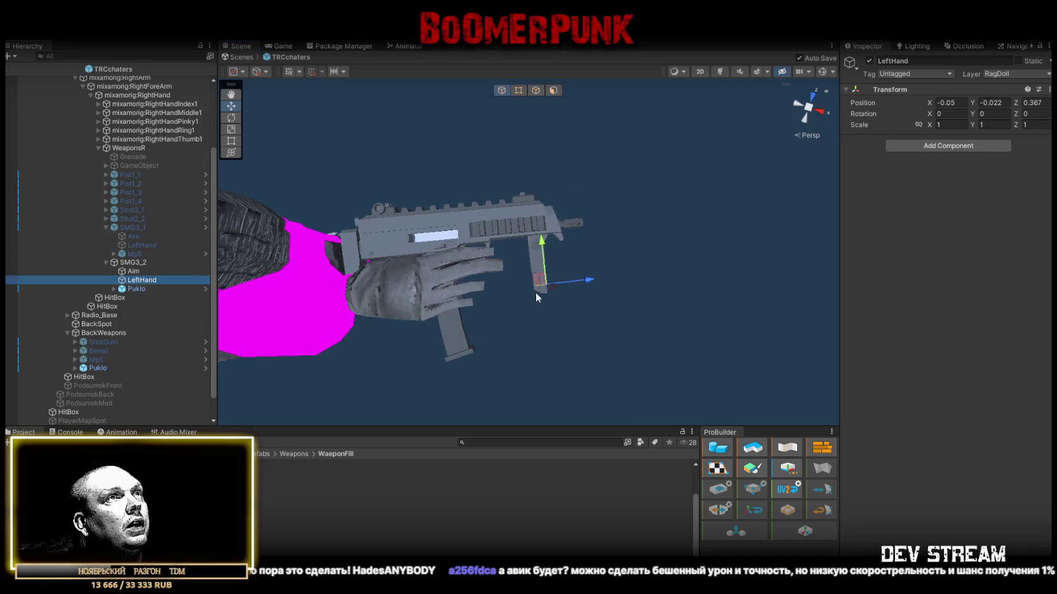
Step: Move the LeftHand grip down to the Puklo's front grip and save the scene
mouse_move(541, 282)
mouse_down()
mouse_move(532, 313)
mouse_move(529, 301)
mouse_up()
key(ctrl+s)
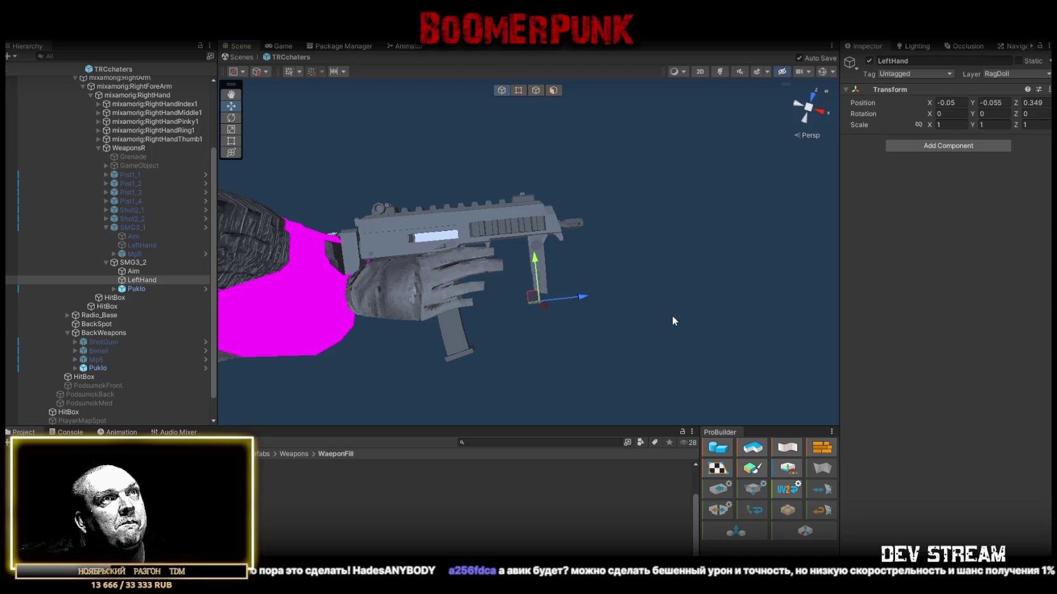
click(133, 262)
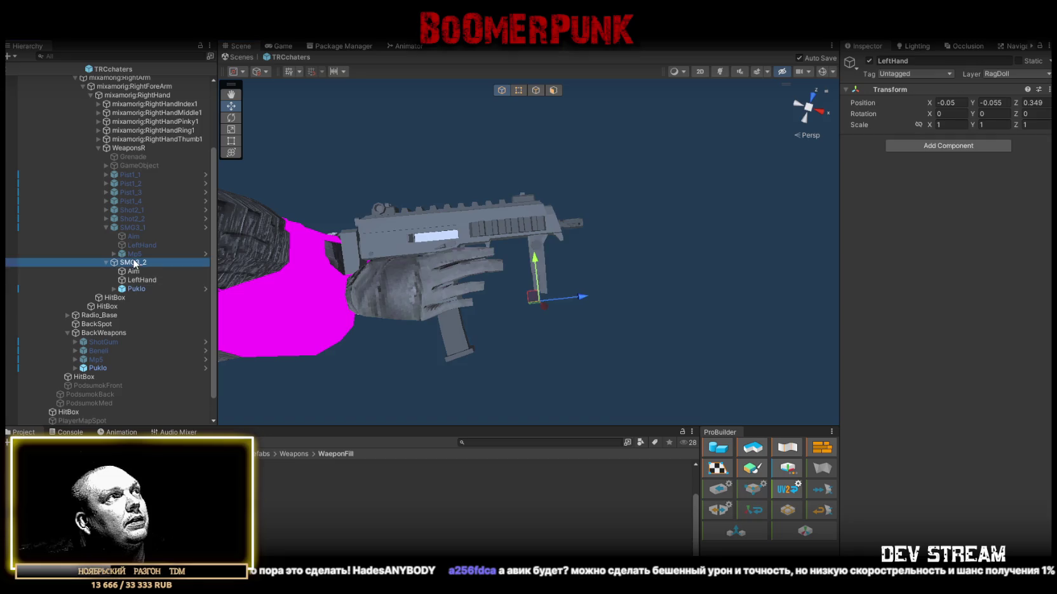
Step: Set SMG3_2's fire rate to 2.8 and save the scene
scroll(918, 301, down, 4)
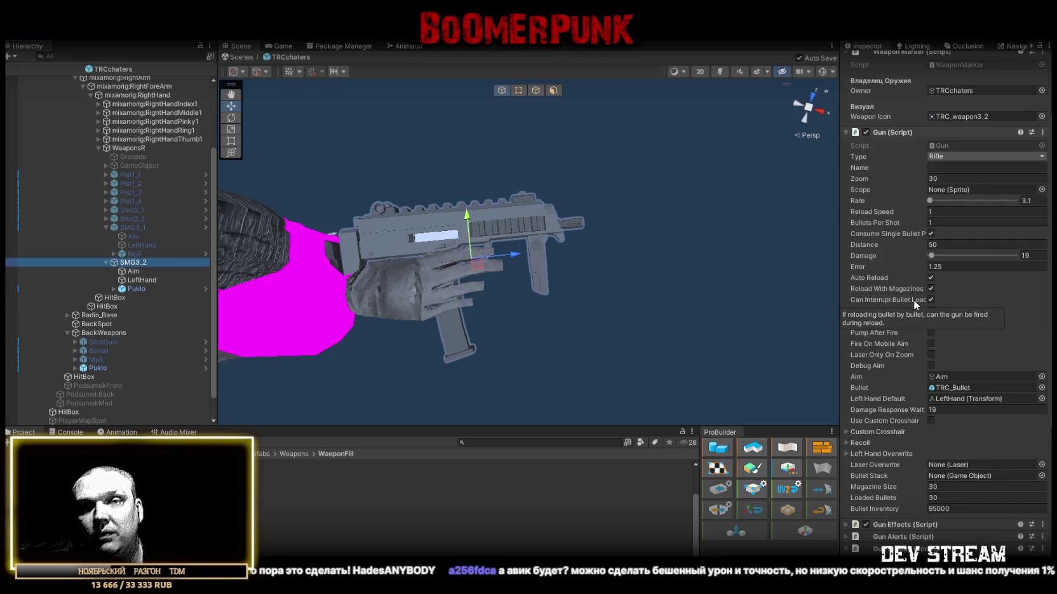
scroll(913, 324, down, 4)
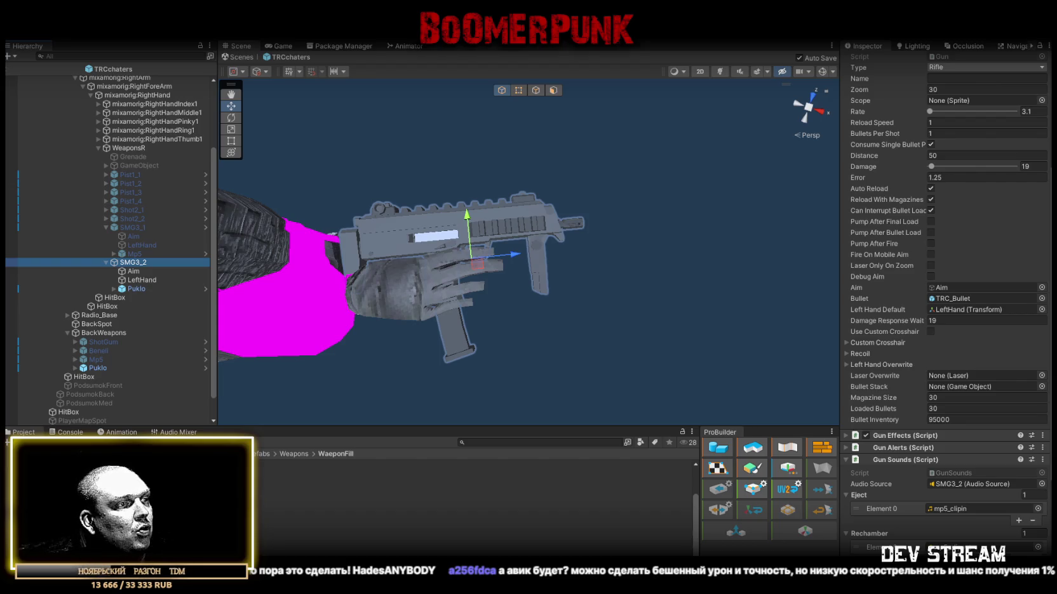
scroll(920, 258, up, 5)
click(1031, 260)
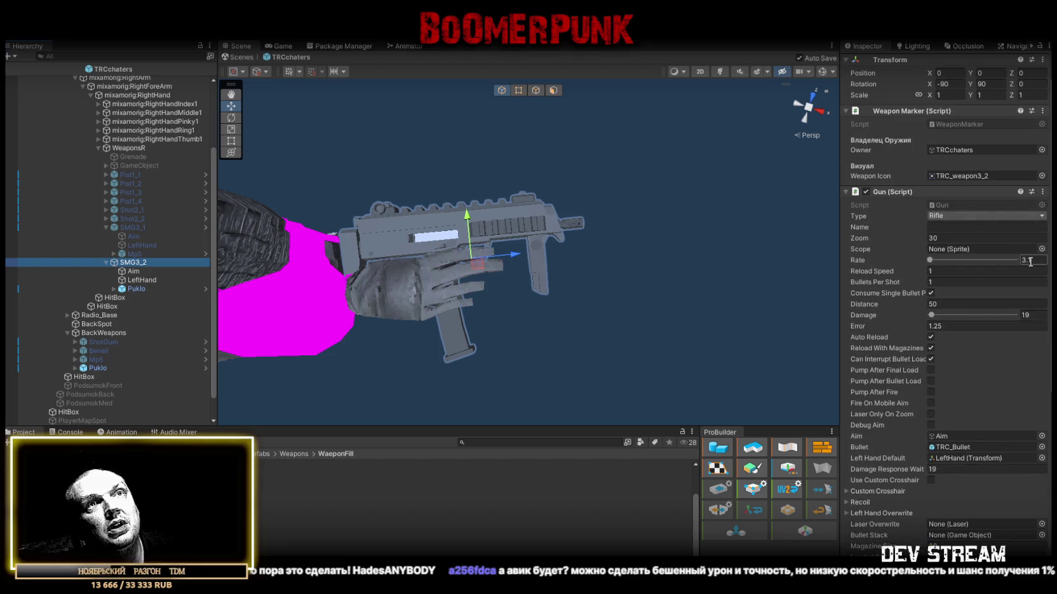
text(2)
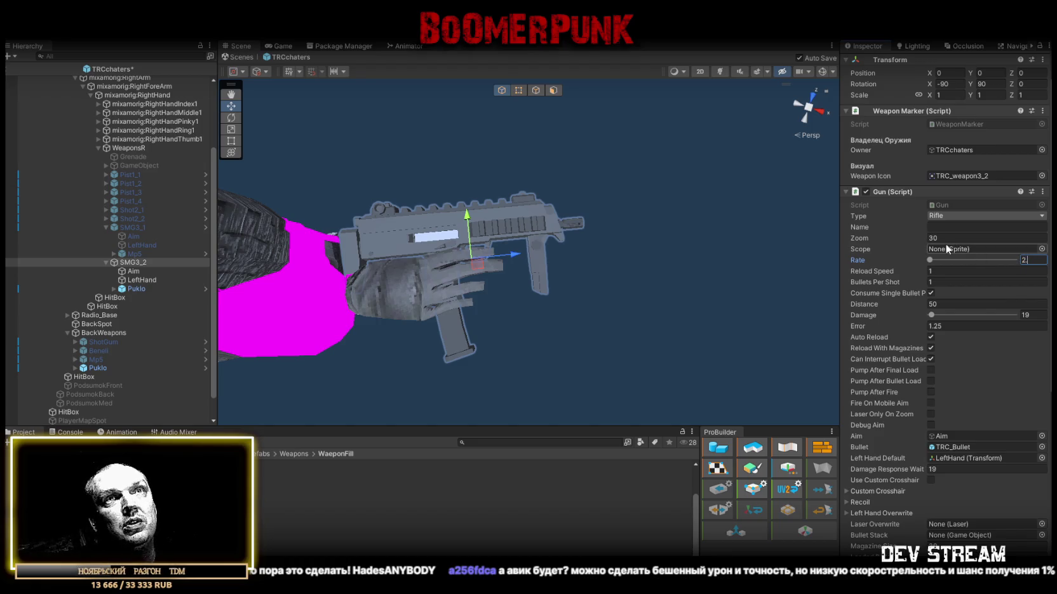
text(.8)
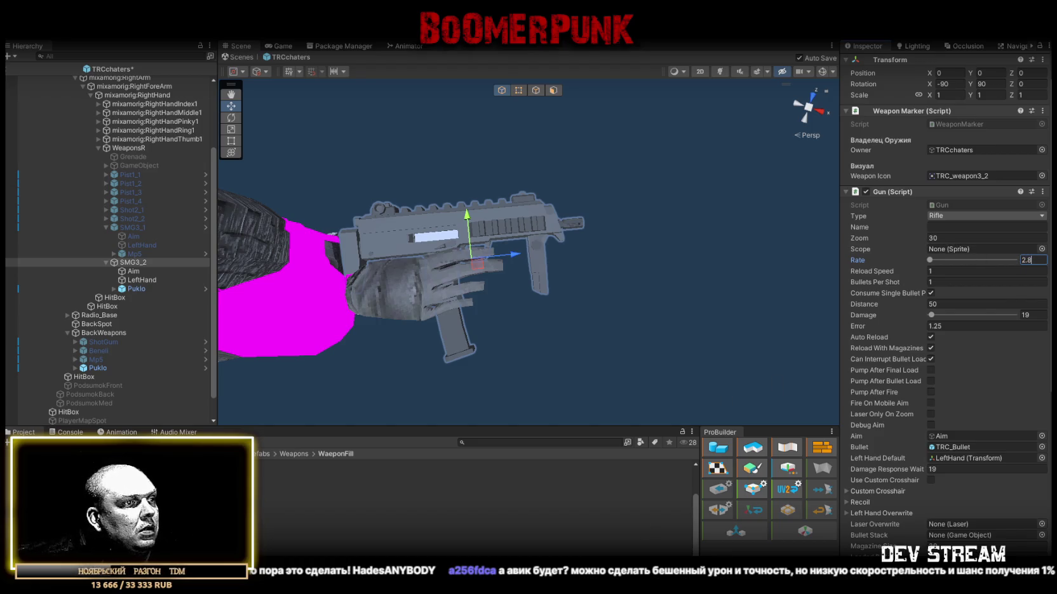
key(ctrl+s)
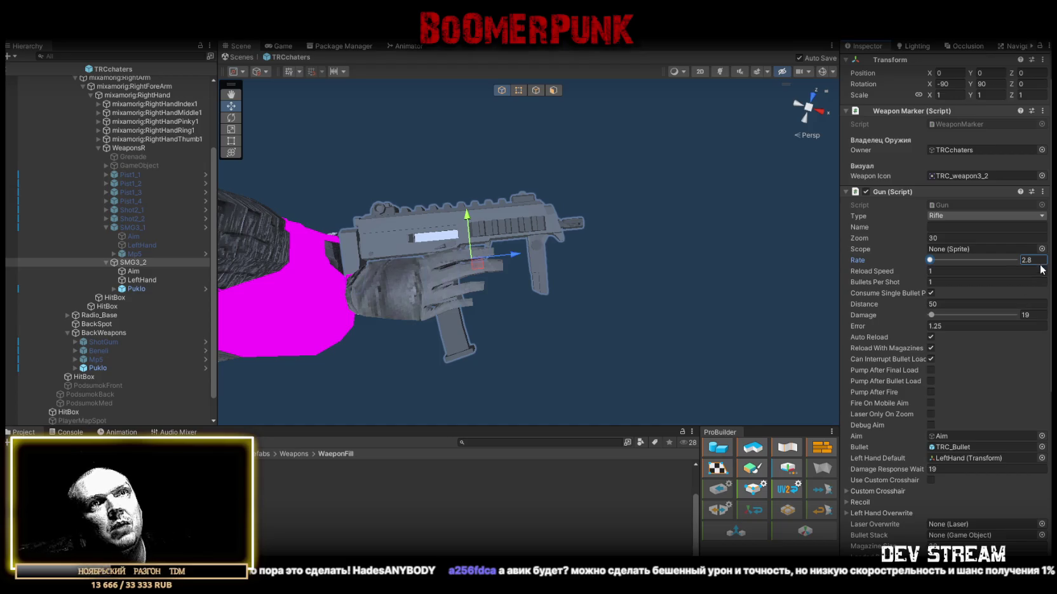
Step: Raise the fire rate to 3.5, set Error spread to 2, and save again
text(3.5)
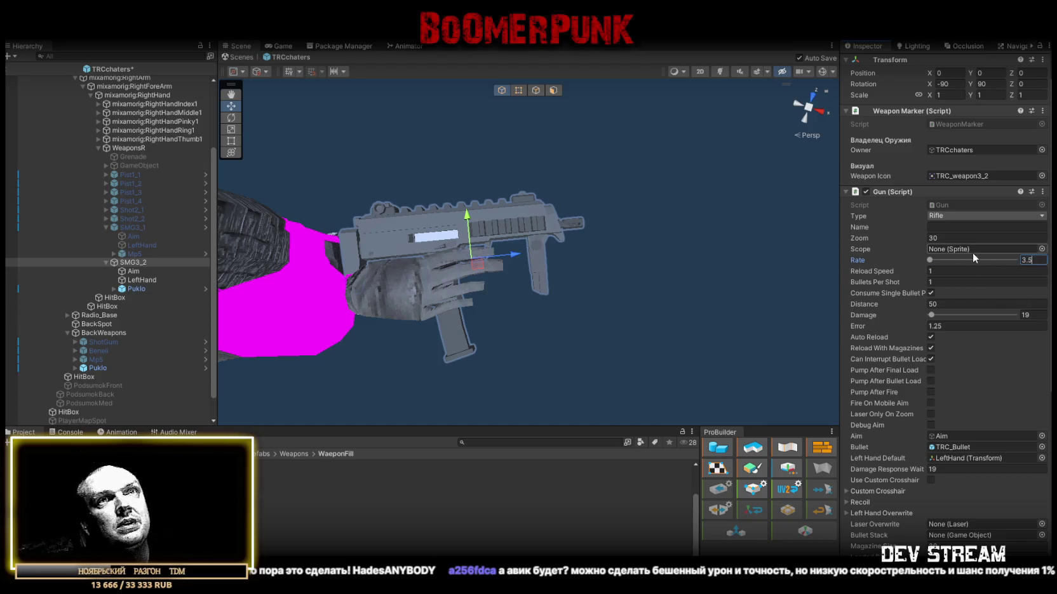
click(933, 327)
text(2)
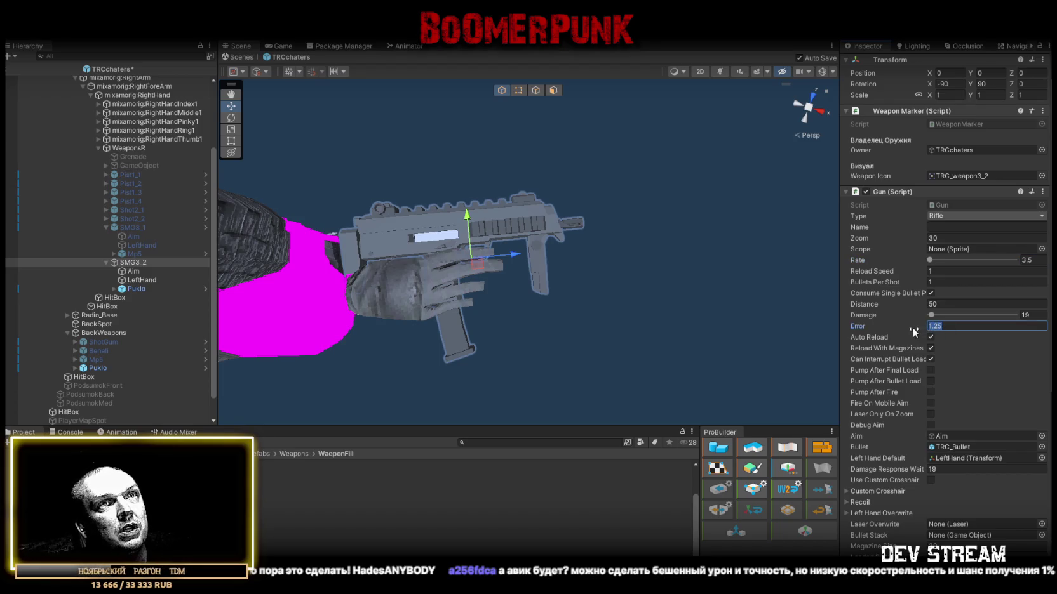
scroll(935, 306, down, 1)
key(ctrl+s)
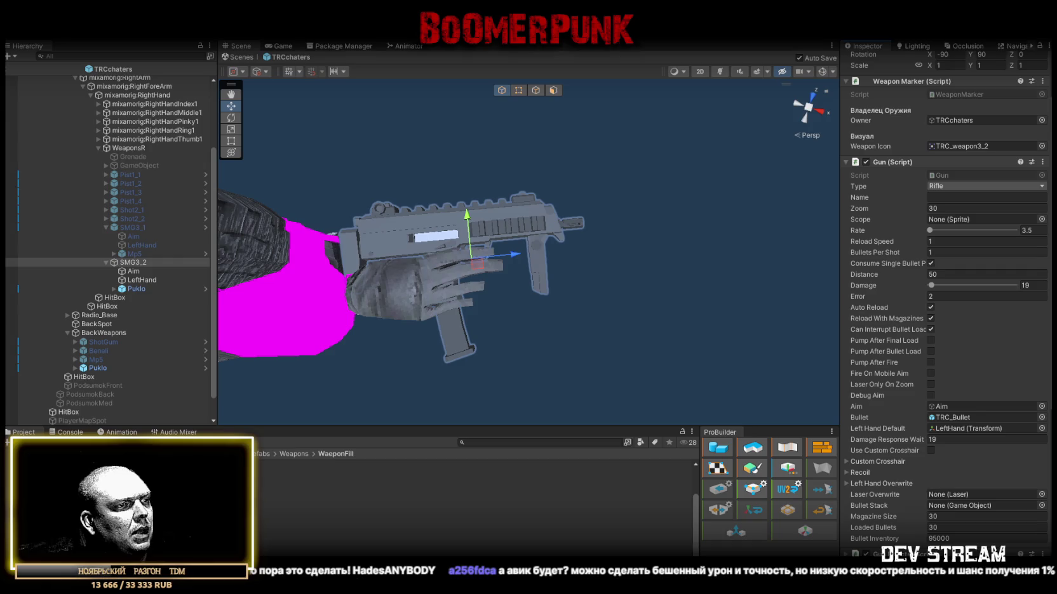
scroll(997, 303, down, 2)
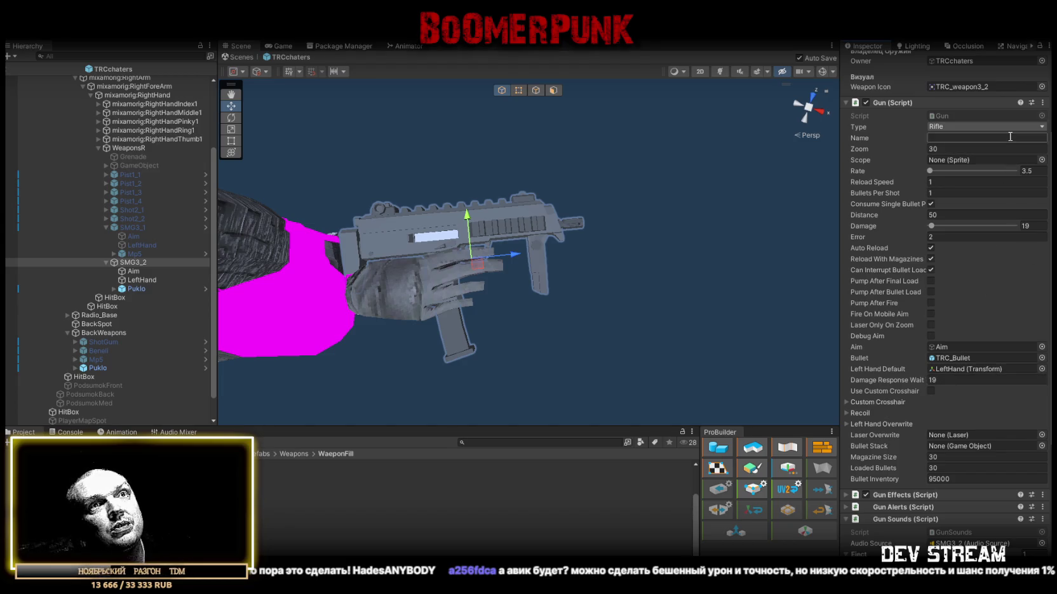
scroll(984, 280, down, 3)
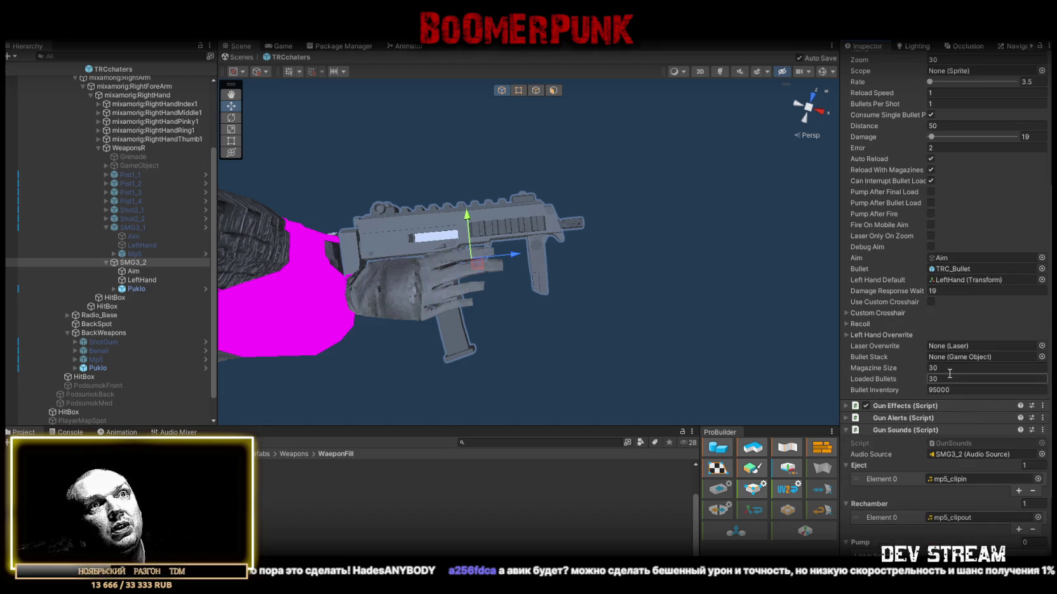
scroll(949, 357, up, 4)
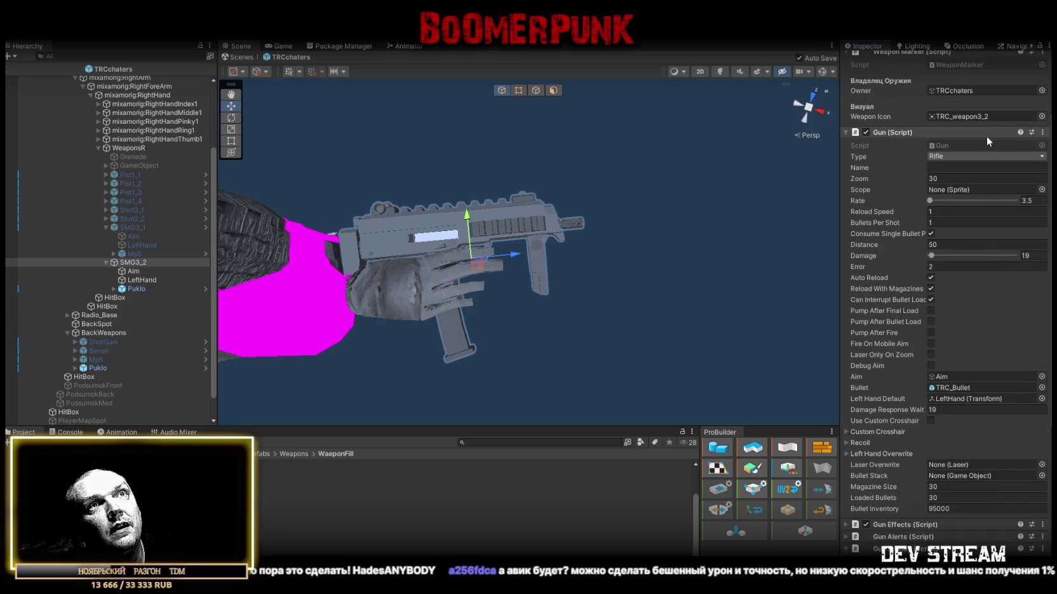
scroll(969, 334, down, 8)
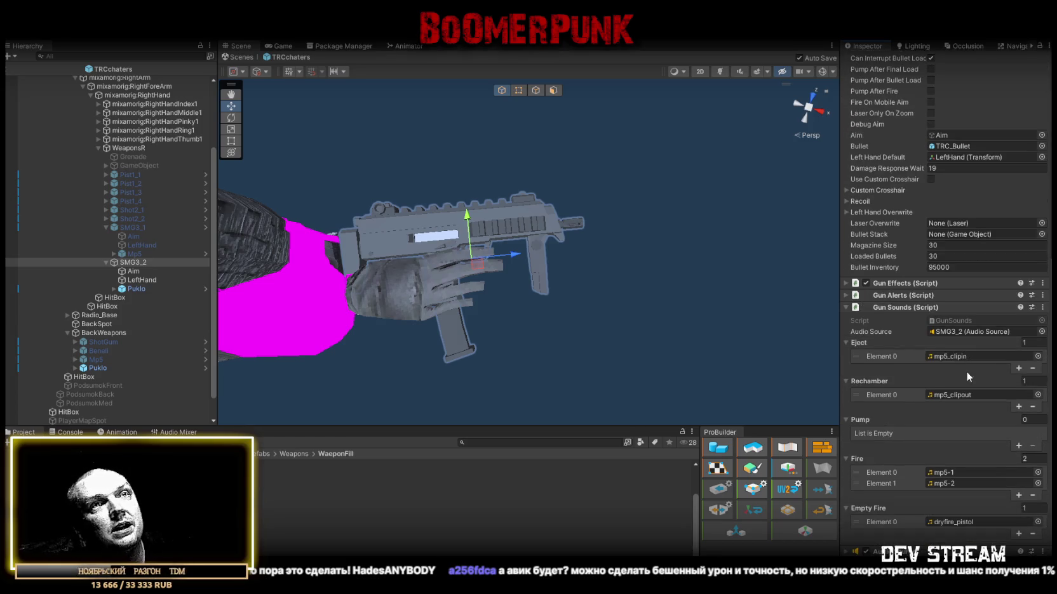
click(945, 474)
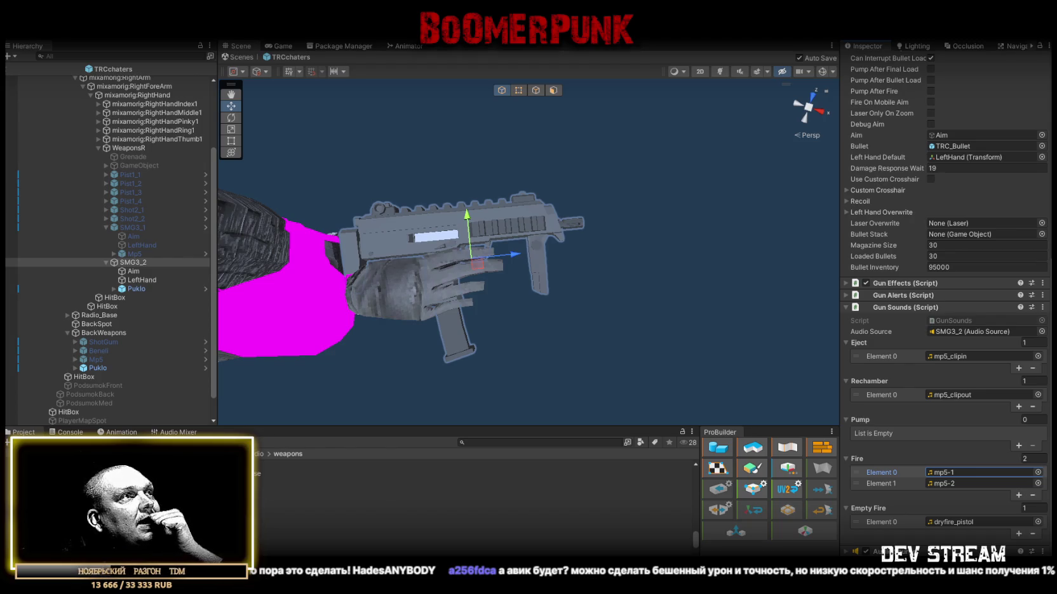
Step: Preview the Ric_conc-1 and P228-1 clips in the weapons audio folder
click(267, 491)
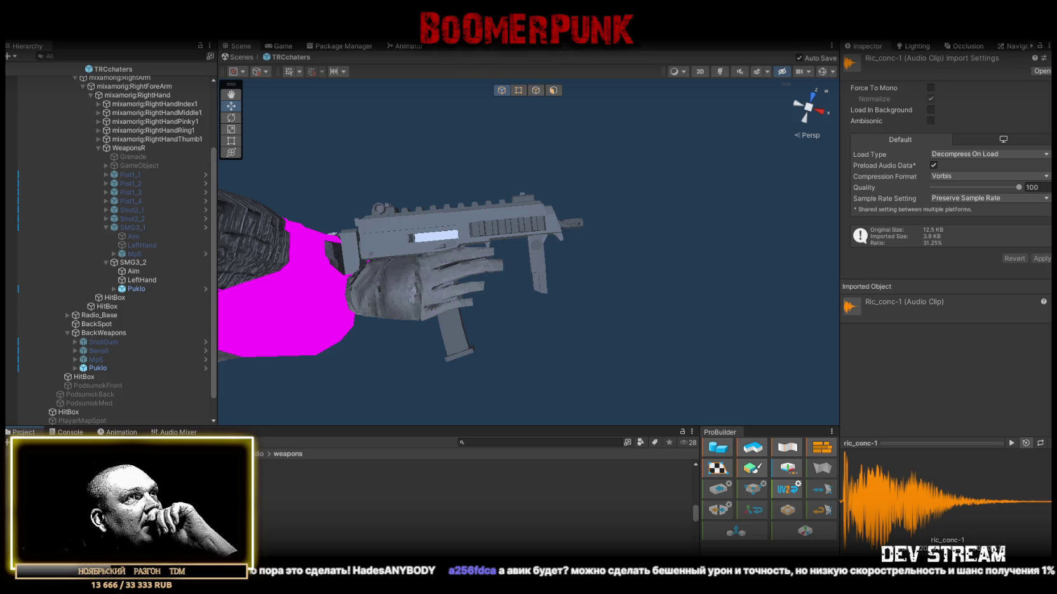
scroll(473, 502, down, 5)
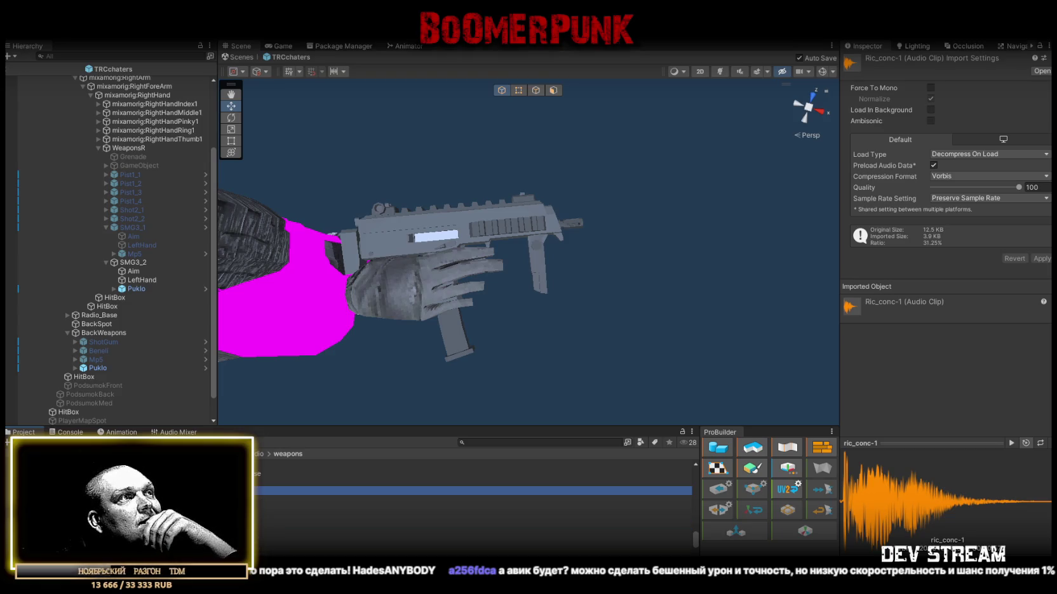
scroll(473, 501, down, 3)
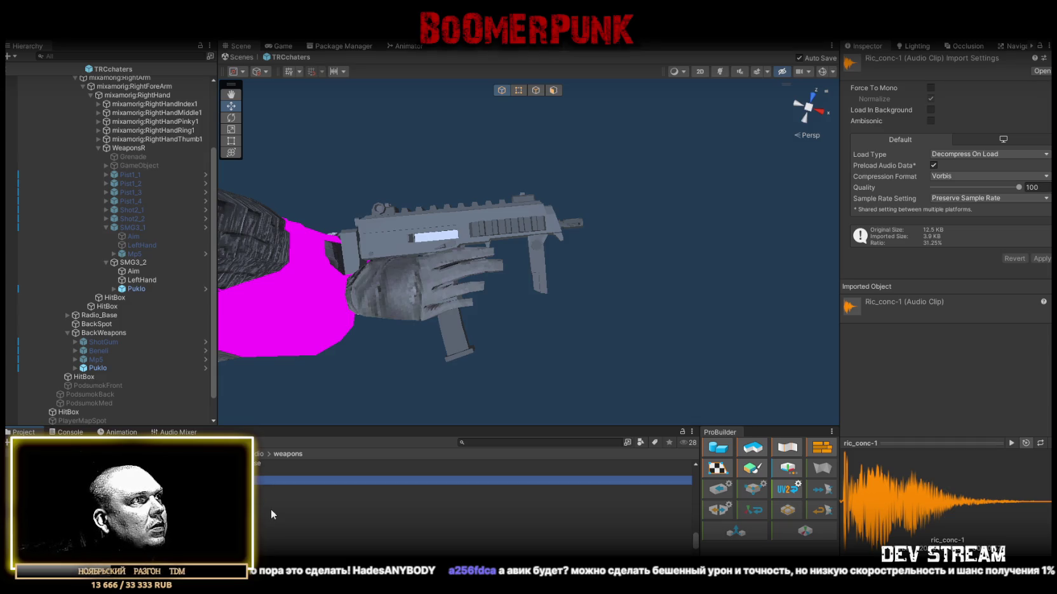
scroll(270, 508, up, 2)
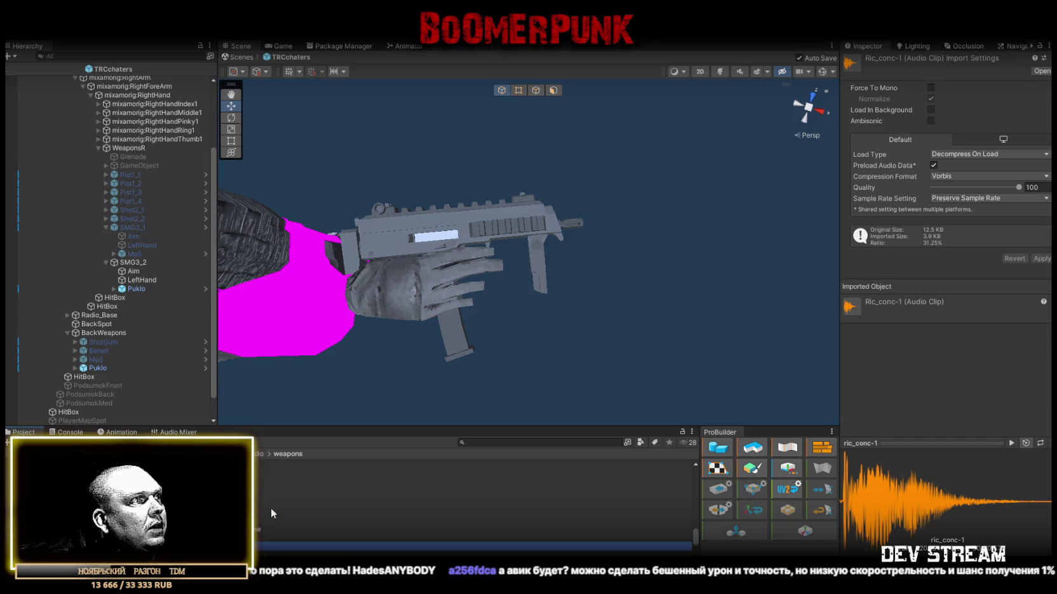
click(257, 494)
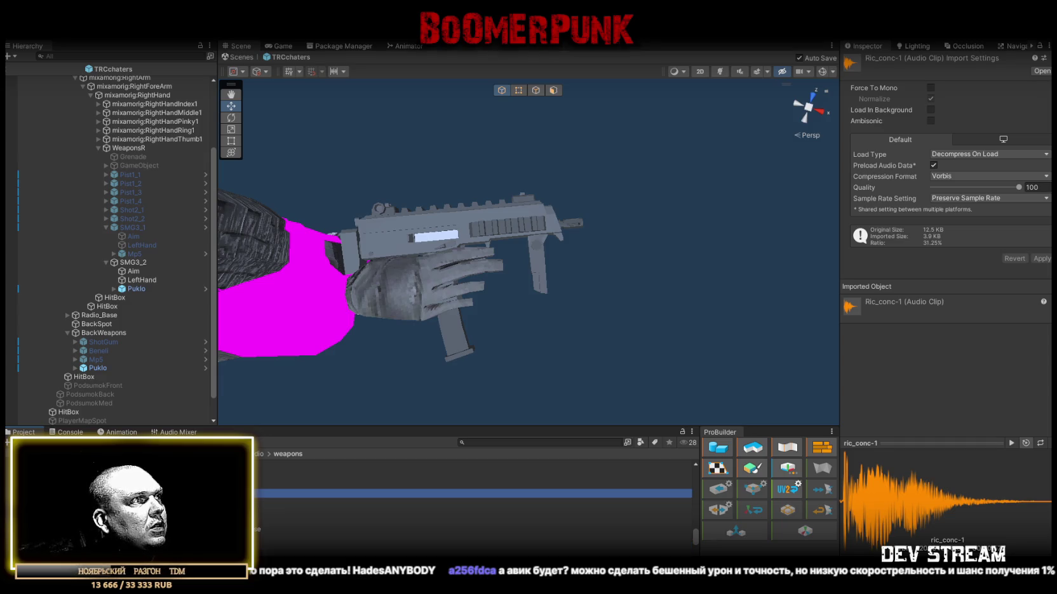
click(257, 527)
click(248, 527)
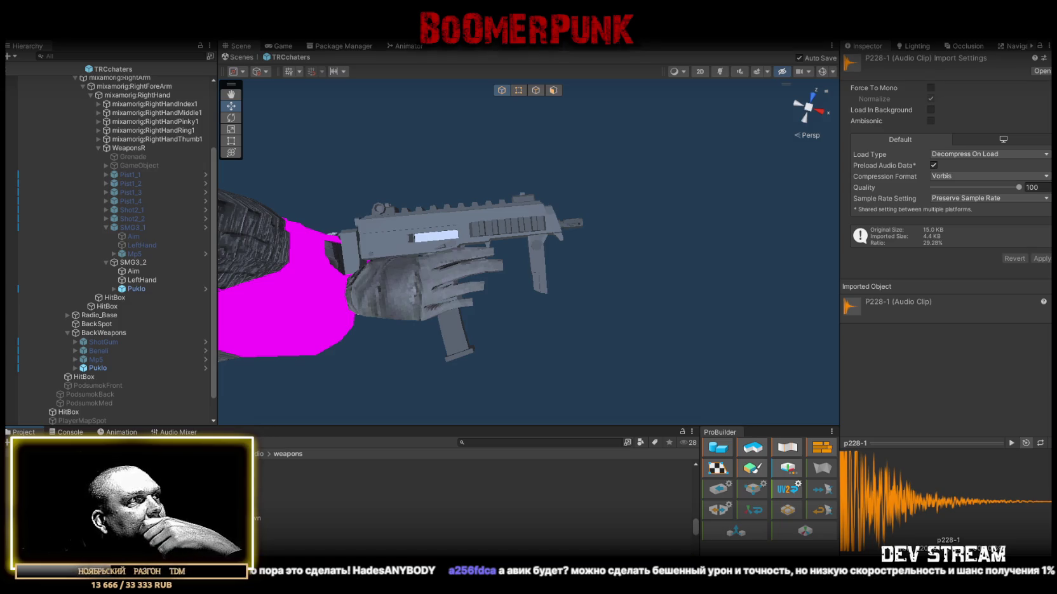
scroll(445, 508, up, 2)
scroll(254, 516, up, 2)
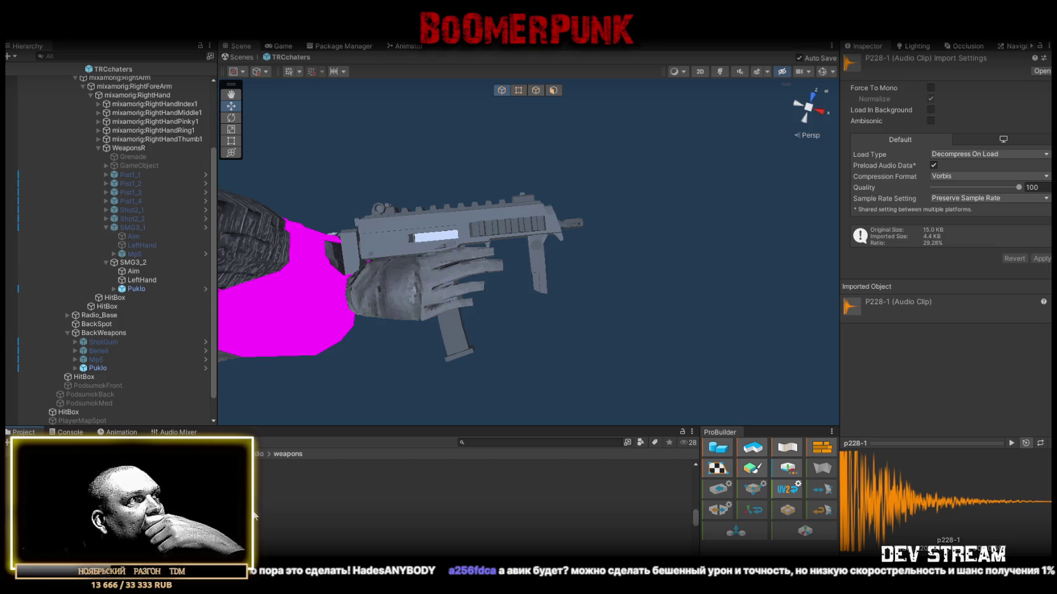
scroll(270, 511, up, 2)
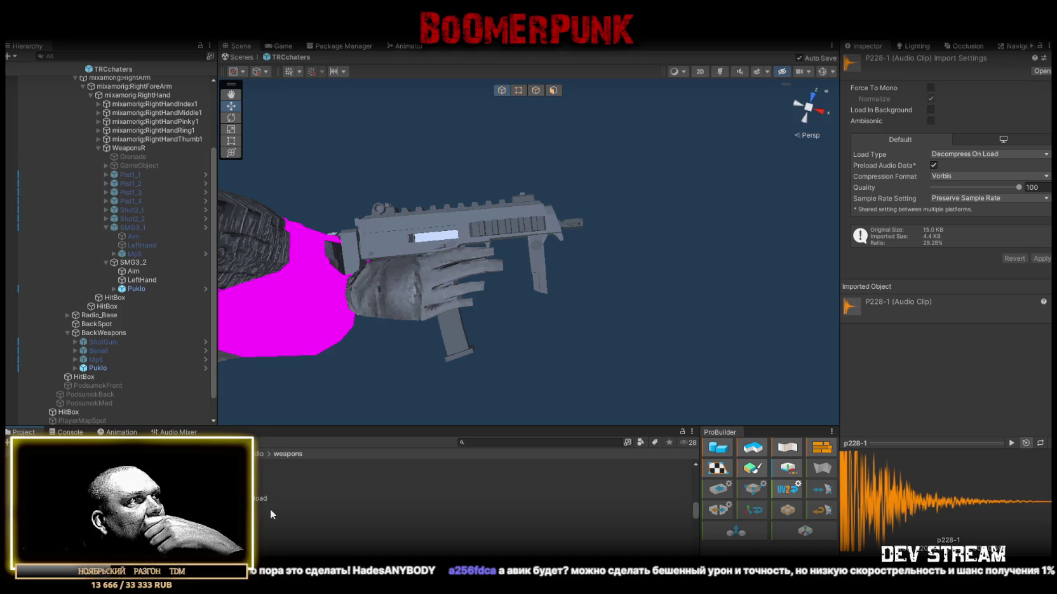
scroll(270, 509, up, 2)
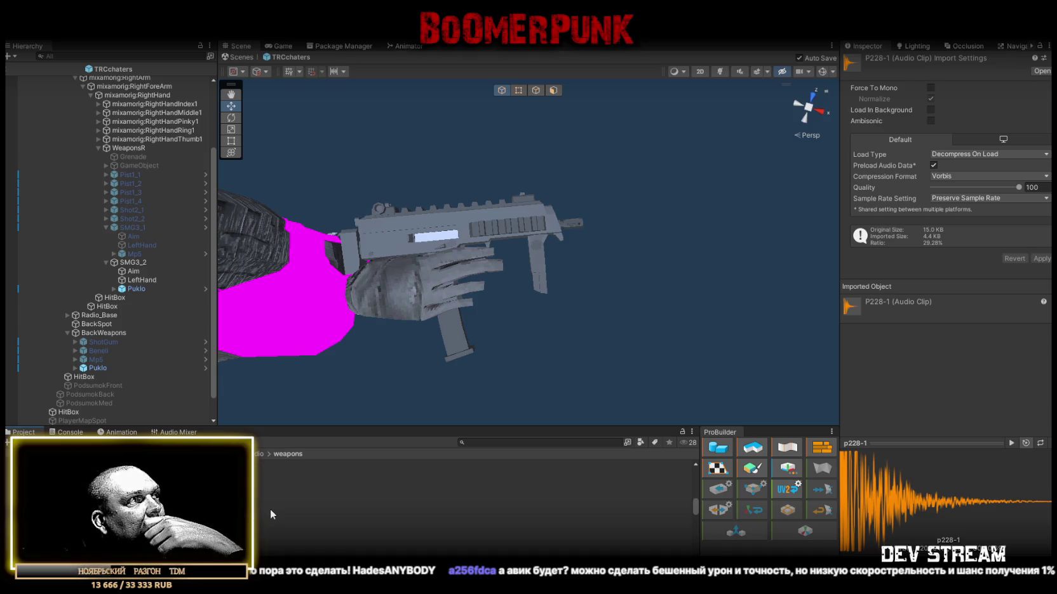
scroll(270, 508, up, 2)
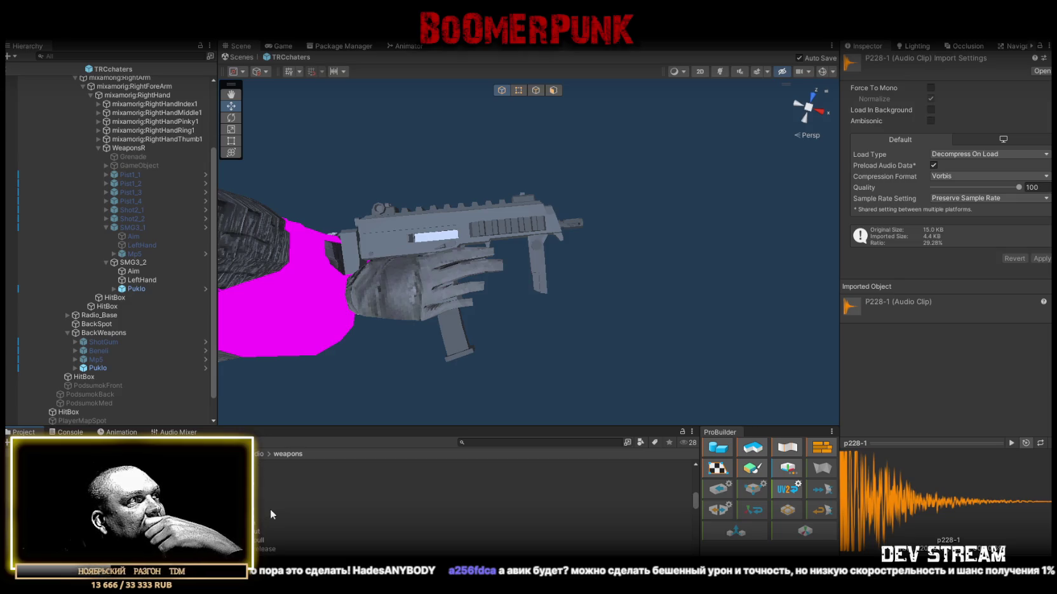
scroll(270, 508, up, 2)
scroll(270, 509, up, 2)
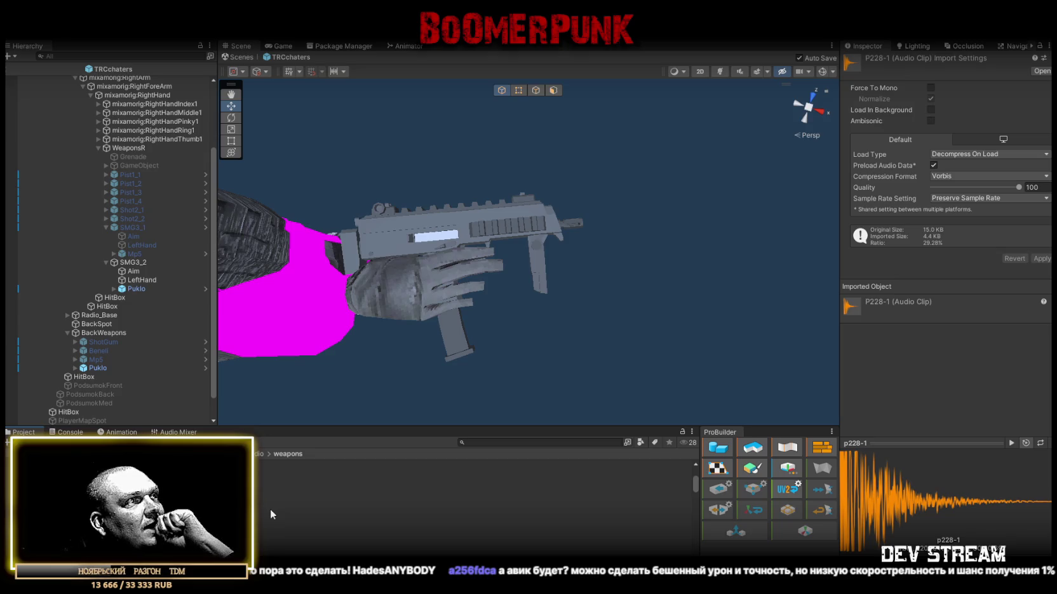
Step: Audition Boltup, Boltdown, sliderelease1 and Tmp-1, ending on the Tmp-2 clip
click(203, 494)
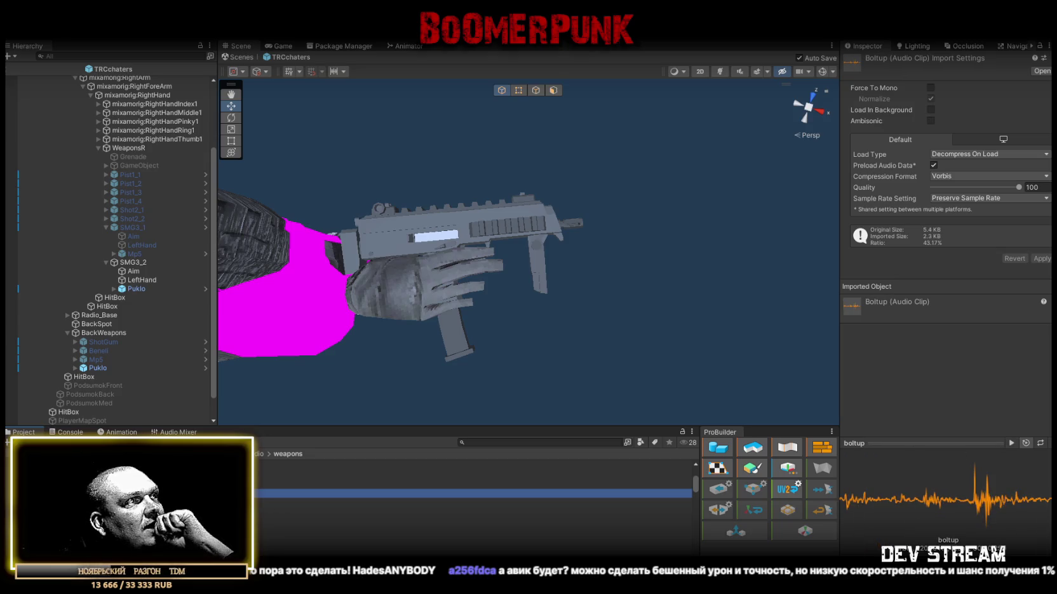
key(Down)
key(Down)
key(Down)
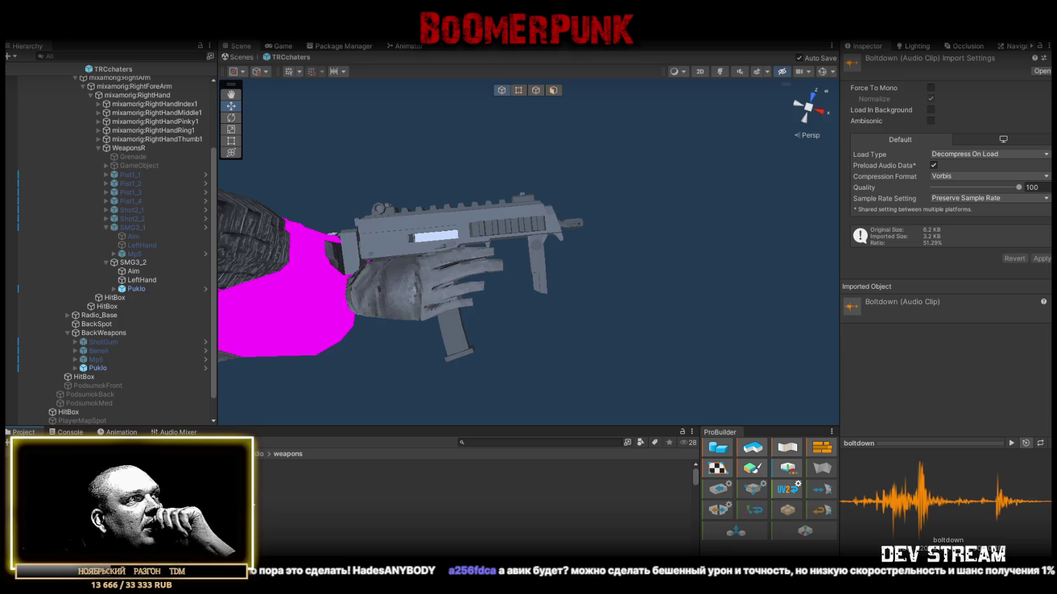
scroll(256, 502, down, 5)
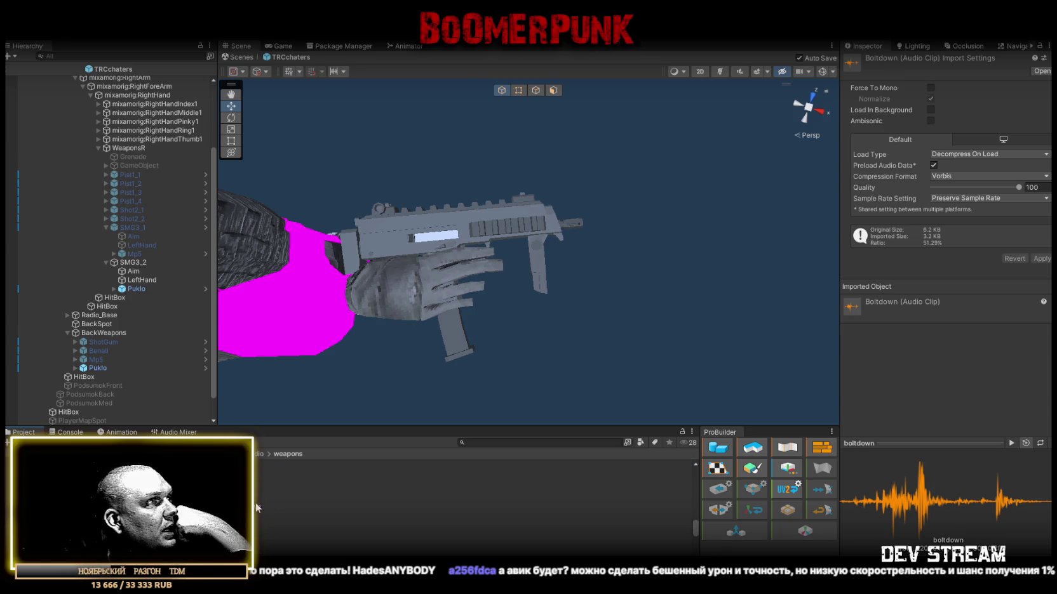
scroll(256, 503, down, 1)
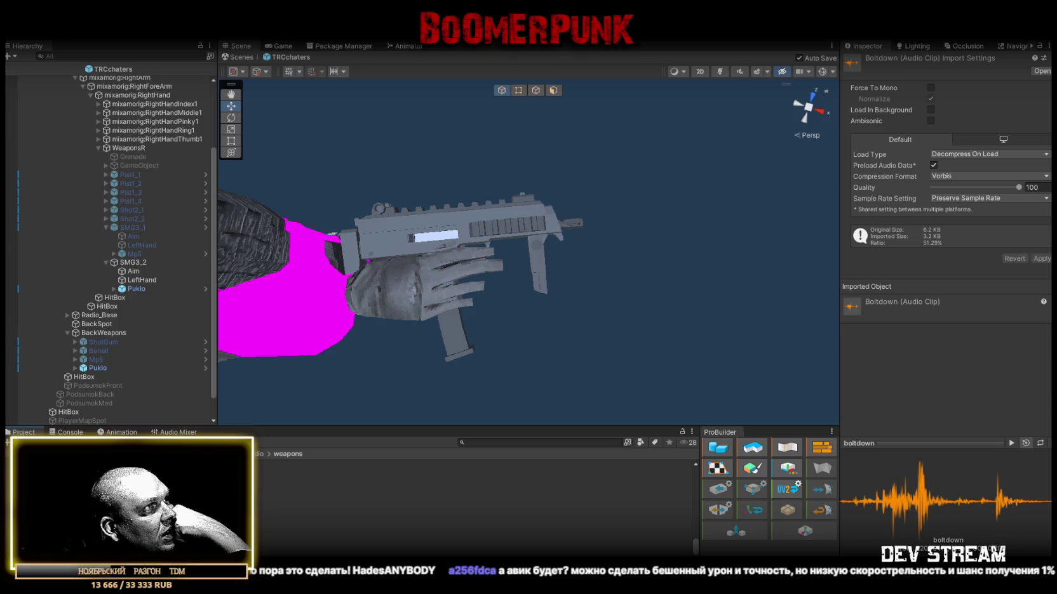
key(Down)
key(Down)
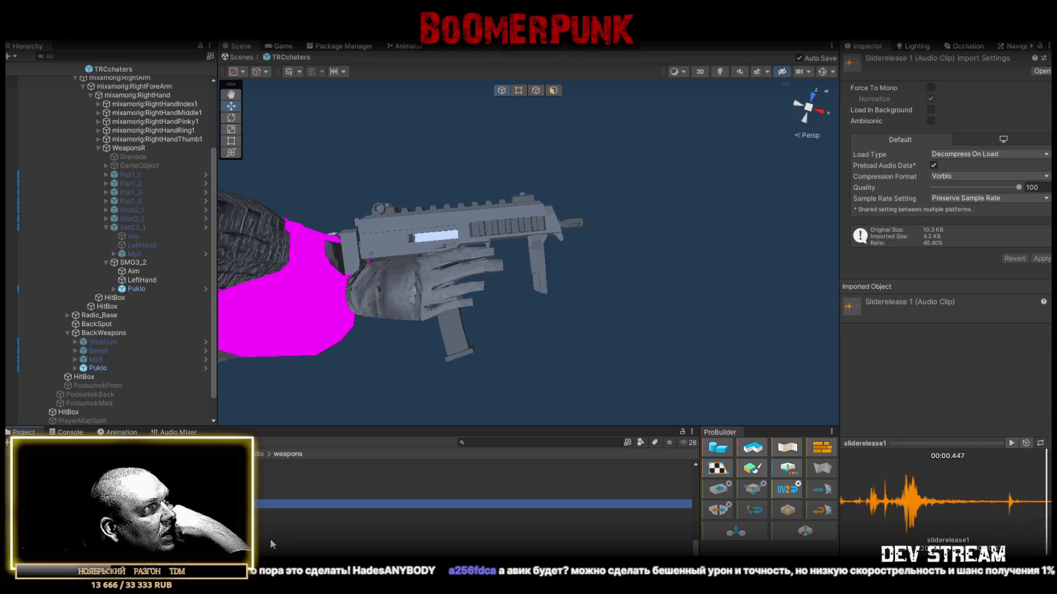
key(Down)
key(Down)
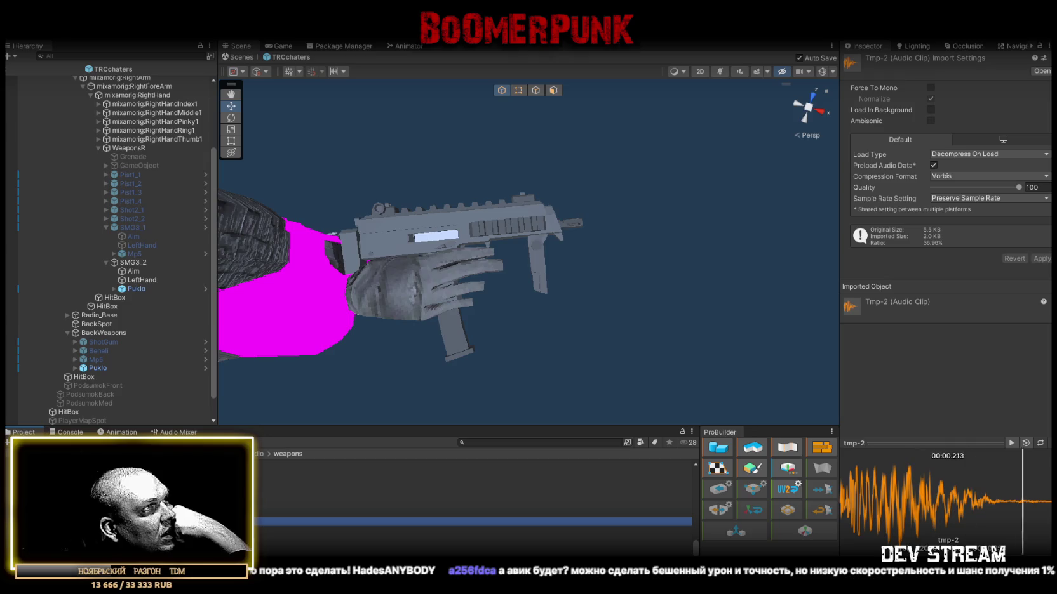
key(Up)
key(Up)
key(Up)
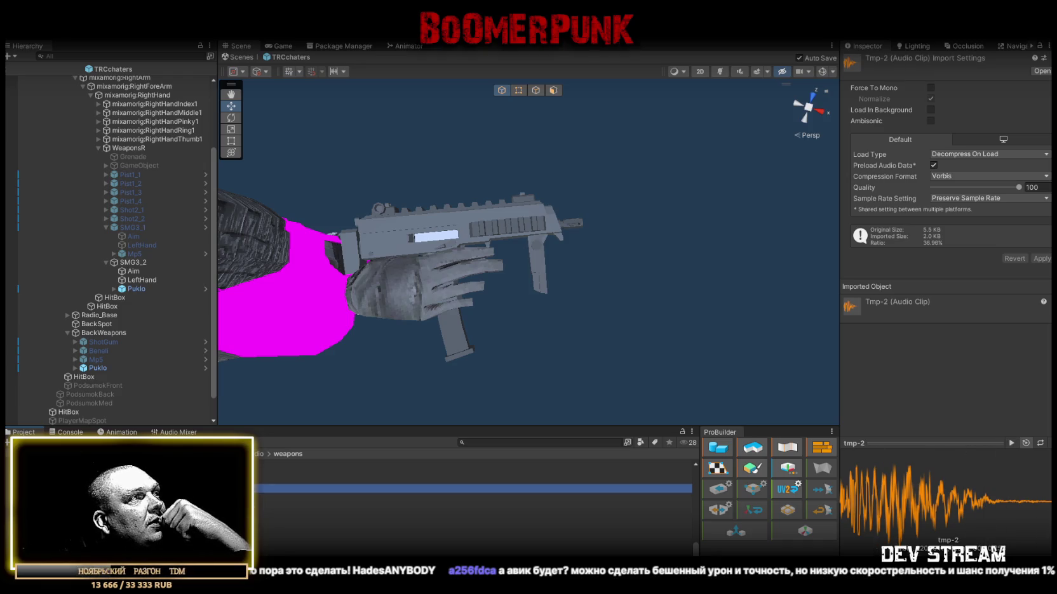
click(254, 504)
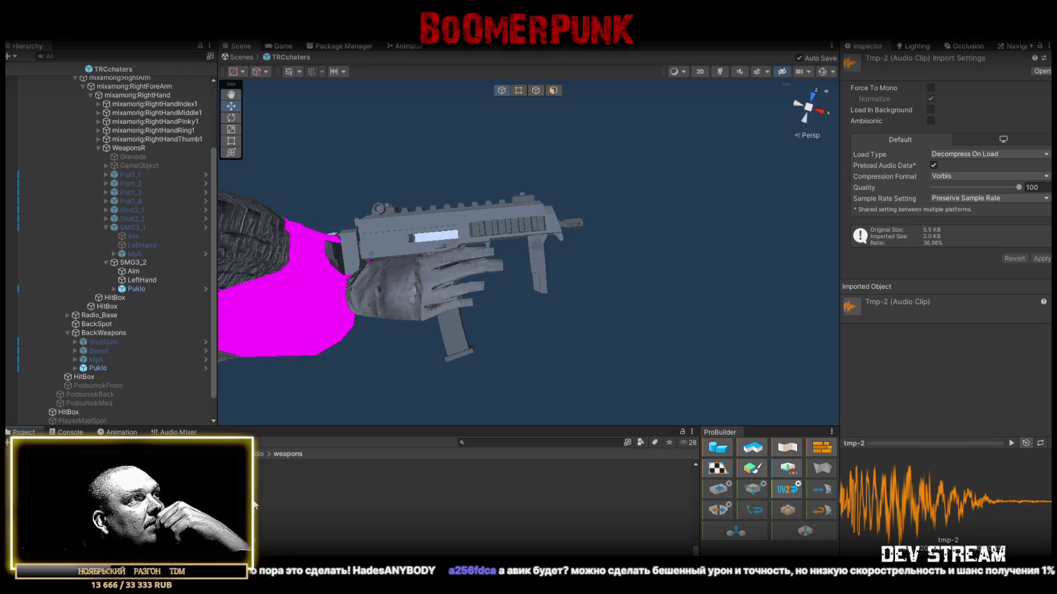
click(255, 502)
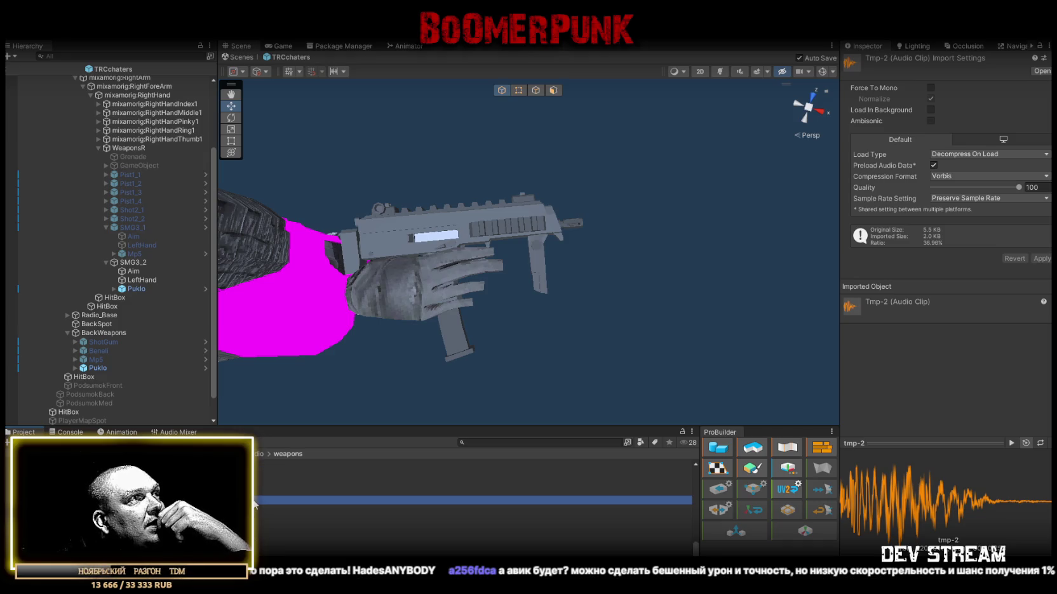
key(Up)
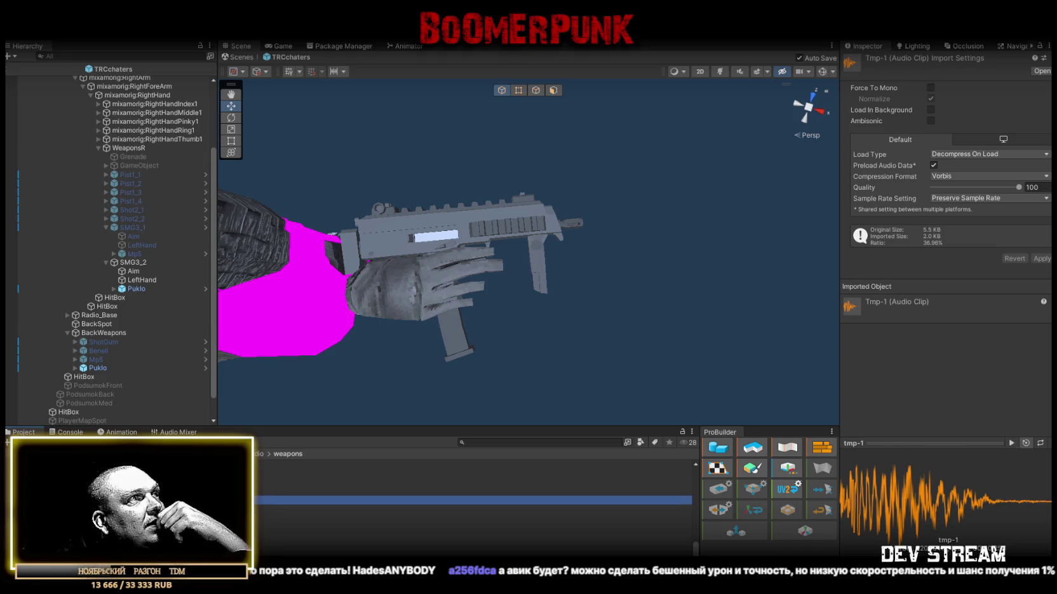
key(Down)
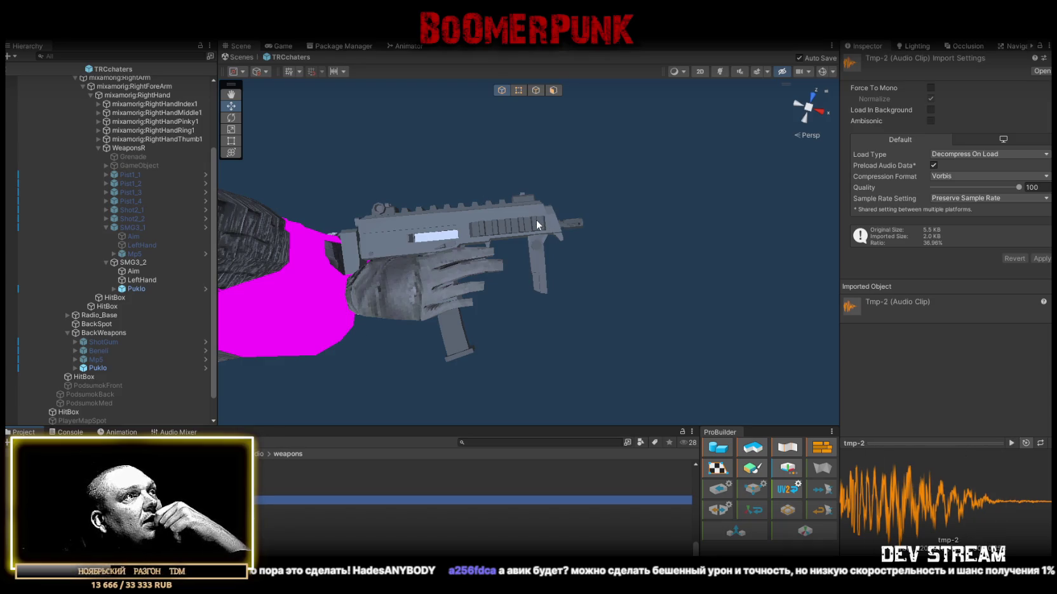
scroll(82, 288, up, 5)
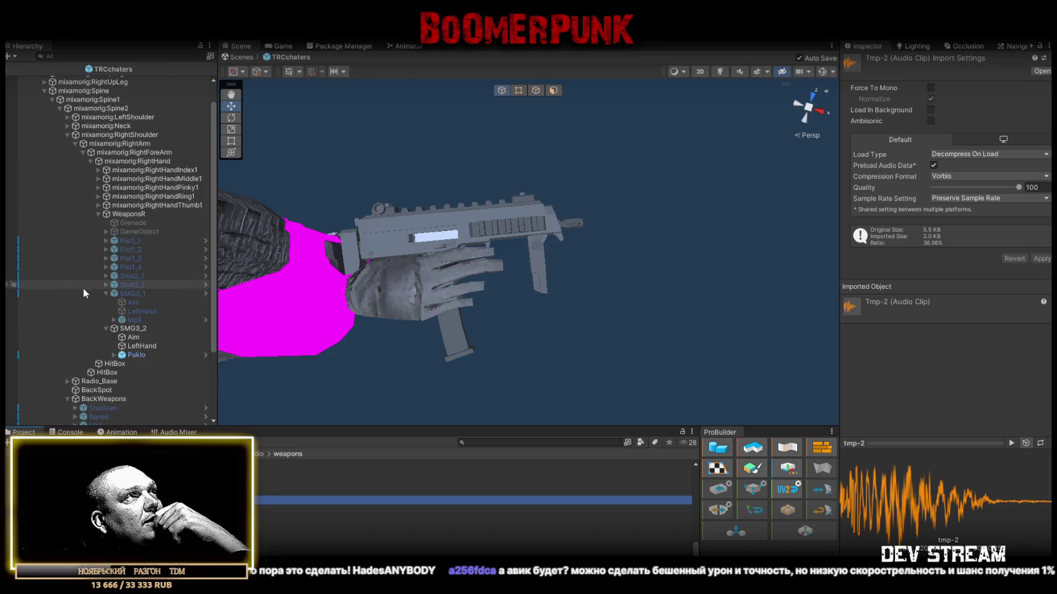
Step: Duplicate M4A1's SM_Wep_Attachment_Silencer_01 and parent the copy under SMG3_2 > Puklo
click(106, 231)
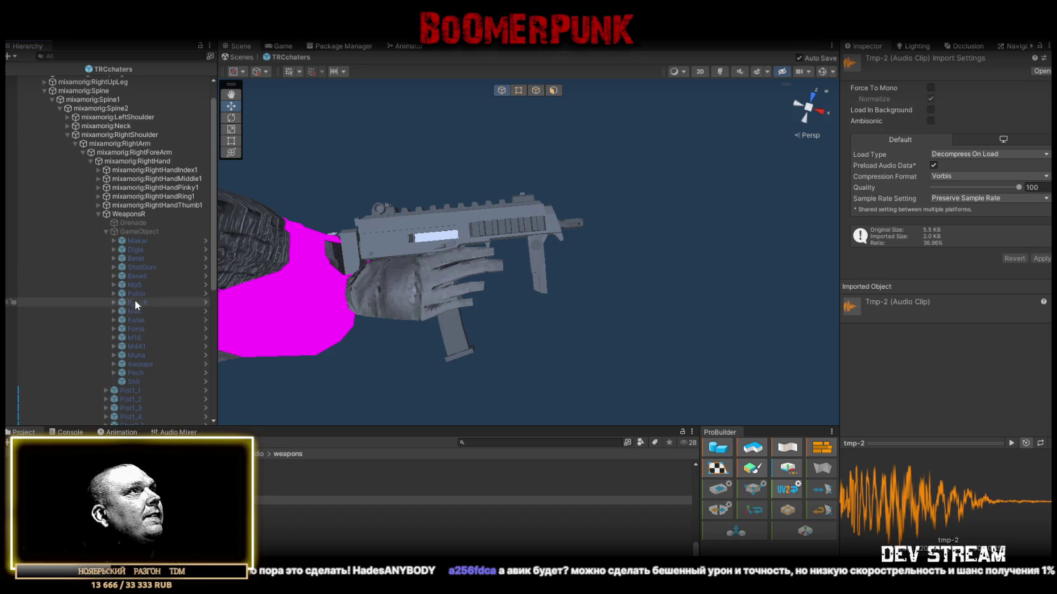
scroll(127, 272, down, 2)
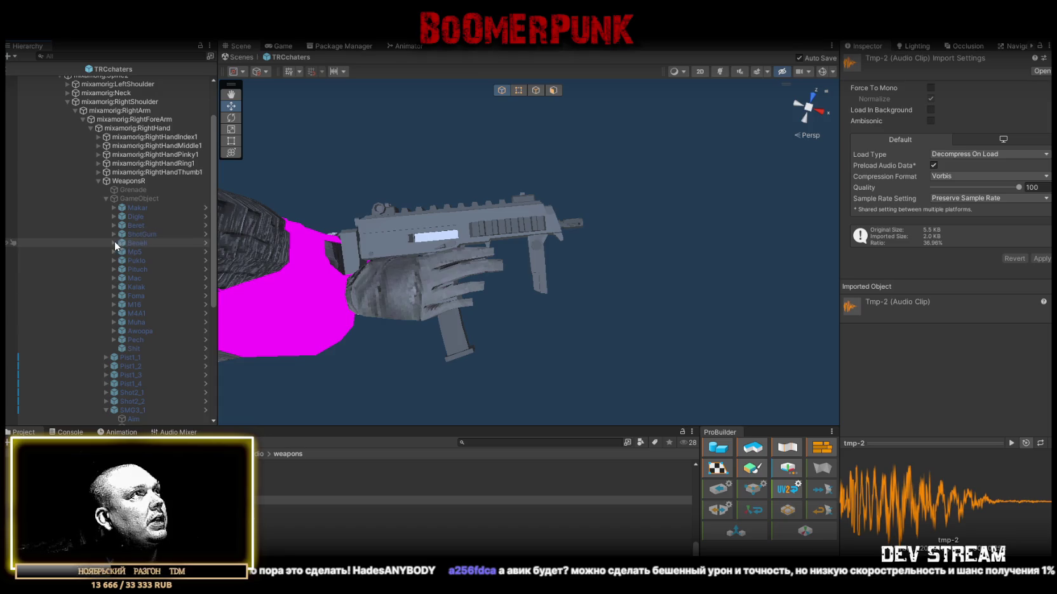
click(113, 313)
scroll(127, 314, down, 3)
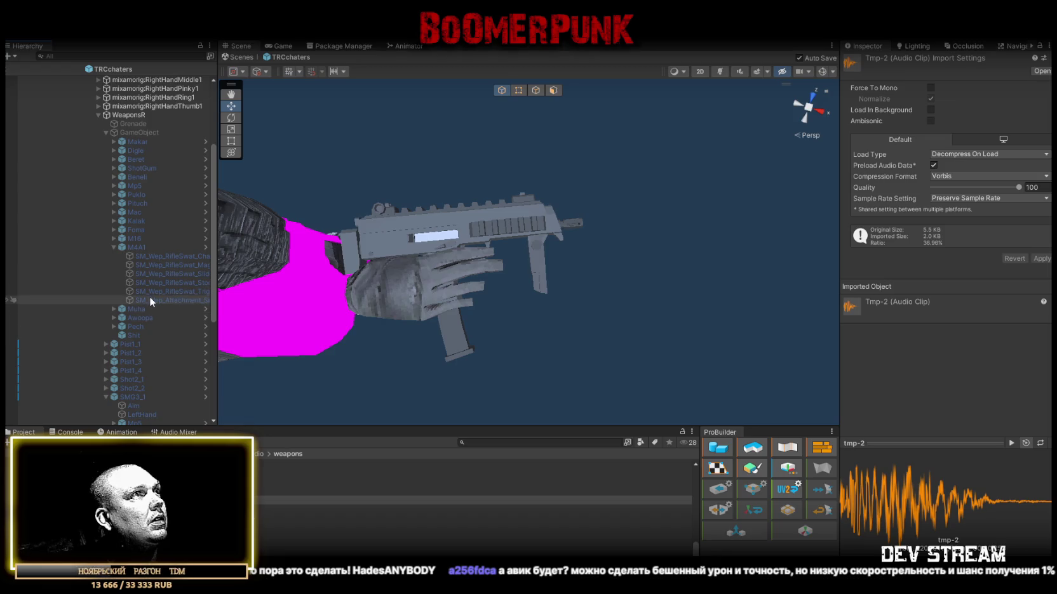
click(151, 298)
key(ctrl+d)
scroll(161, 304, down, 3)
drag(151, 241, 141, 404)
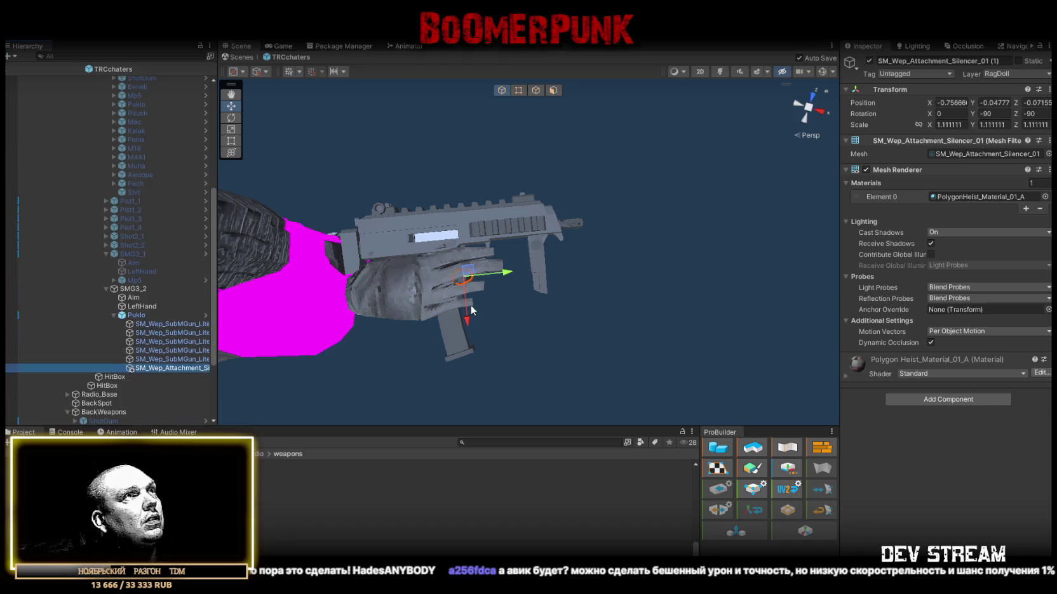
Step: Set the silencer's scale to 1 and its Y and Z rotation to 0
mouse_move(479, 285)
mouse_down()
mouse_move(438, 280)
mouse_move(613, 257)
mouse_move(619, 242)
mouse_move(809, 136)
mouse_up()
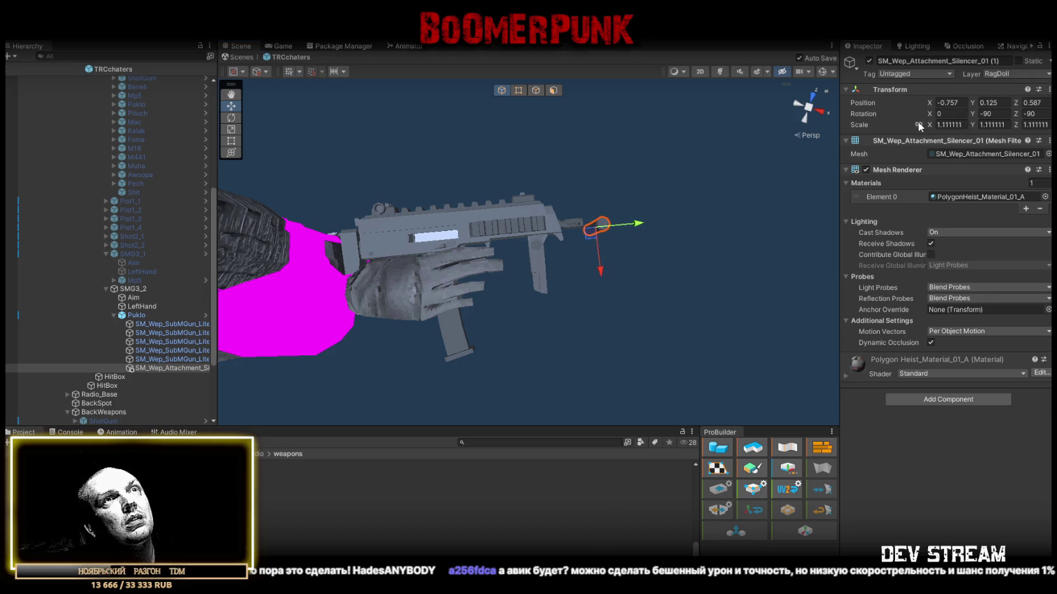
text(1)
click(994, 114)
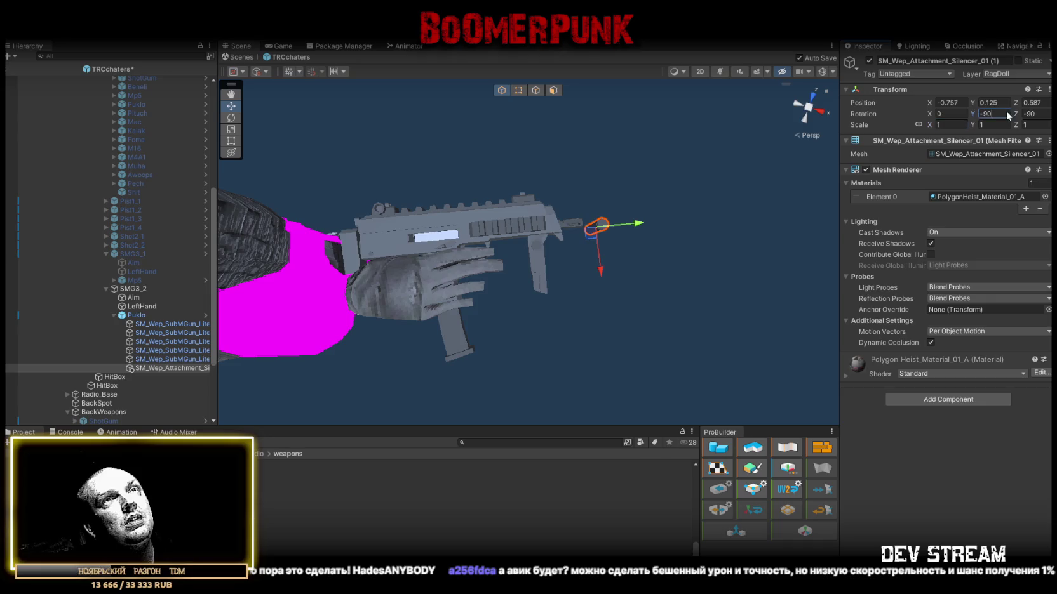
text(0)
key(Tab)
text(0)
key(Return)
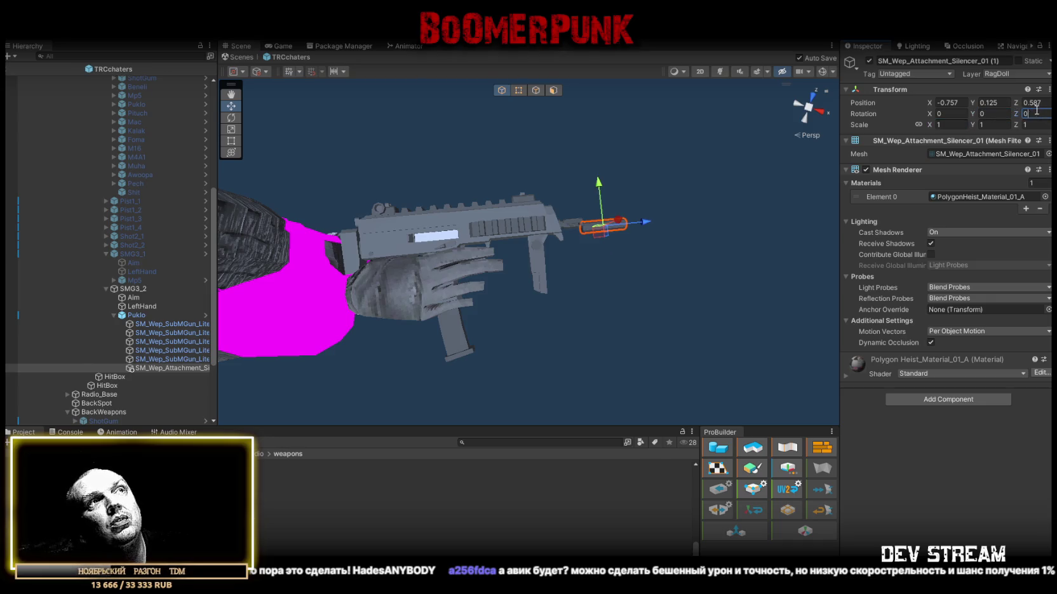
key(f)
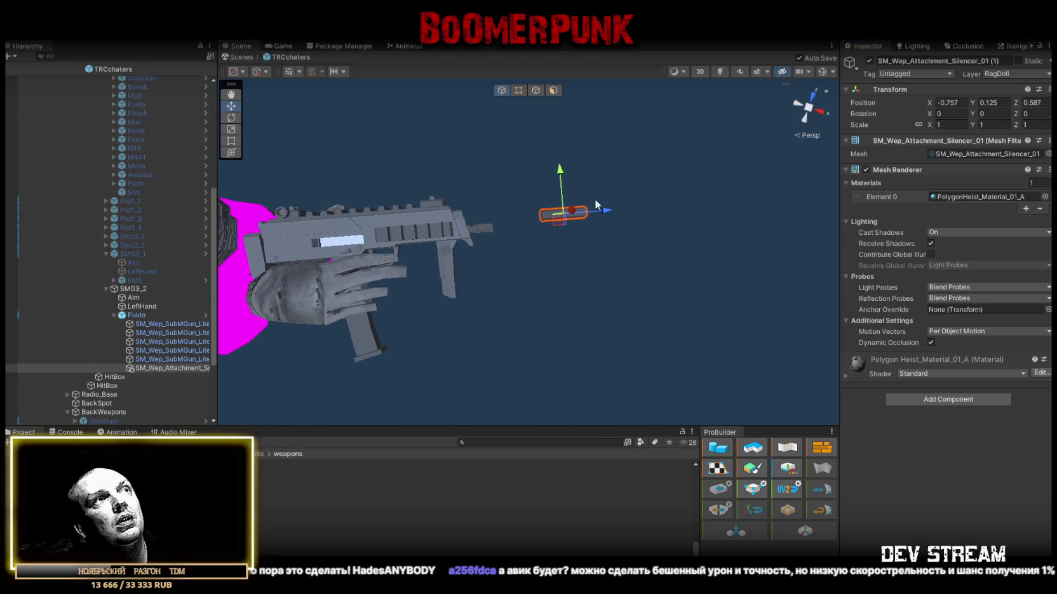
Step: Zero the silencer's X, Y and Z position
click(969, 102)
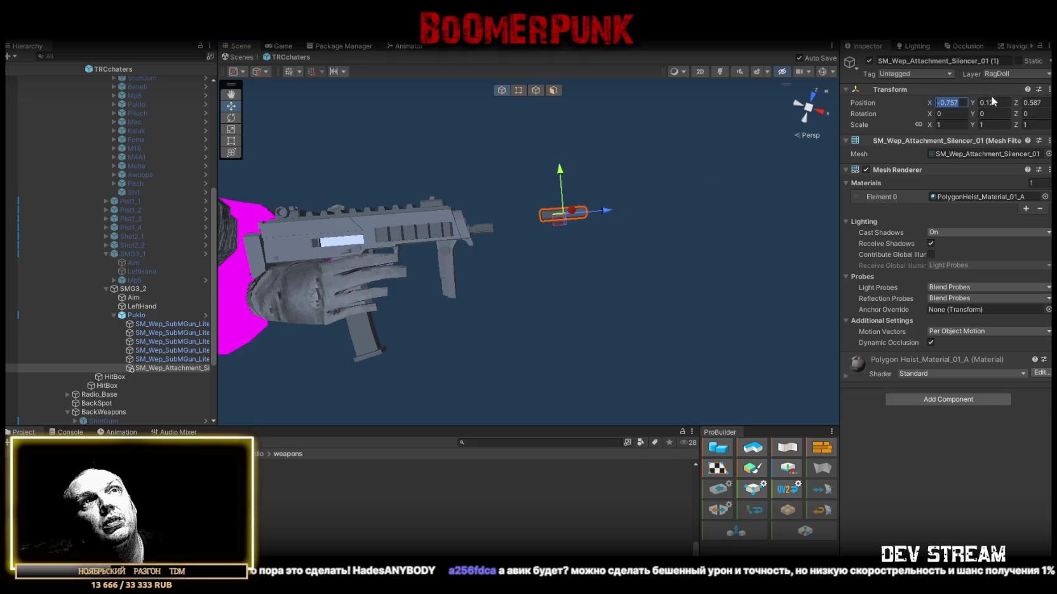
text(0)
key(Tab)
text(0)
key(Tab)
text(0)
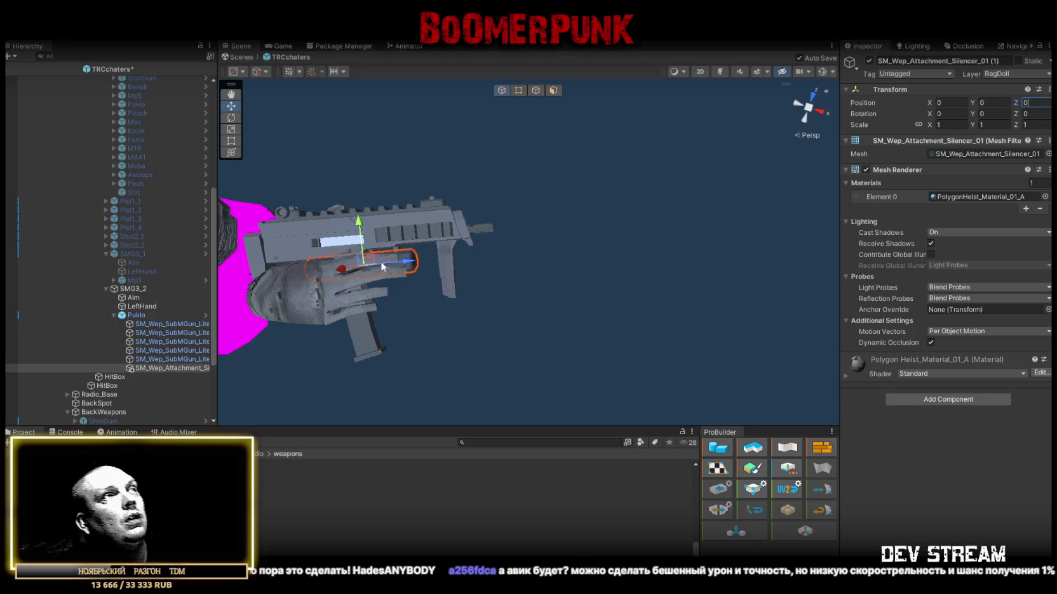
Step: Move the silencer forward and down into line with the Puklo's barrel end
drag(371, 265, 547, 218)
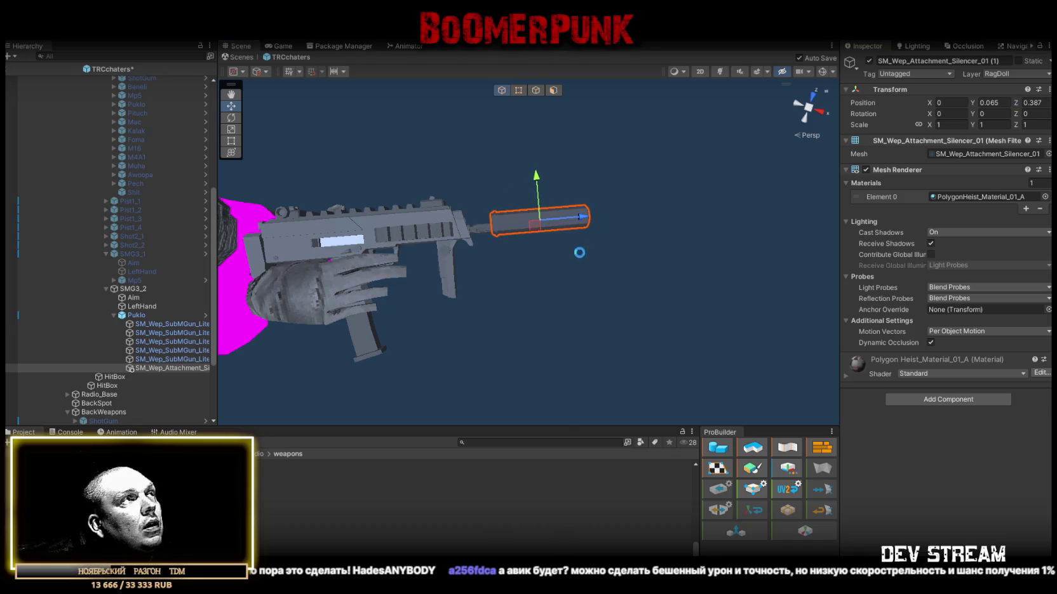
mouse_move(381, 219)
mouse_down()
mouse_move(388, 203)
mouse_move(386, 228)
mouse_up()
key(f)
scroll(578, 271, up, 3)
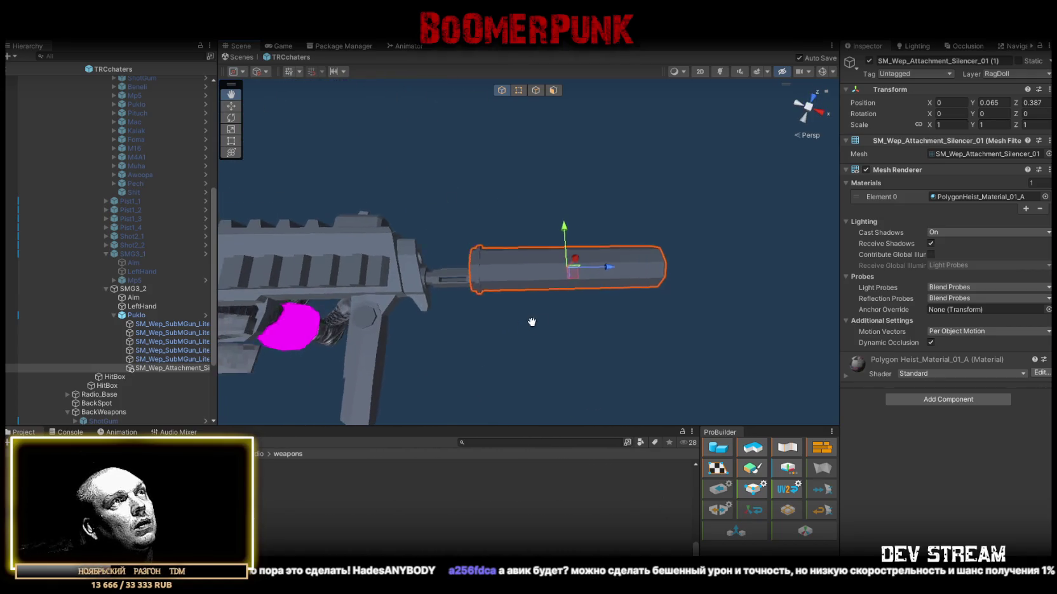
drag(577, 271, 543, 282)
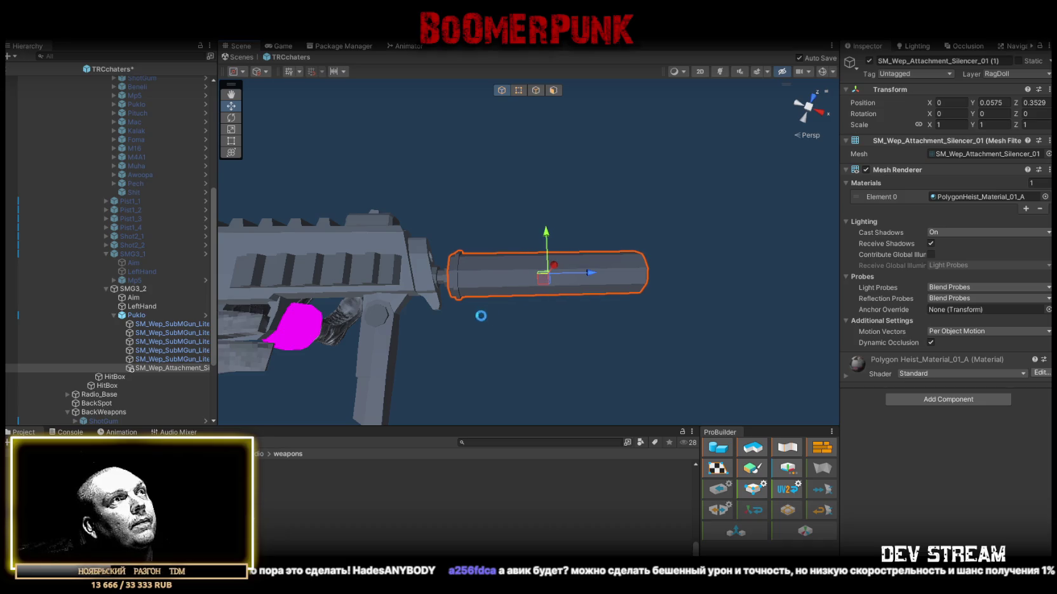
mouse_move(482, 316)
mouse_down()
mouse_move(475, 336)
mouse_move(487, 335)
mouse_up()
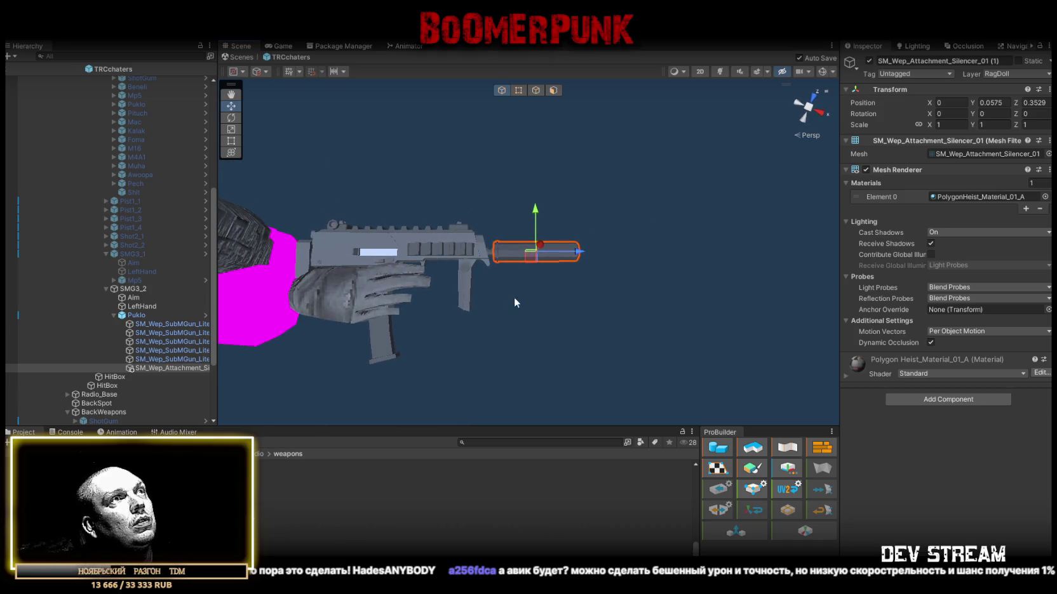
mouse_move(498, 266)
mouse_down()
mouse_move(400, 208)
mouse_move(508, 277)
mouse_move(497, 287)
mouse_up()
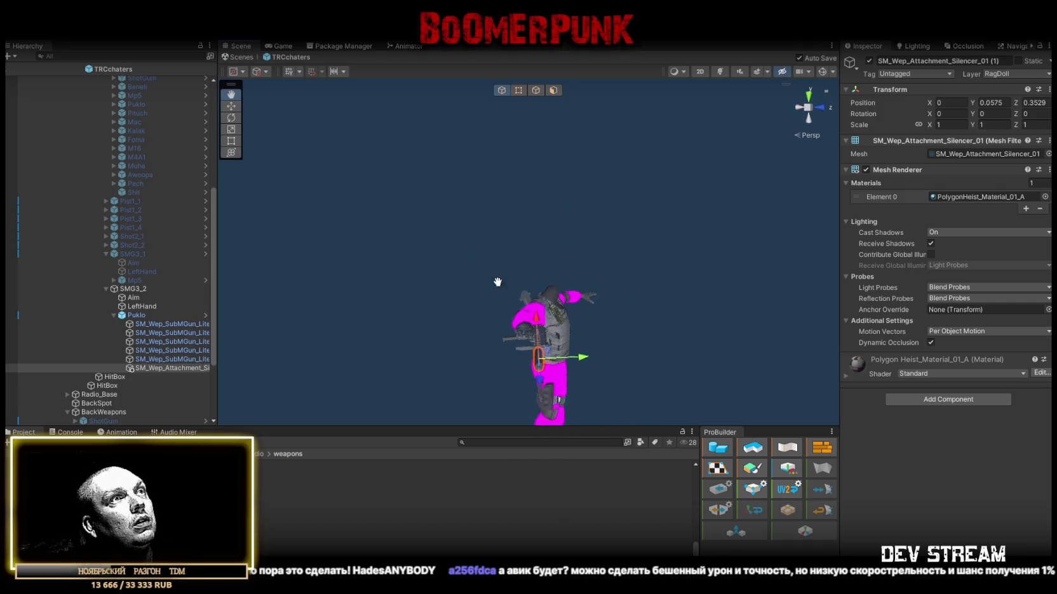
scroll(500, 183, up, 5)
mouse_move(500, 181)
mouse_down()
mouse_move(606, 298)
mouse_move(580, 315)
mouse_move(555, 271)
mouse_move(621, 306)
mouse_up()
key(w)
Step: Set the silencer's Z position to 0.35 and save the scene
key(ctrl+s)
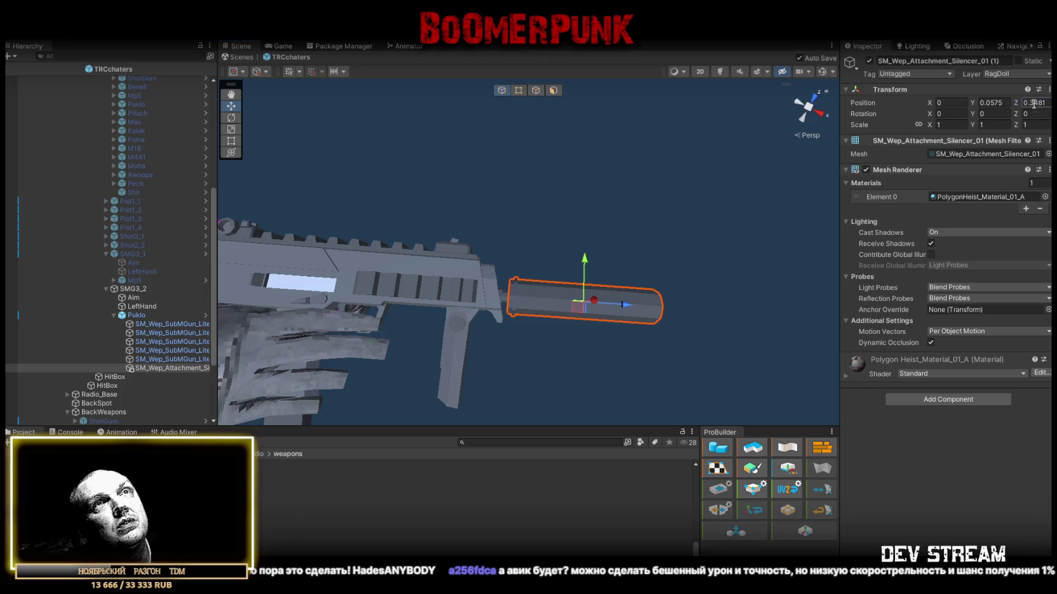
text(0.35)
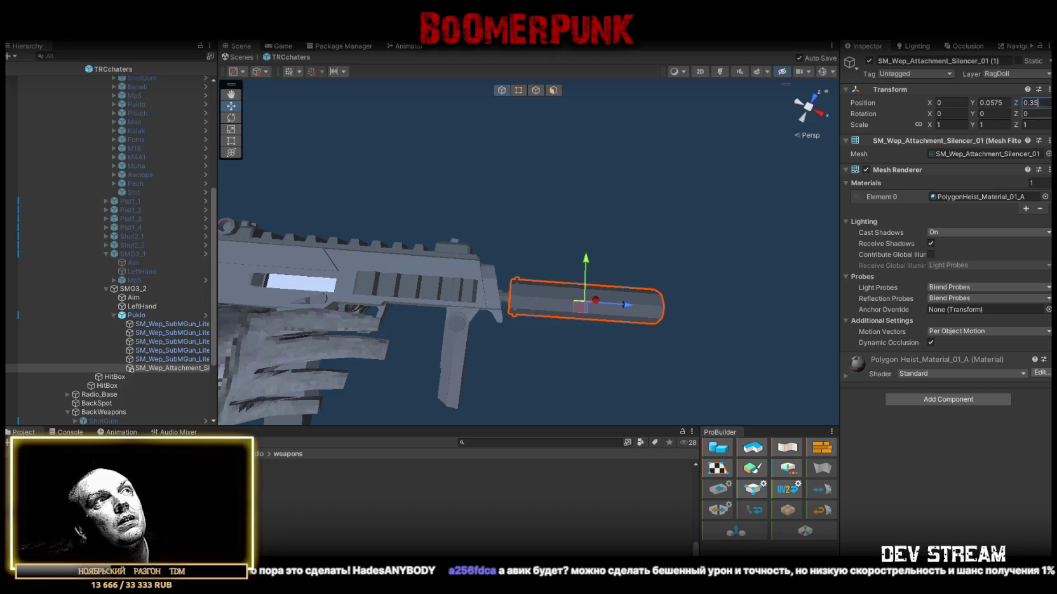
click(137, 315)
key(ctrl+s)
click(1025, 86)
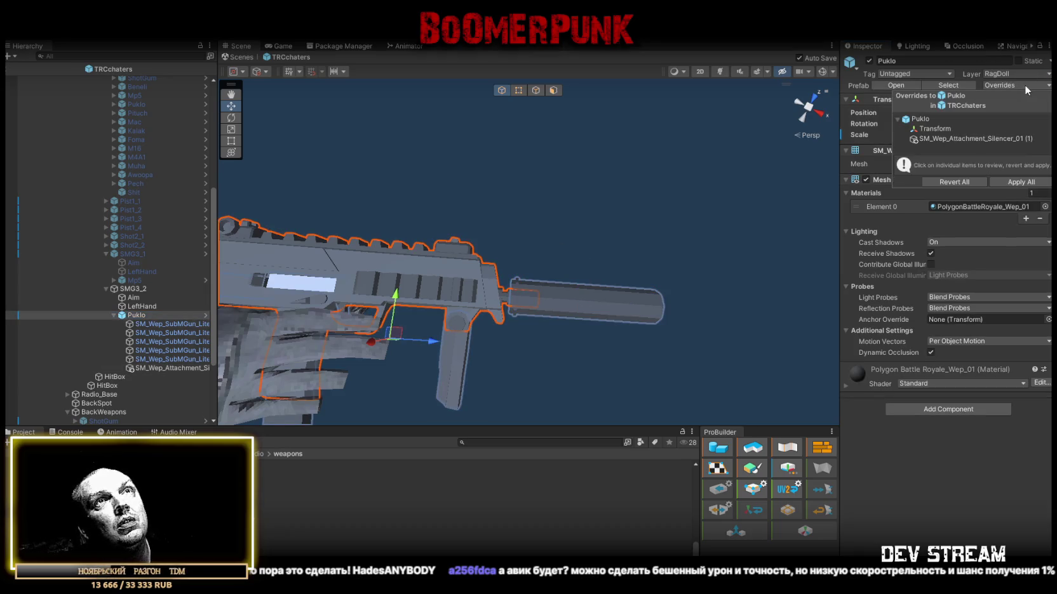
Step: Apply all overrides to the Puklo prefab and rename the silencer without its copy suffix
click(1030, 185)
click(189, 368)
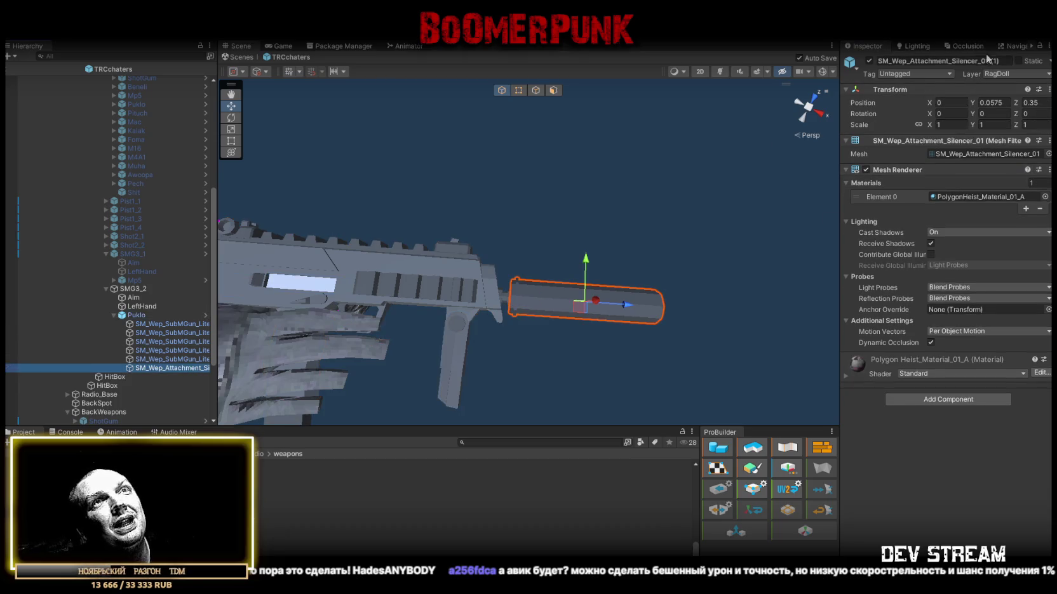
click(1005, 63)
click(1005, 64)
click(1006, 62)
click(1005, 60)
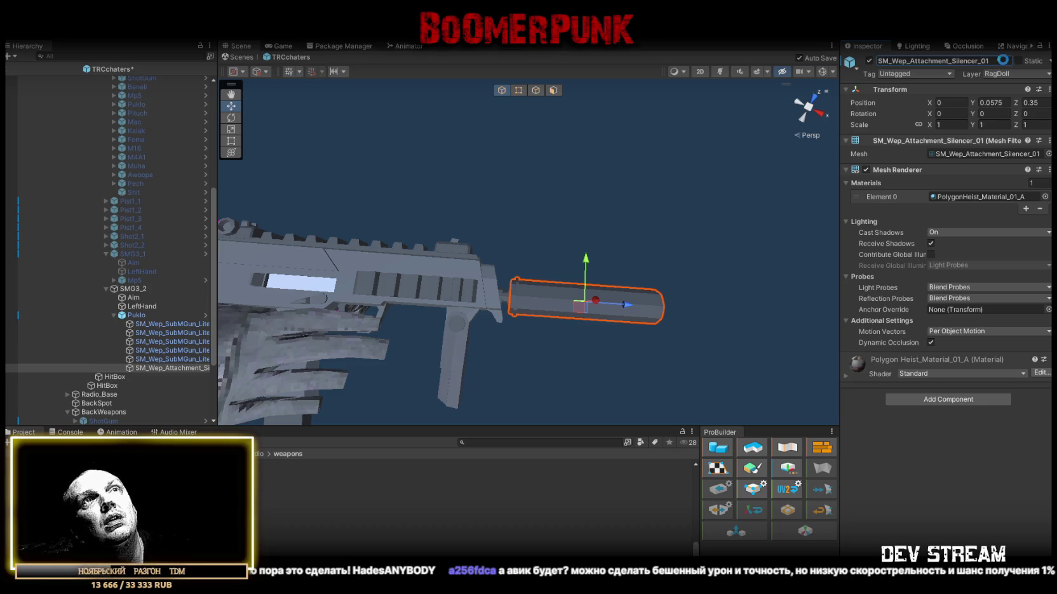
click(145, 316)
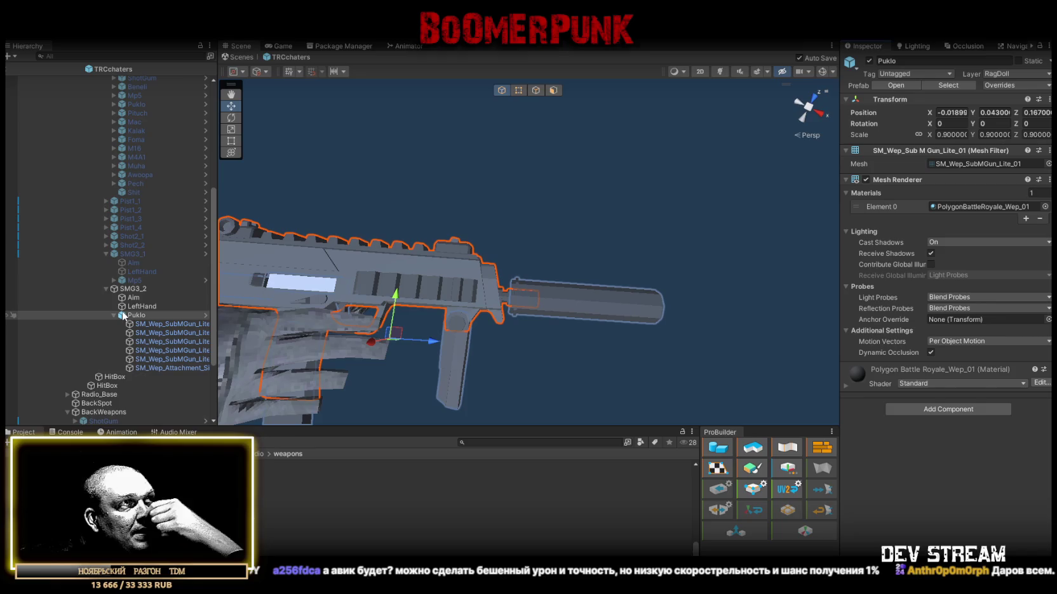
Step: Move SMG3_2's Aim point forward to the silencer tip at 0.613 and save
click(134, 298)
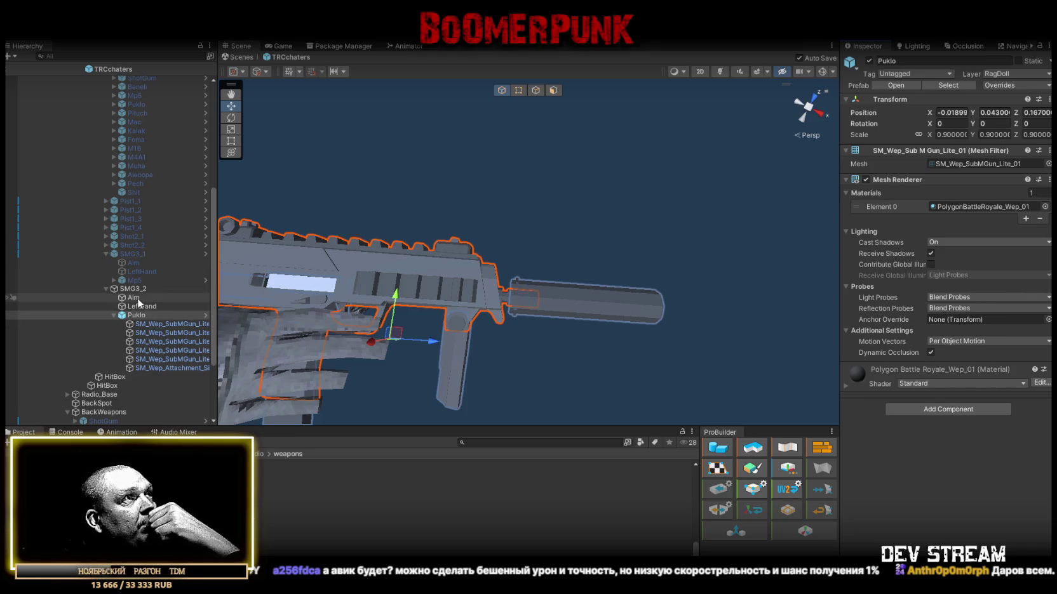
mouse_move(586, 302)
mouse_down()
mouse_move(741, 314)
mouse_move(710, 312)
mouse_up()
key(ctrl+s)
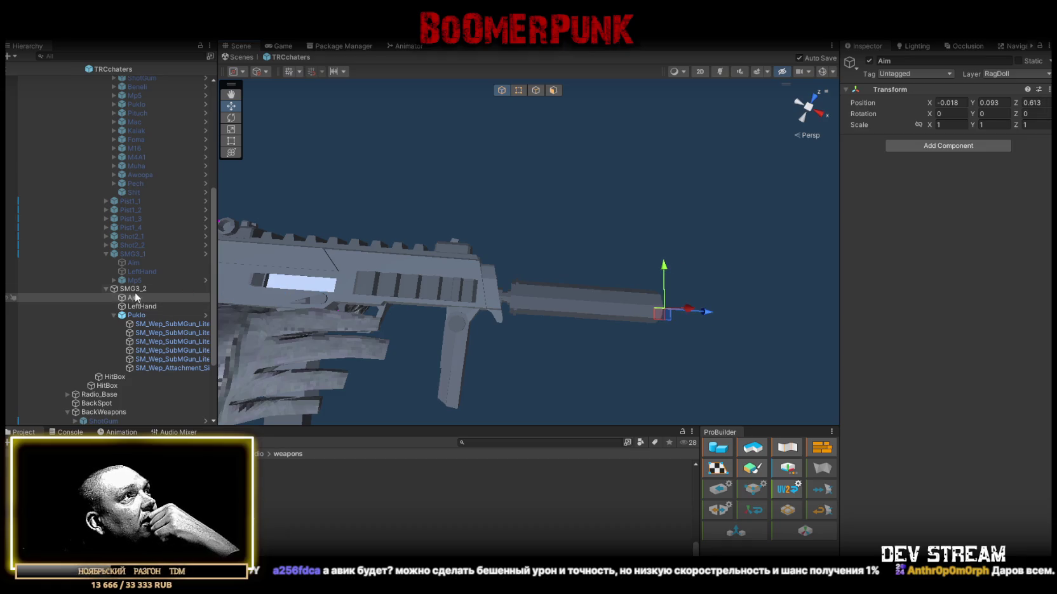
Step: Put tmp-1 and tmp-2 into SMG3_2's Gun Sounds Fire Elements 0 and 1
click(133, 288)
scroll(982, 414, down, 10)
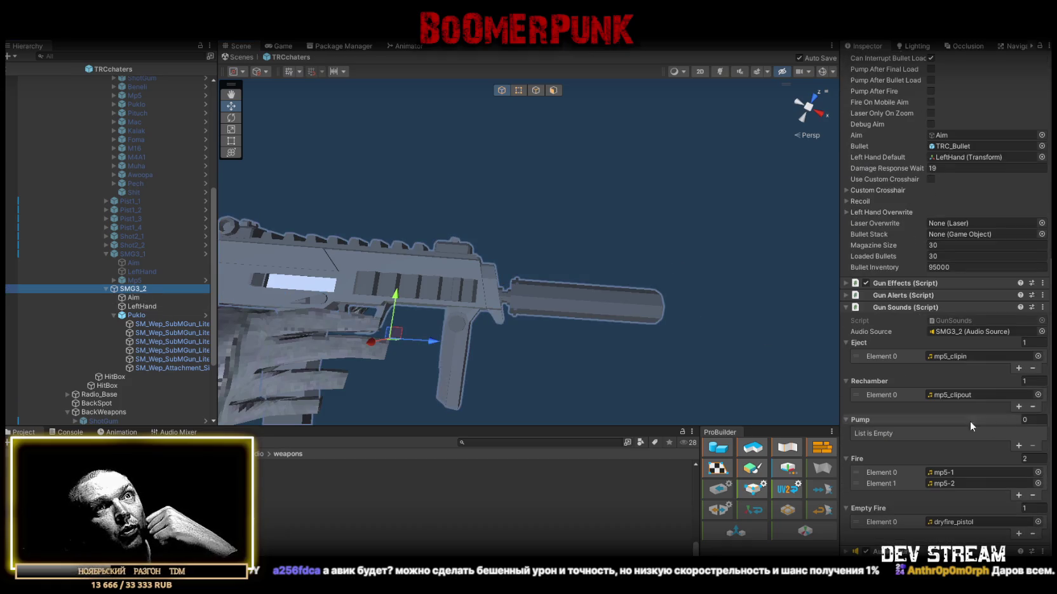
click(978, 473)
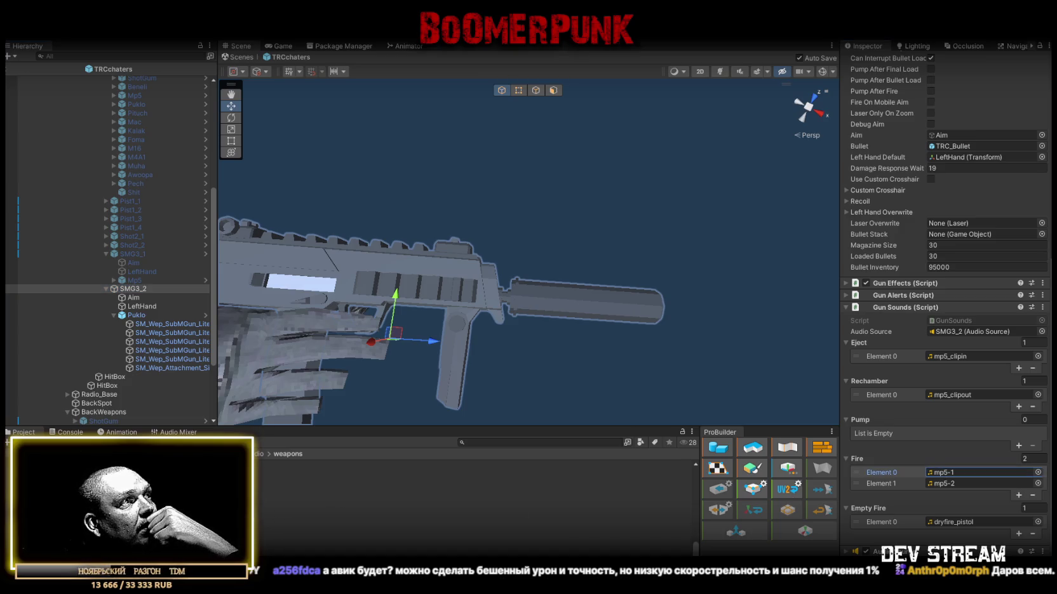
mouse_move(318, 492)
mouse_down()
mouse_move(875, 437)
mouse_move(964, 476)
mouse_up()
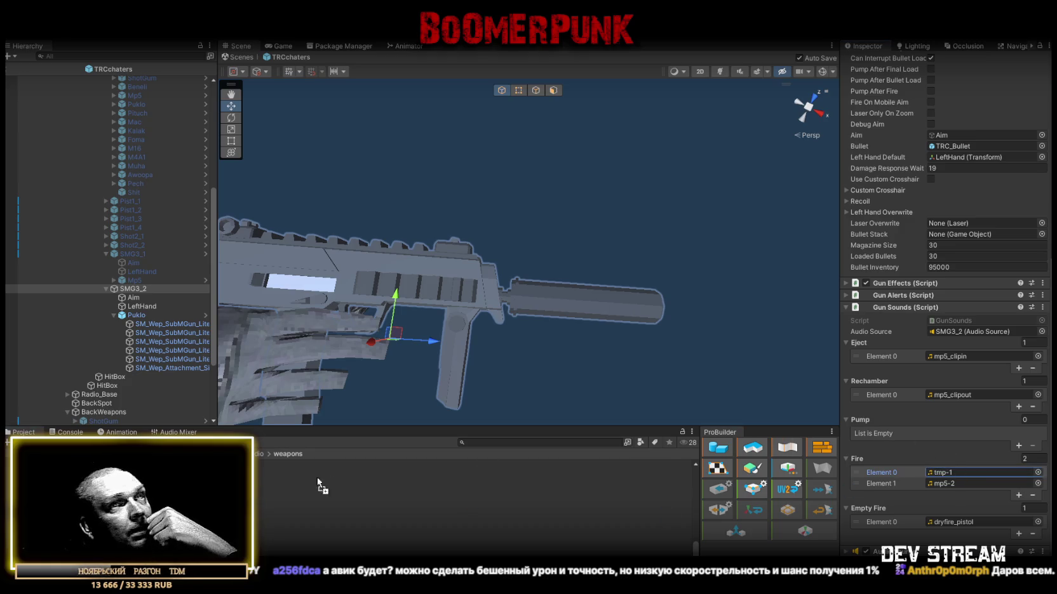
drag(305, 508, 950, 484)
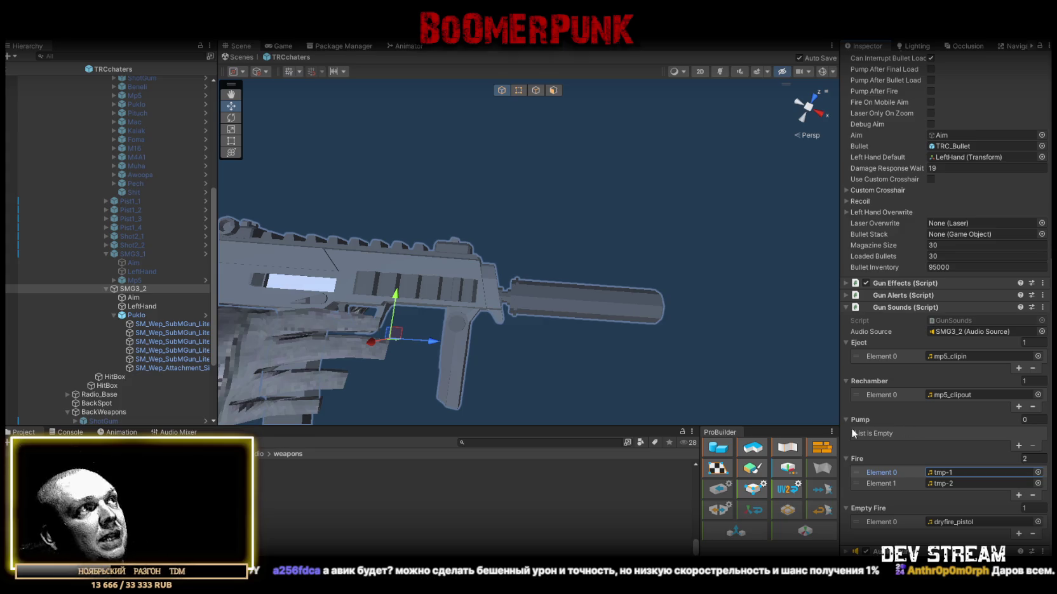
scroll(132, 179, up, 5)
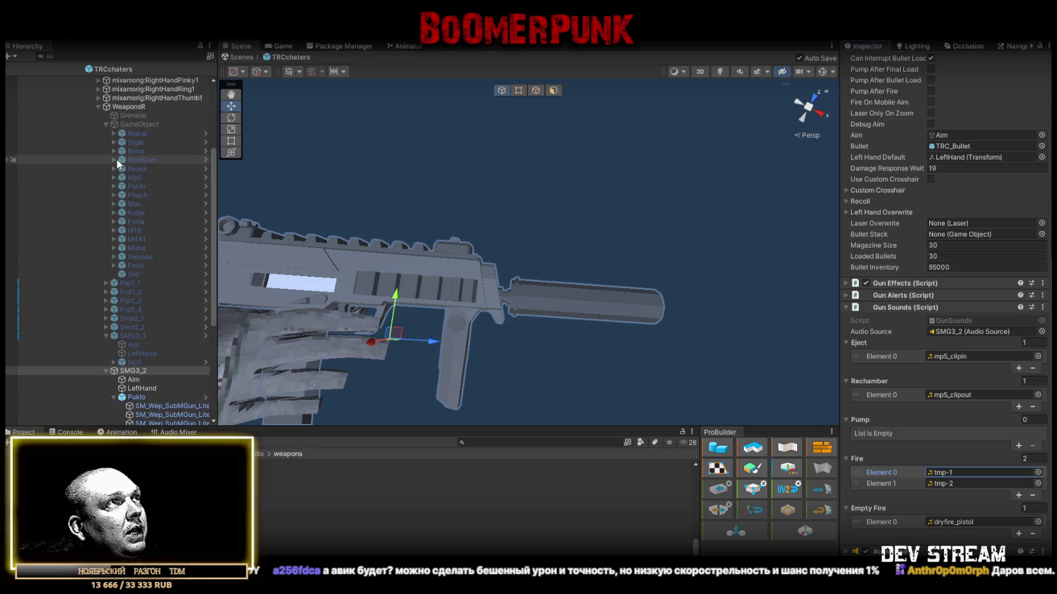
scroll(162, 181, up, 2)
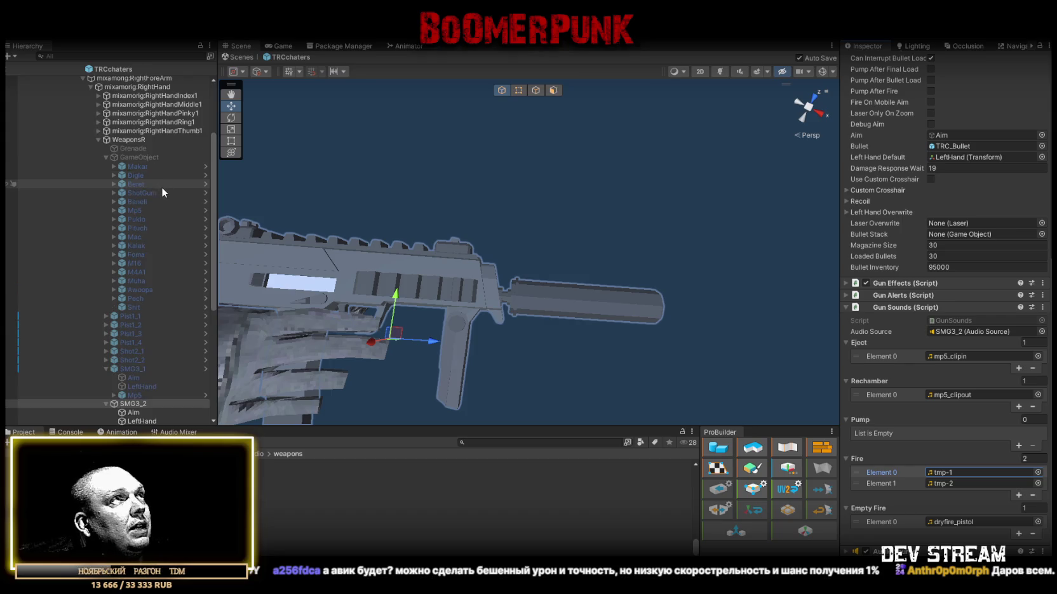
scroll(163, 176, down, 2)
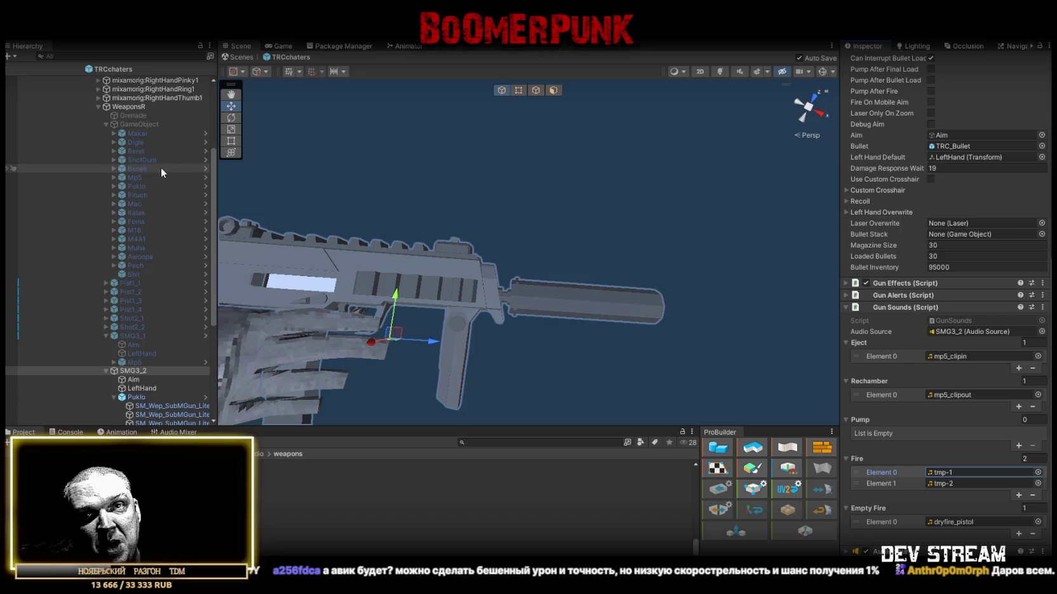
mouse_move(414, 219)
mouse_down()
mouse_move(440, 208)
mouse_move(419, 222)
mouse_up()
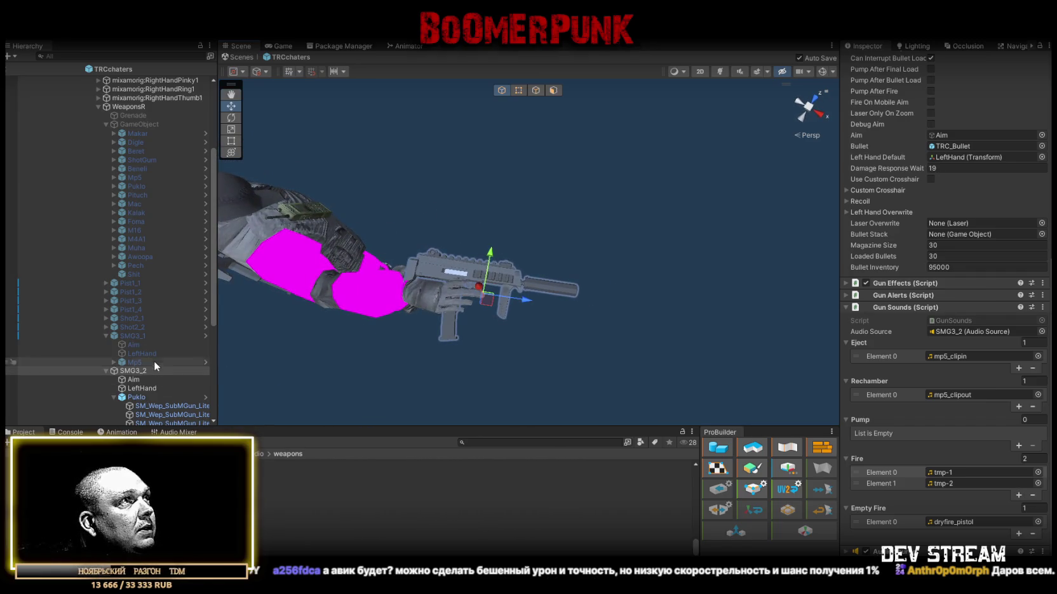
click(135, 371)
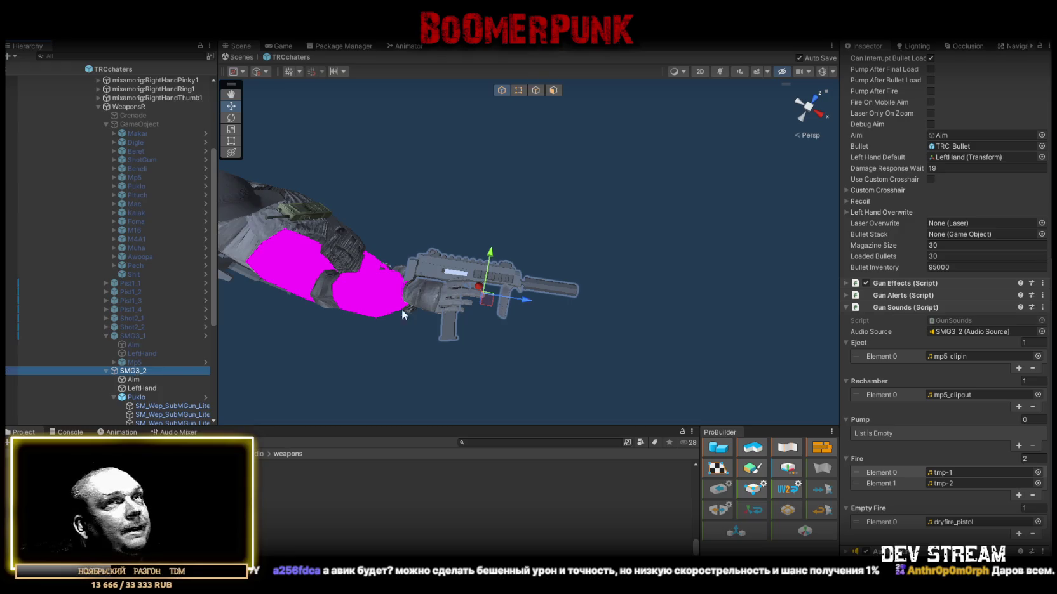
scroll(901, 334, up, 5)
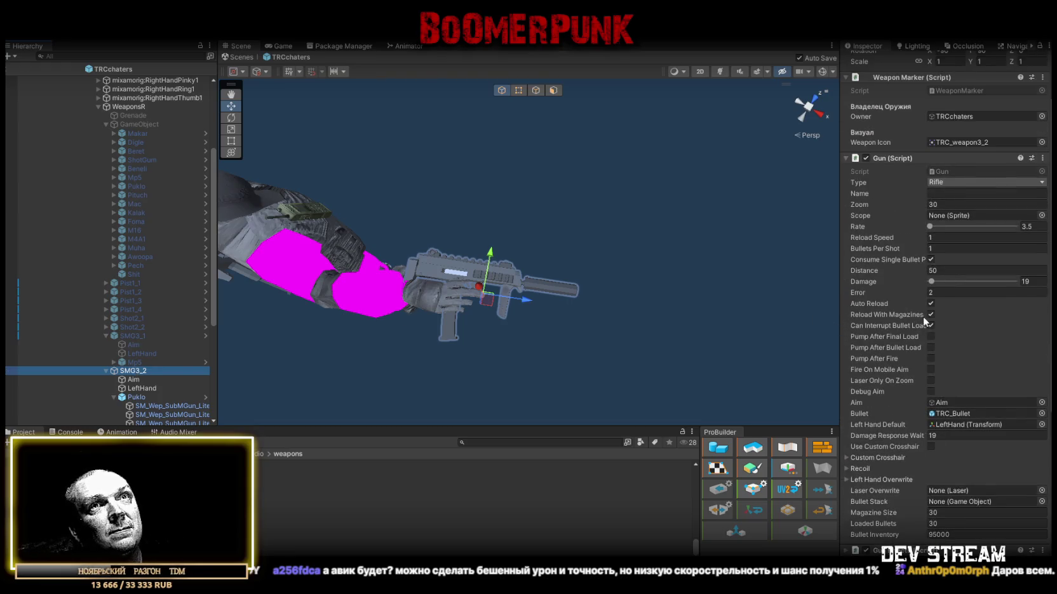
scroll(926, 324, up, 4)
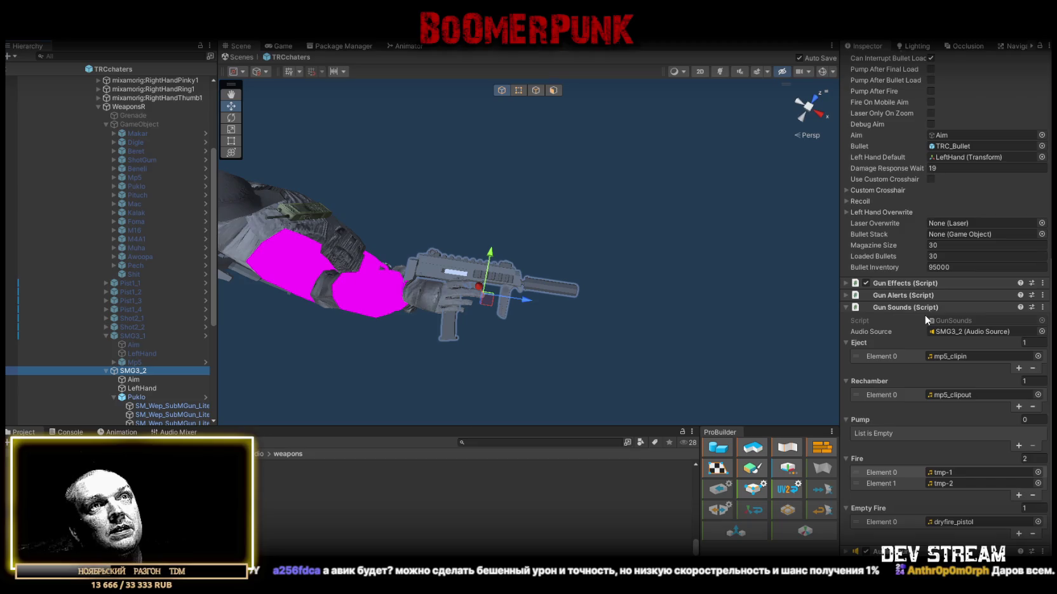
scroll(932, 313, up, 2)
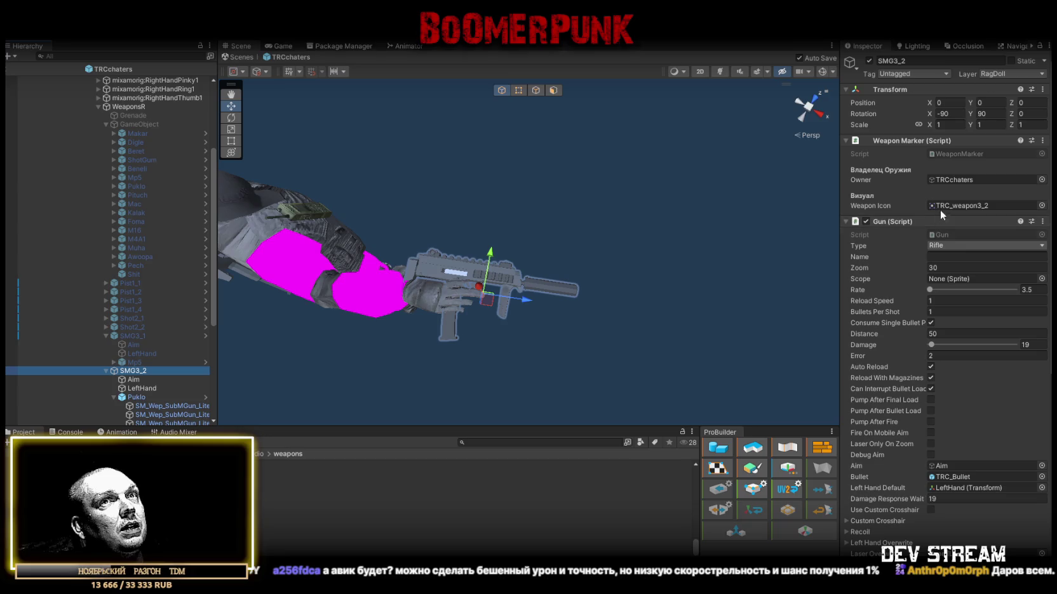
scroll(972, 369, down, 1)
scroll(988, 325, down, 3)
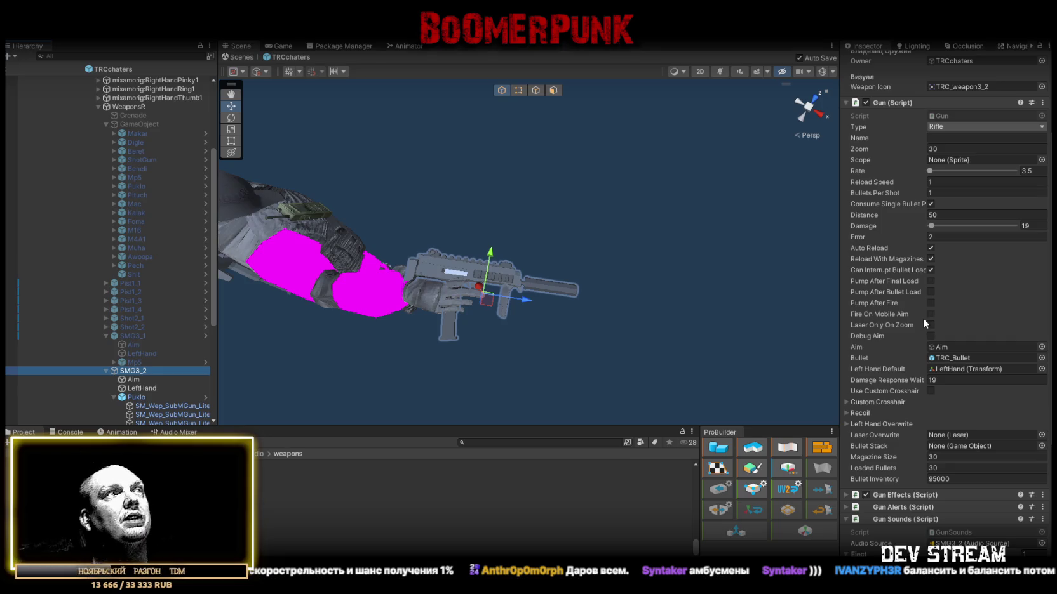
drag(741, 135, 588, 169)
scroll(921, 319, down, 5)
scroll(921, 312, up, 7)
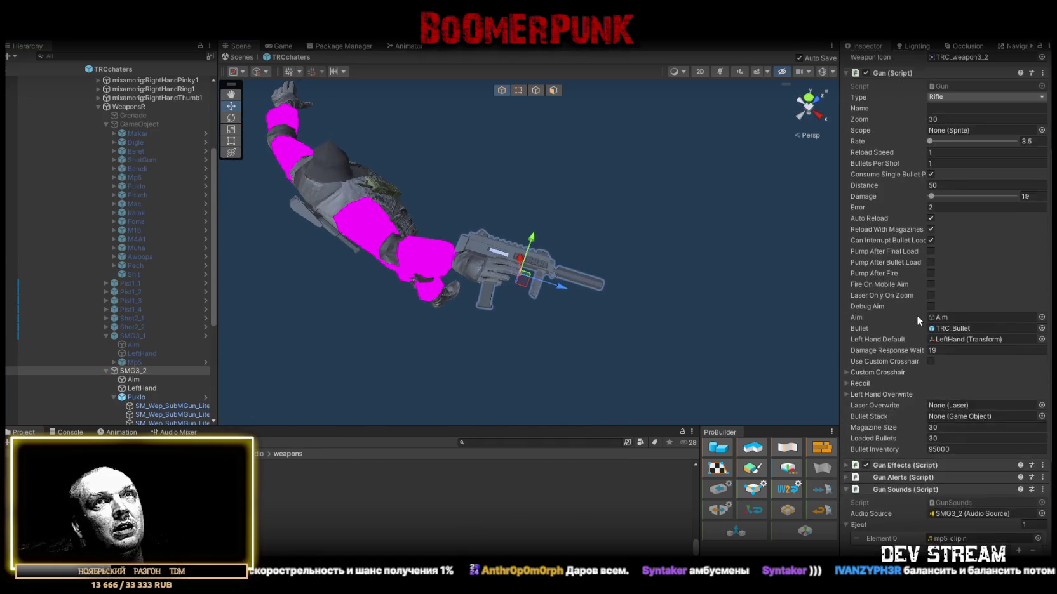
scroll(913, 310, up, 3)
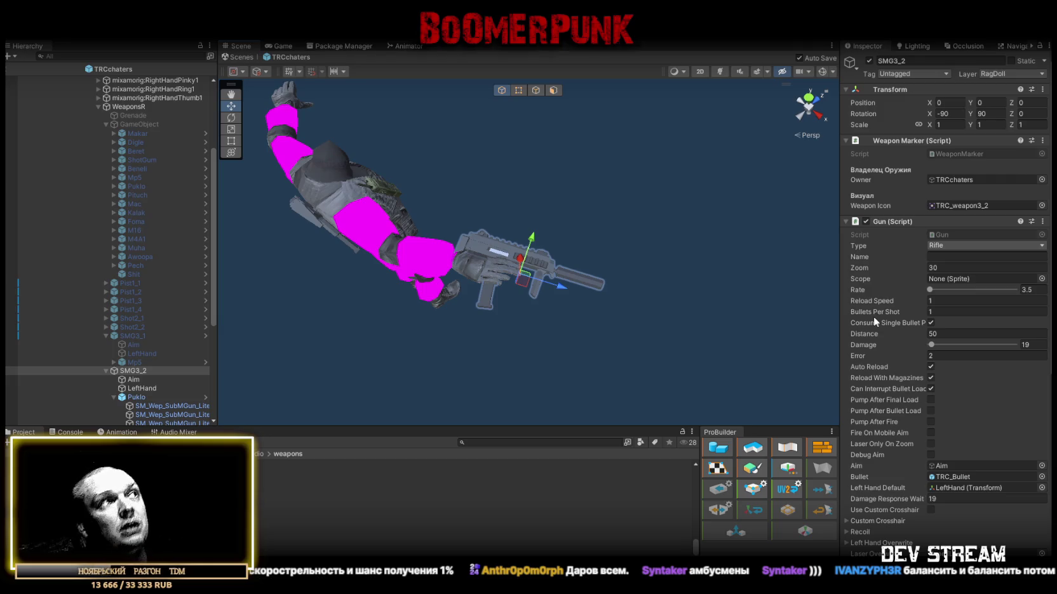
Step: Check Puklo's prefab overrides and review SMG3_2's Gun Sounds settings
click(205, 397)
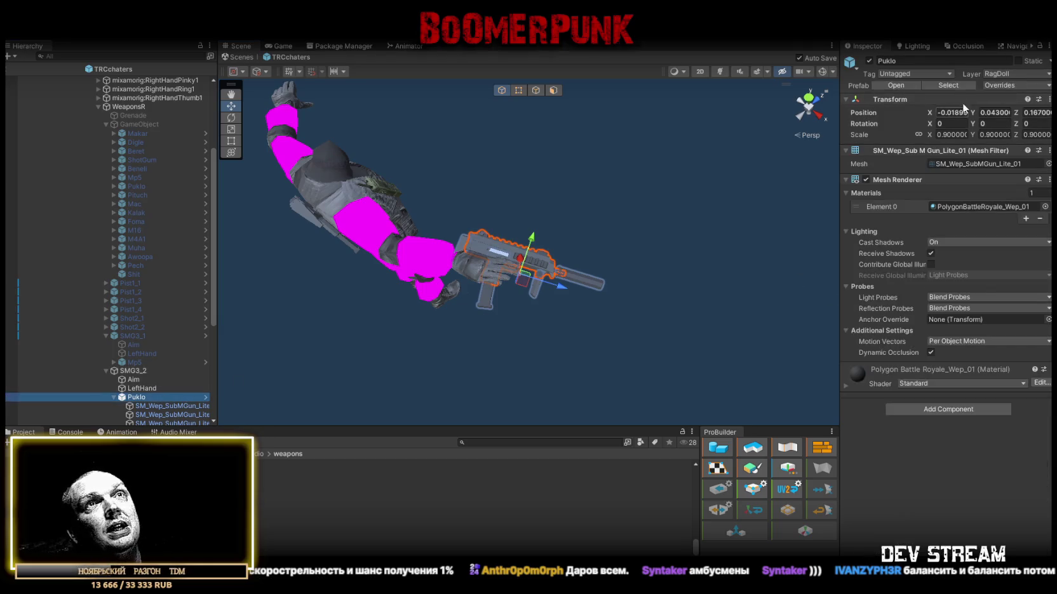
click(1017, 84)
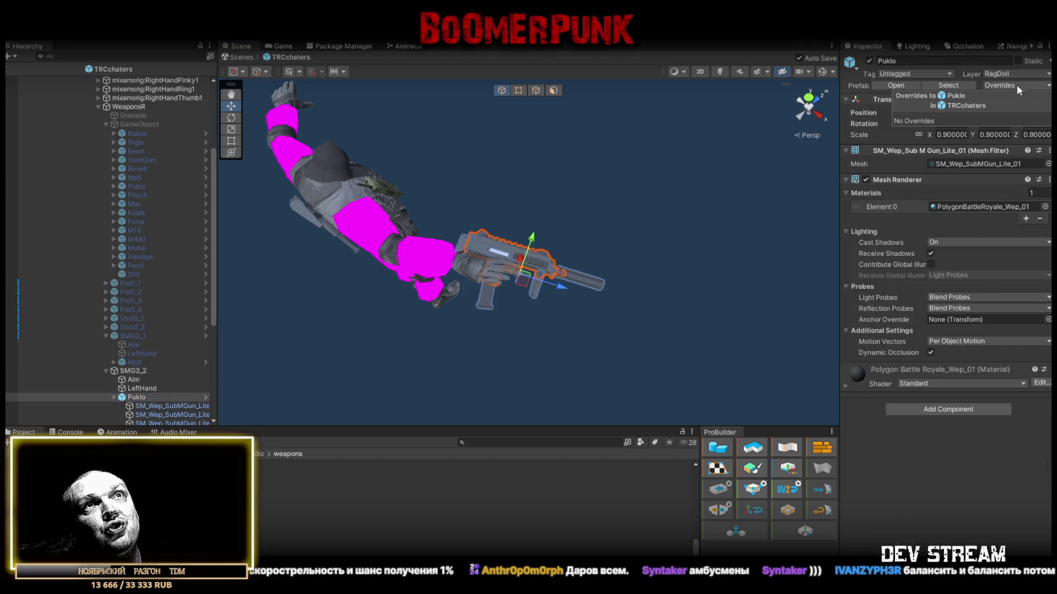
click(933, 483)
click(130, 371)
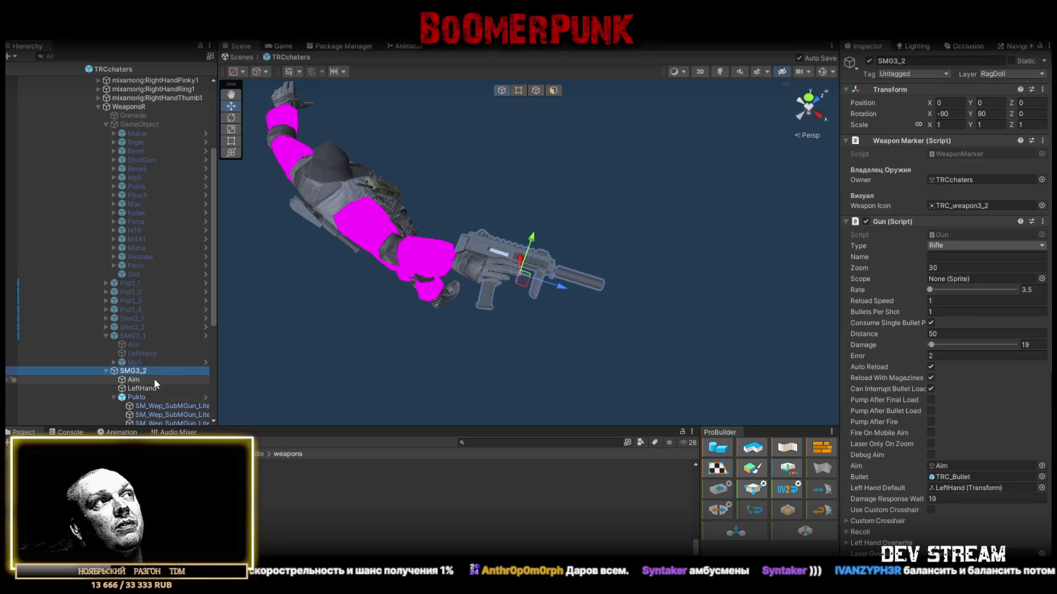
scroll(159, 350, down, 4)
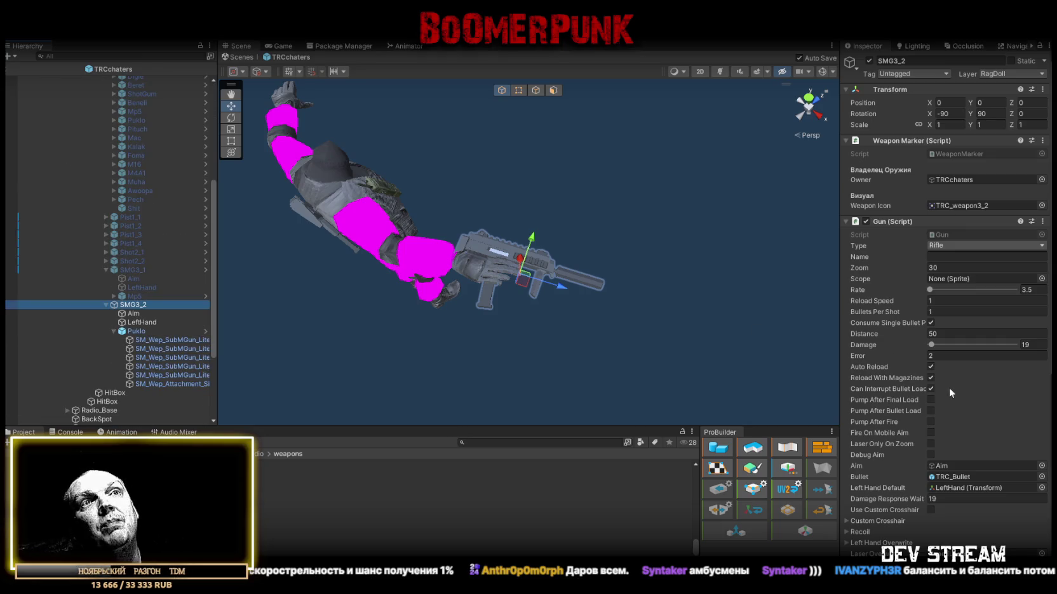
scroll(949, 387, down, 10)
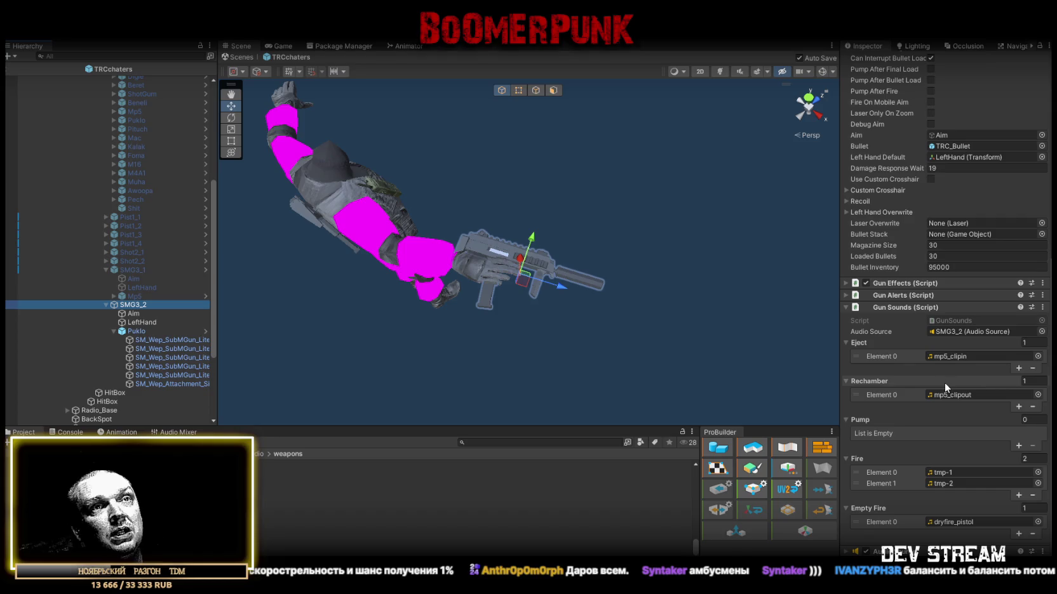
scroll(143, 364, down, 5)
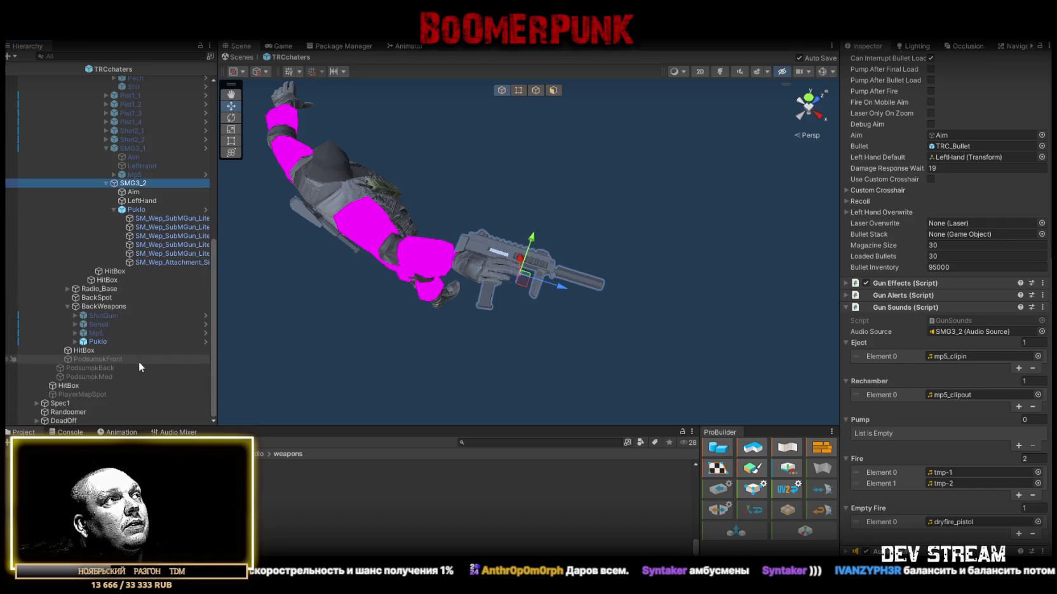
Step: Inspect the back-holster and in-hand Puklo models from several angles, then show Prefabs > Weapons
click(97, 343)
mouse_move(363, 278)
mouse_down()
mouse_move(569, 167)
mouse_move(541, 196)
mouse_up()
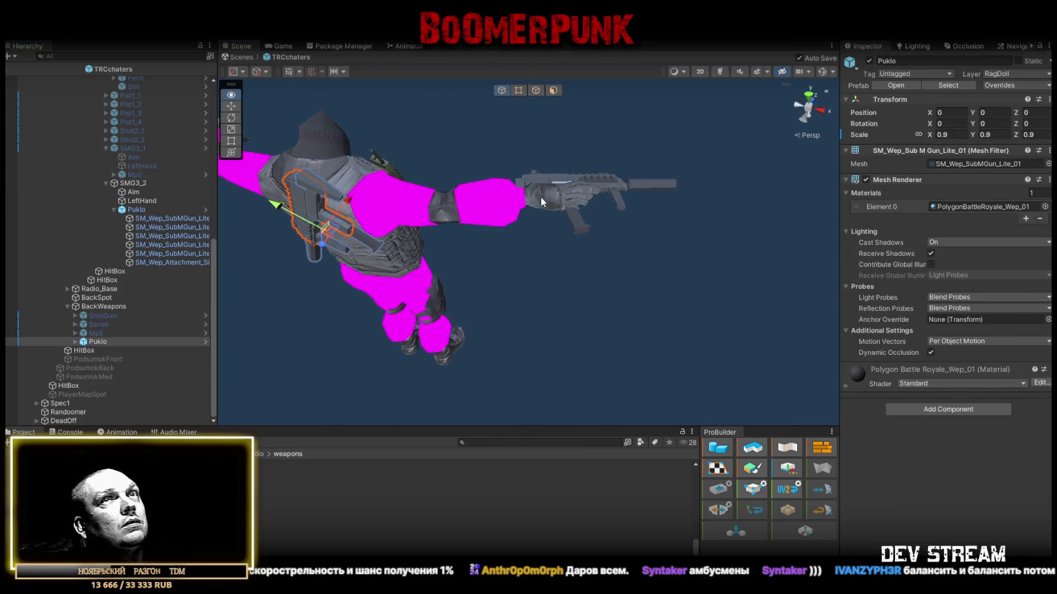
click(132, 211)
mouse_move(381, 330)
mouse_down()
mouse_move(413, 343)
mouse_move(456, 326)
mouse_move(425, 337)
mouse_move(434, 380)
mouse_up()
drag(430, 360, 437, 317)
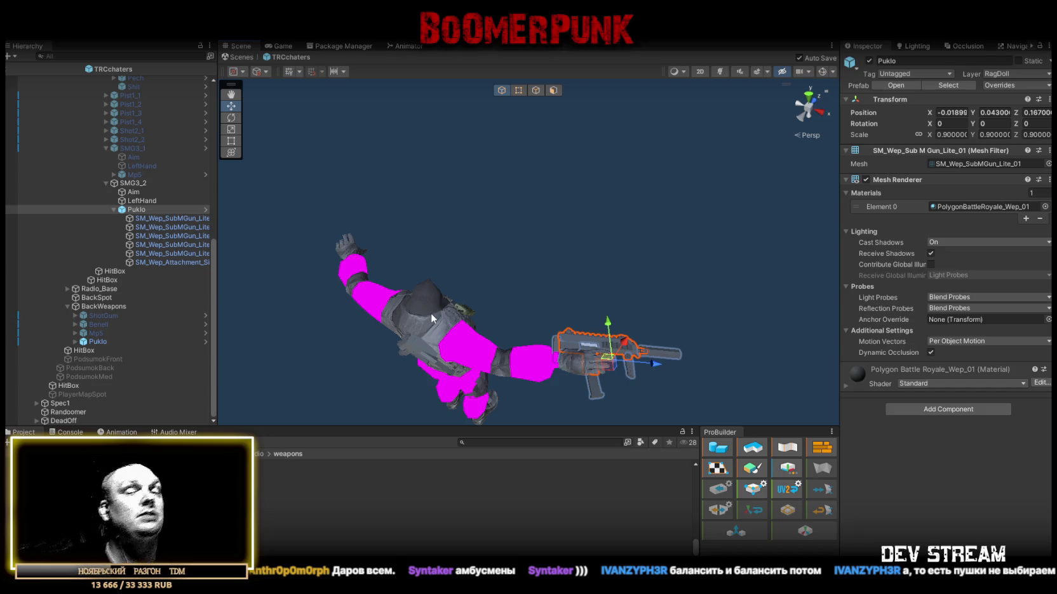
drag(440, 311, 429, 228)
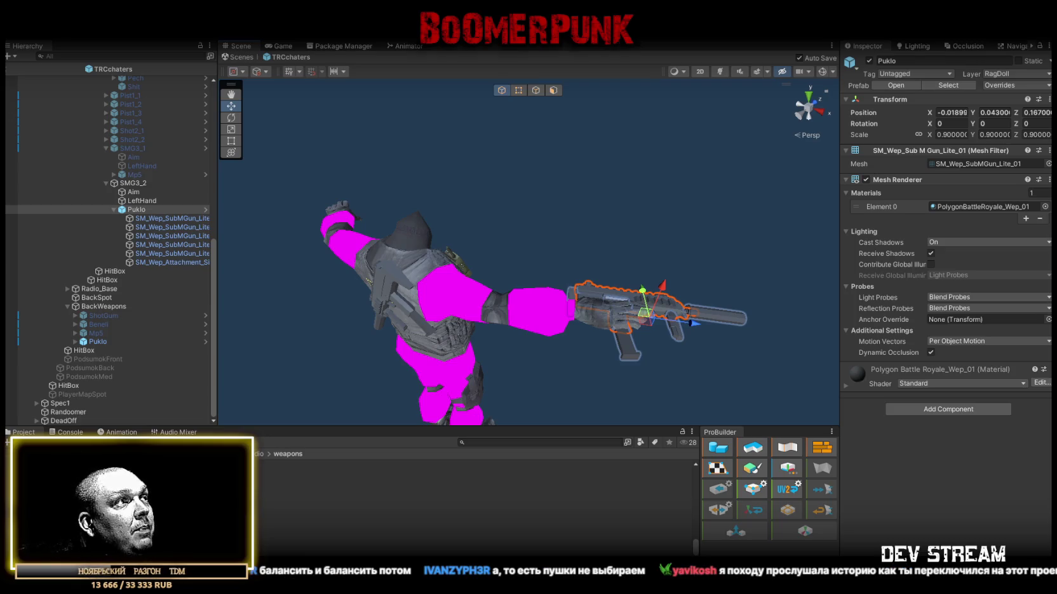
drag(137, 209, 476, 500)
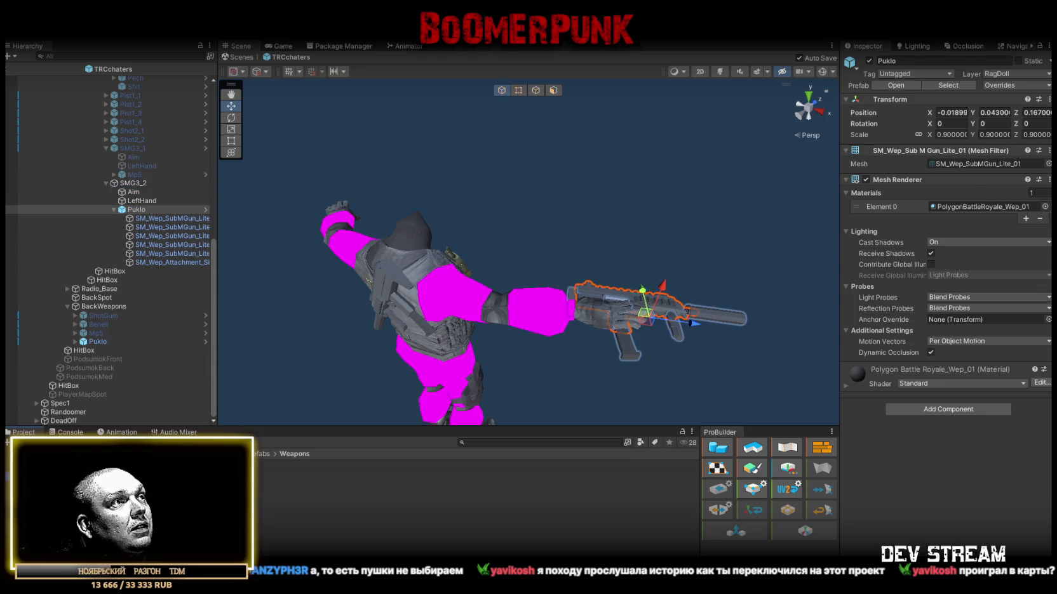
click(134, 183)
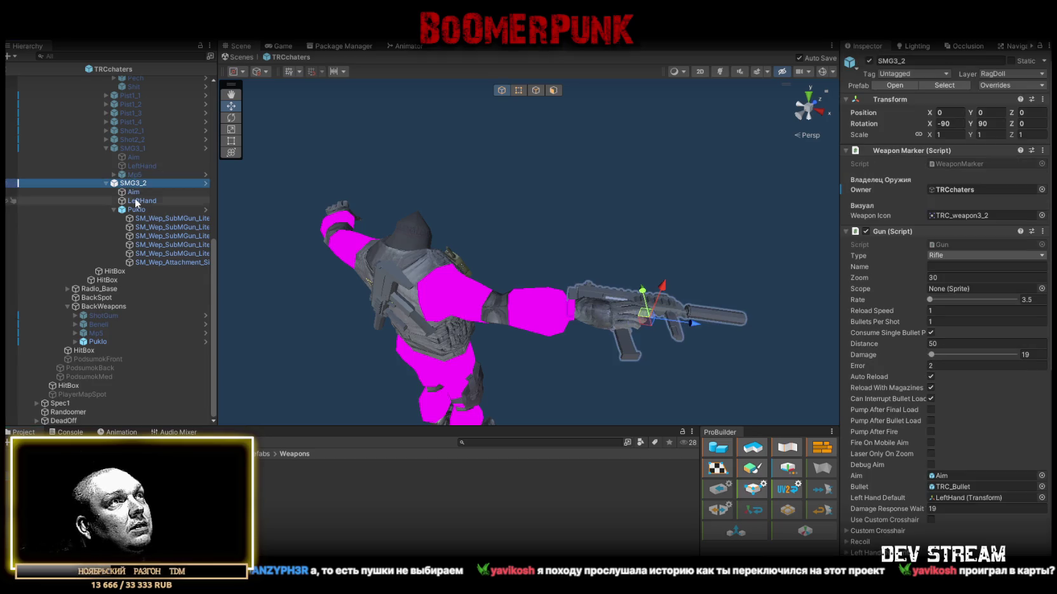
Step: Deactivate the SMG3_2 gun and the BackWeapons Puklo model
click(869, 61)
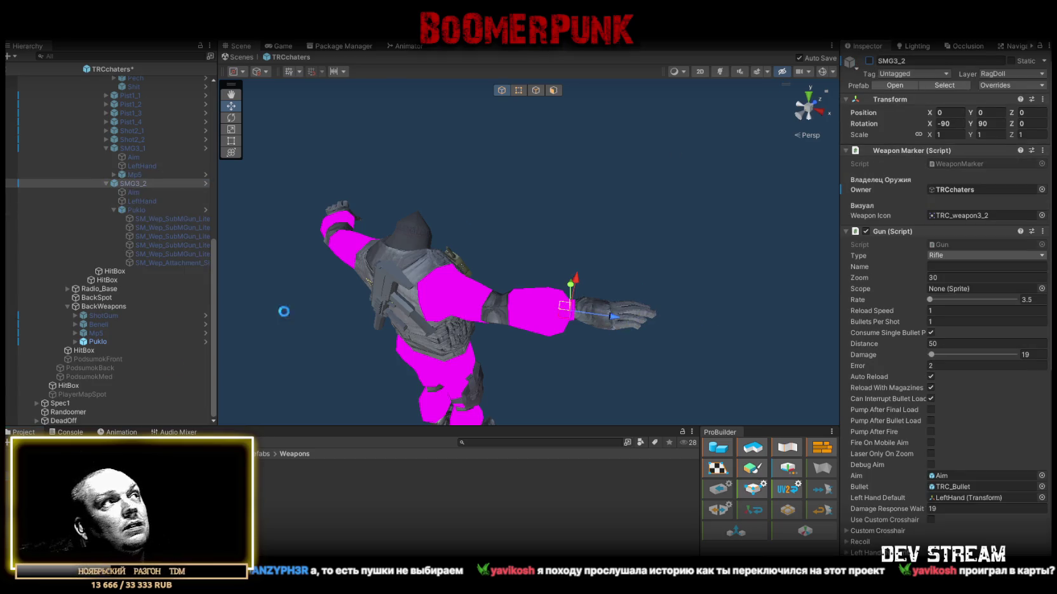
click(96, 342)
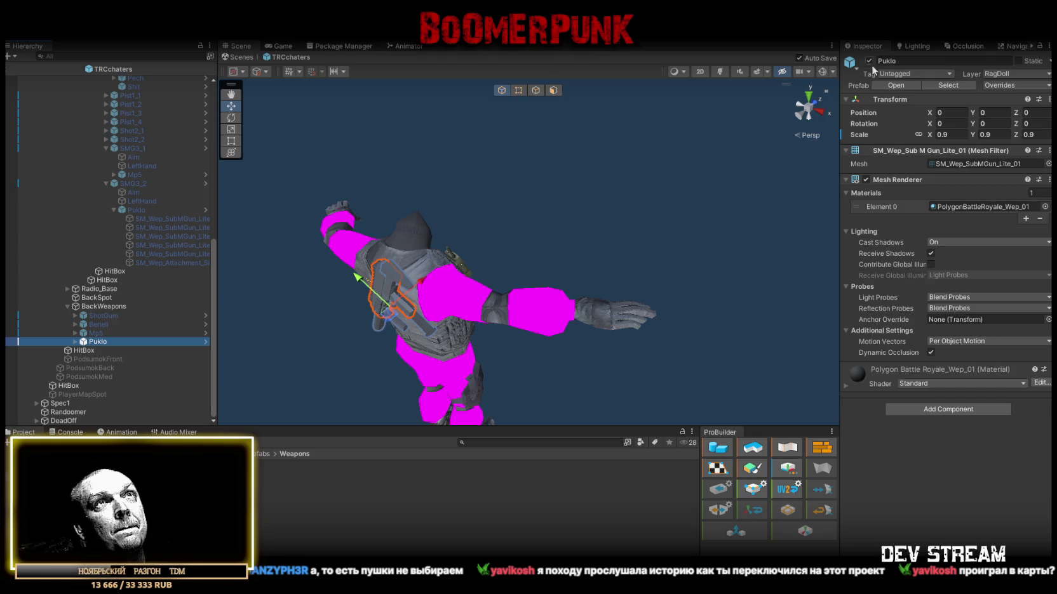
click(868, 61)
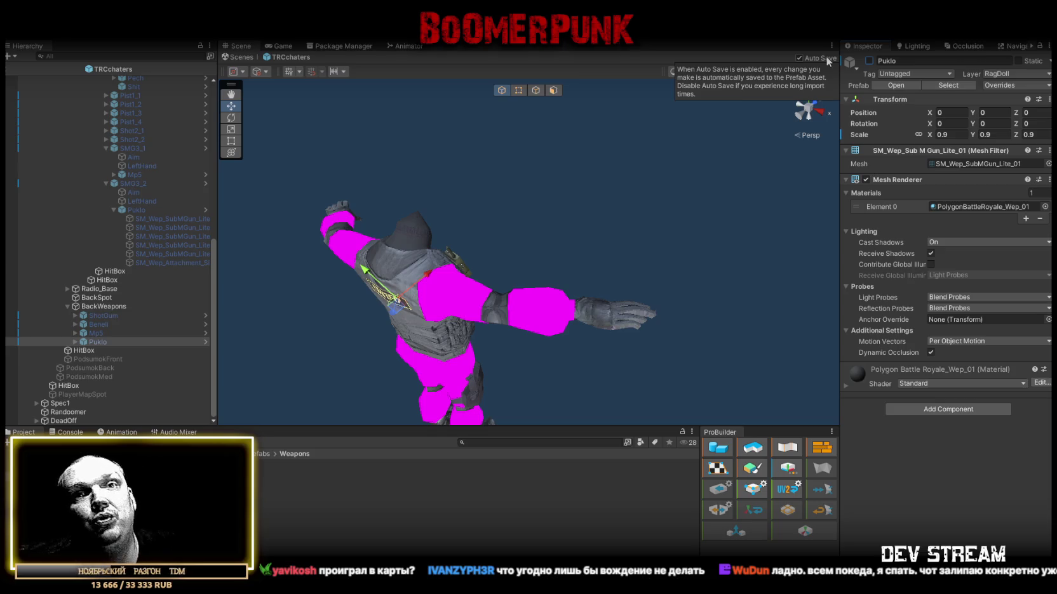
Step: Frame the Mp5 back model, then select Randoomer to show its weapon pickup list
mouse_move(605, 175)
mouse_down()
mouse_move(529, 236)
mouse_move(577, 219)
mouse_up()
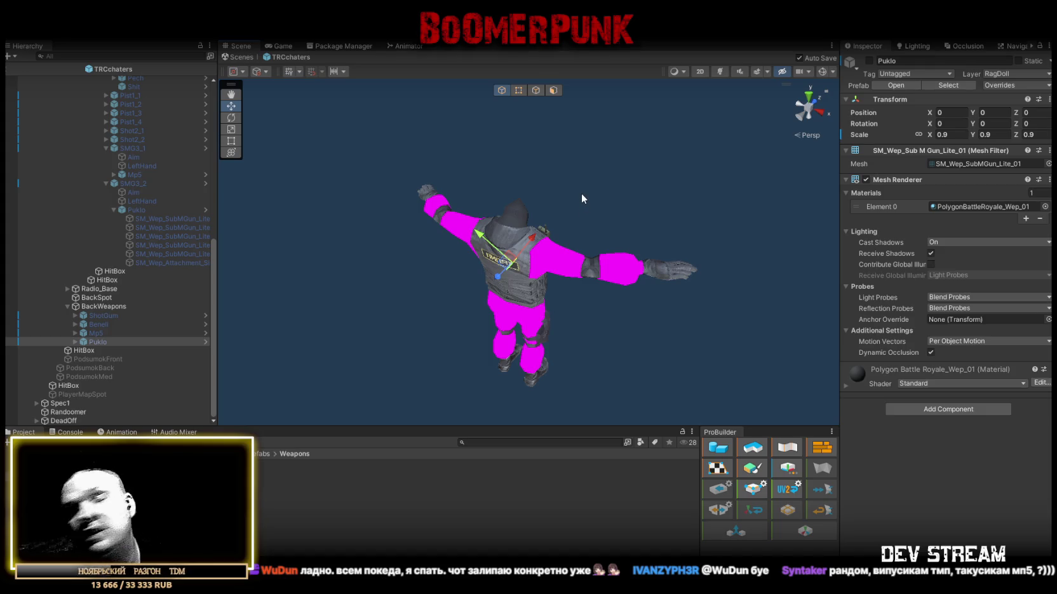
mouse_move(545, 206)
mouse_down()
mouse_move(559, 216)
mouse_move(534, 223)
mouse_up()
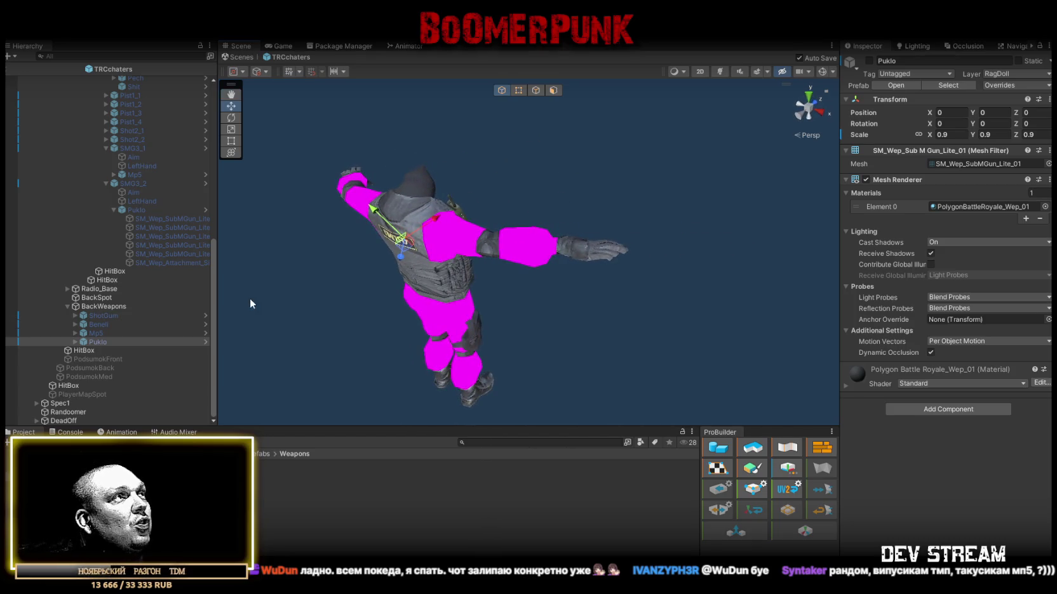
click(96, 333)
key(f)
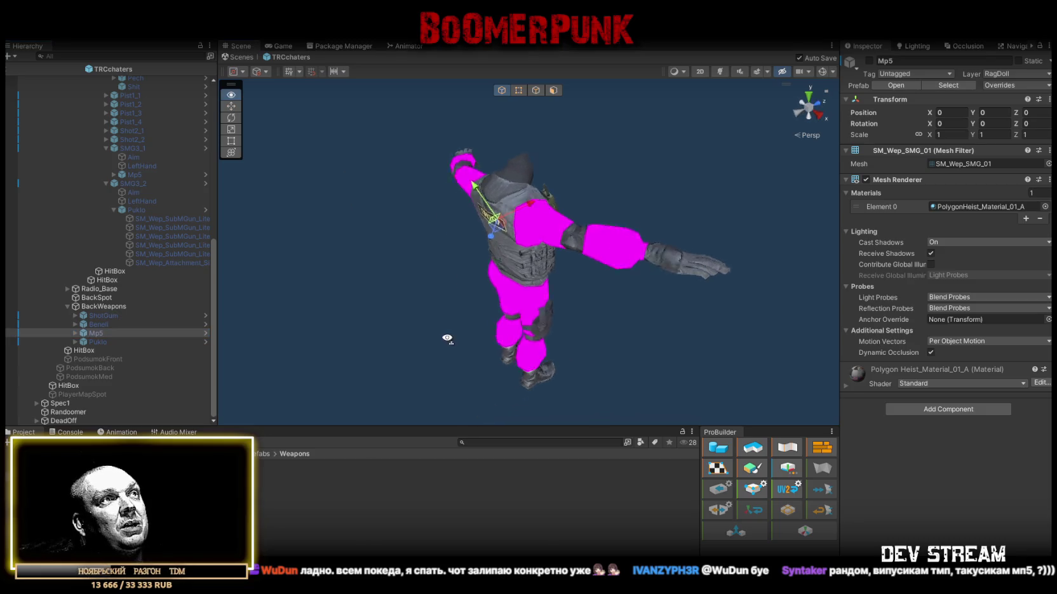
click(95, 341)
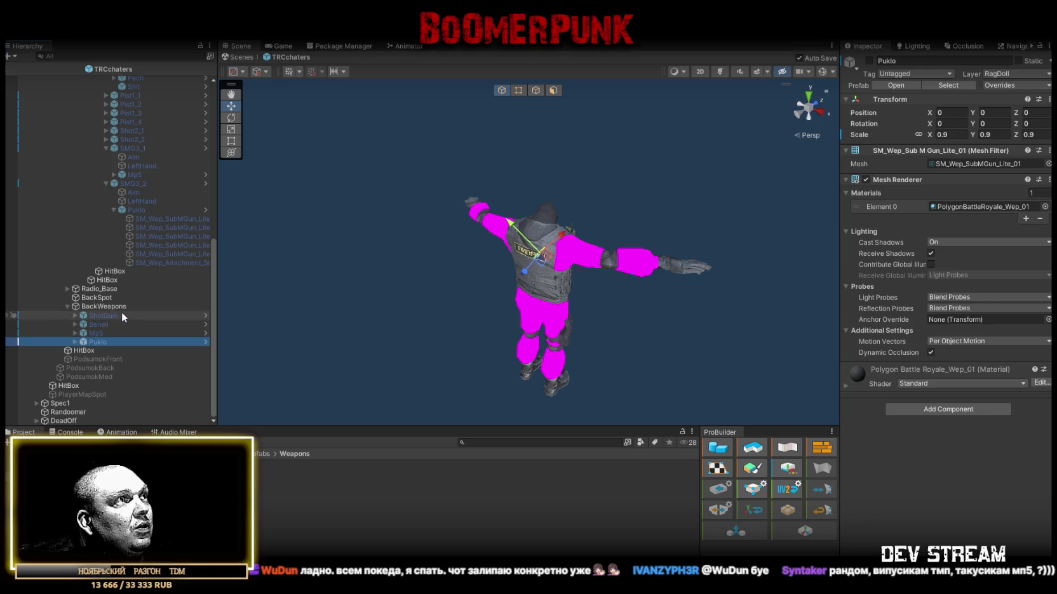
click(70, 412)
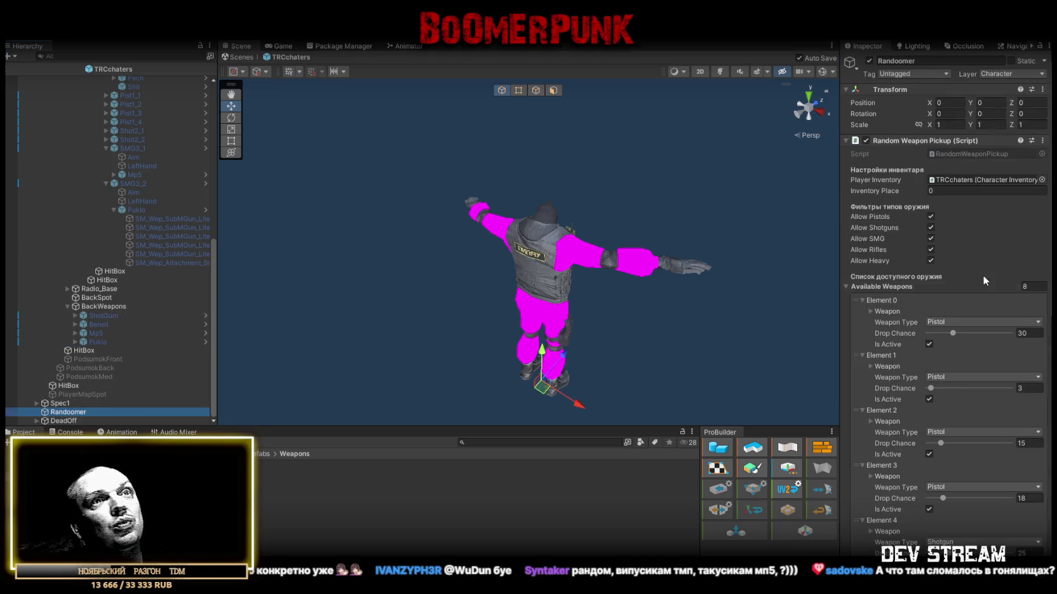
Step: Assign SMG3_2 as Element 7's Right Item and Puklo as its Right Holster
scroll(971, 299, down, 10)
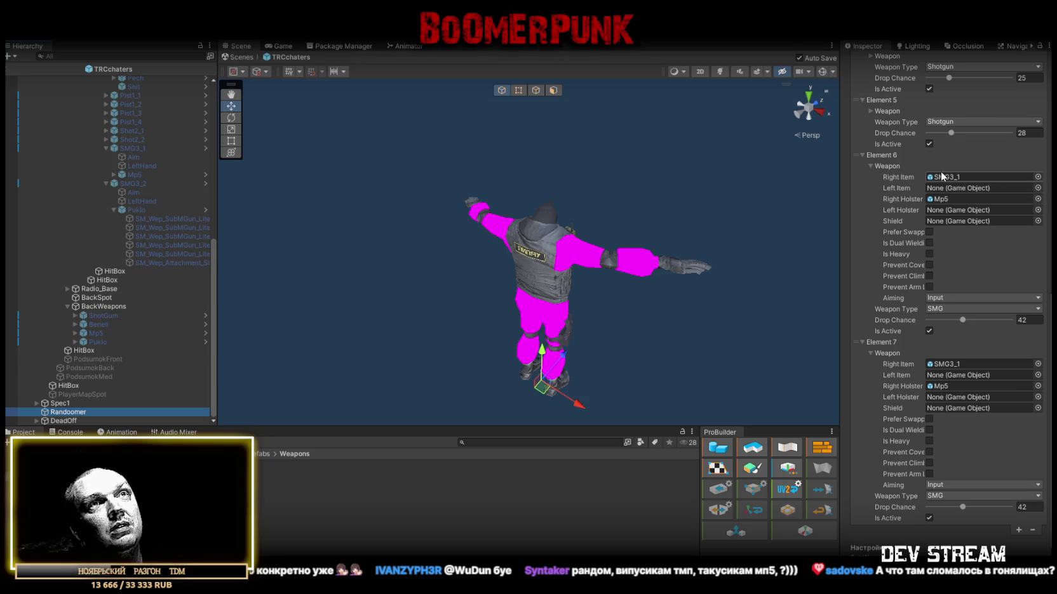
mouse_move(130, 183)
mouse_down()
mouse_move(273, 193)
mouse_move(968, 373)
mouse_move(971, 364)
mouse_up()
drag(97, 342, 966, 388)
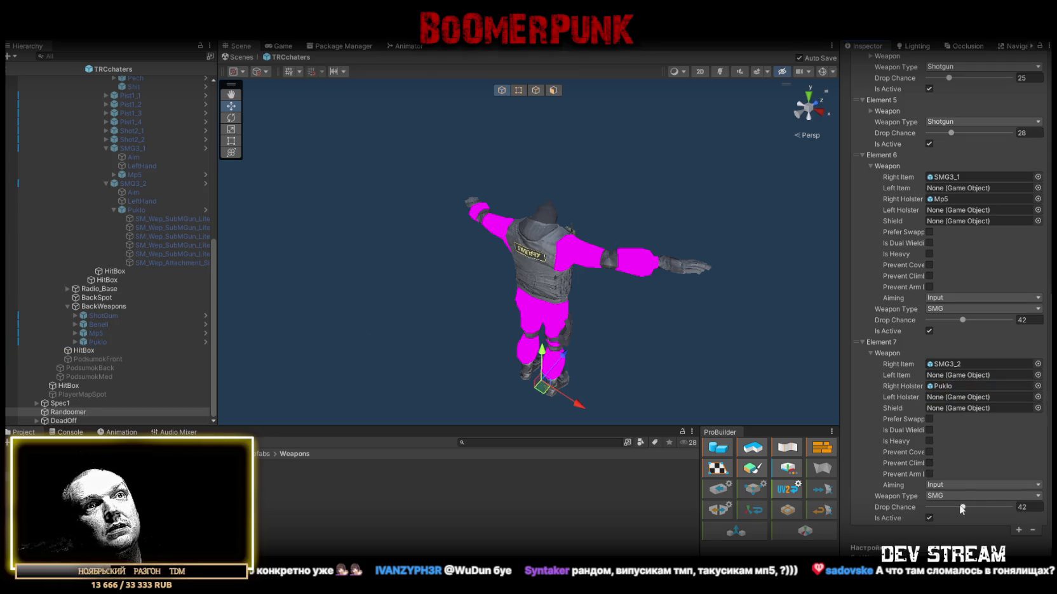
Step: Set Element 7's drop chance to 32 and save the scene
click(1023, 506)
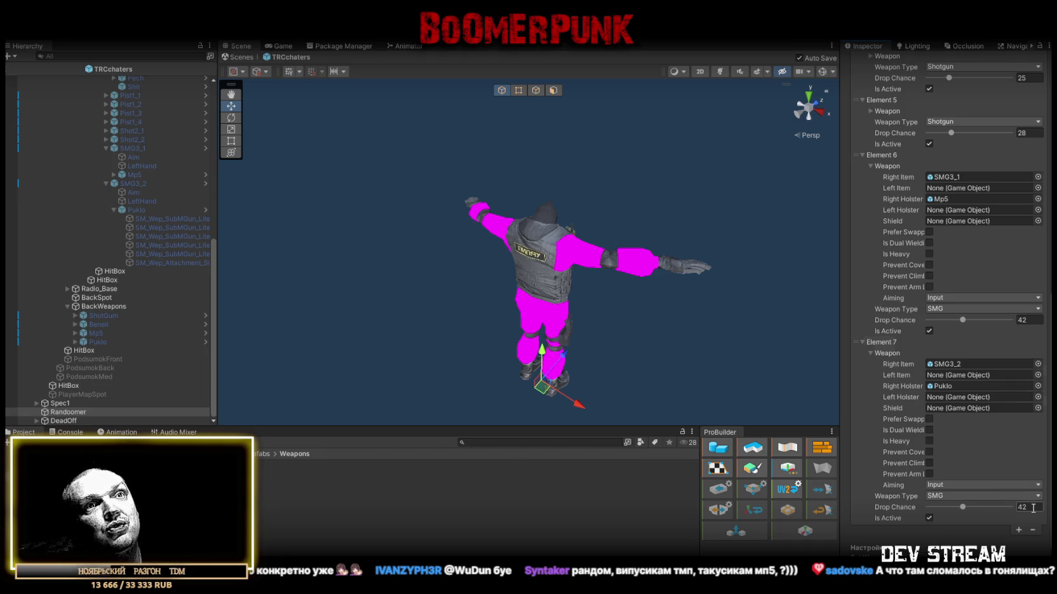
text(48)
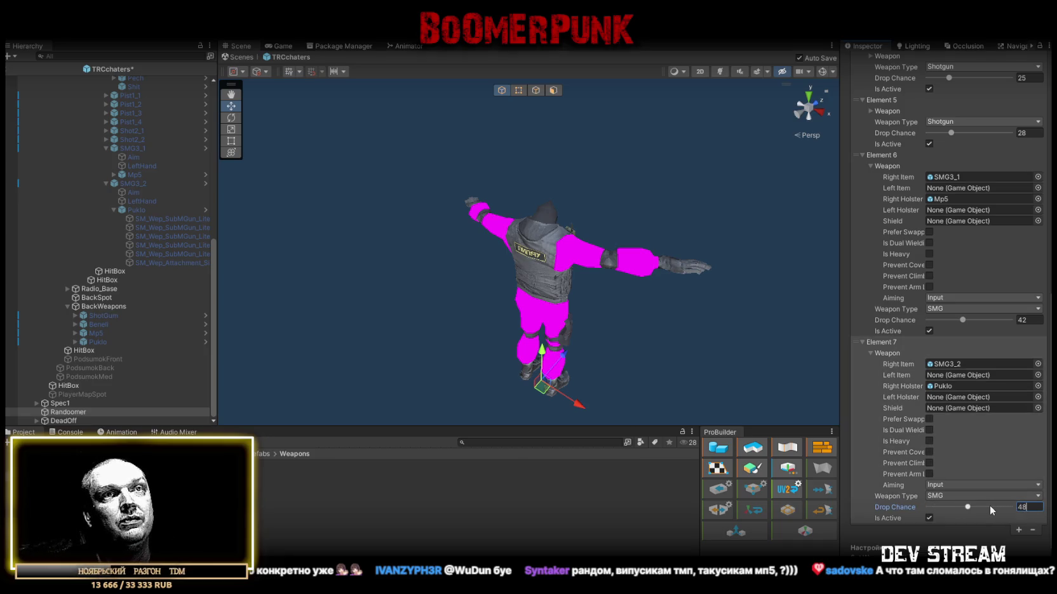
key(Return)
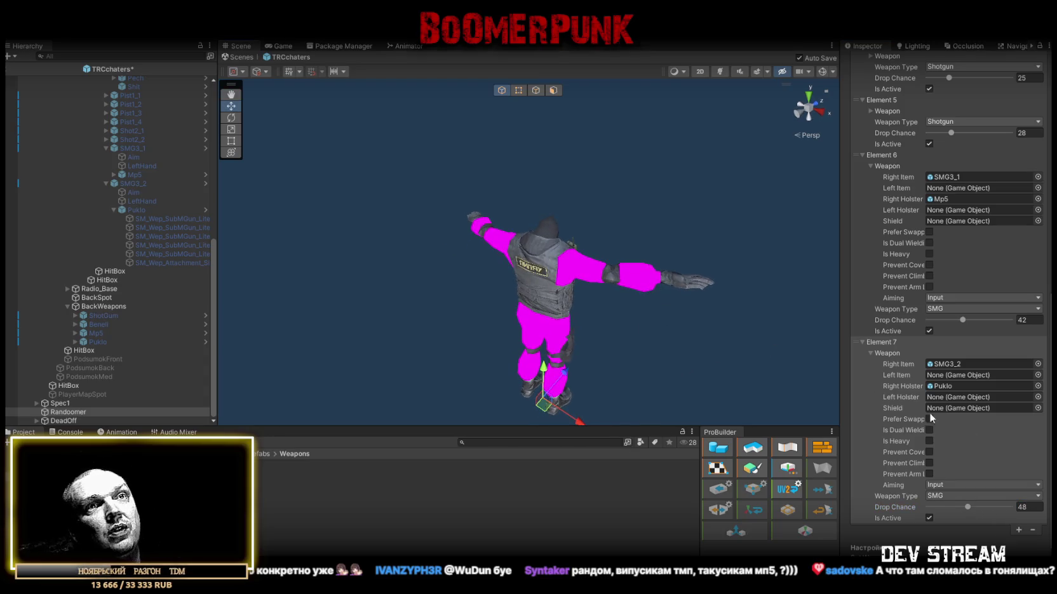
key(ctrl+s)
click(1032, 506)
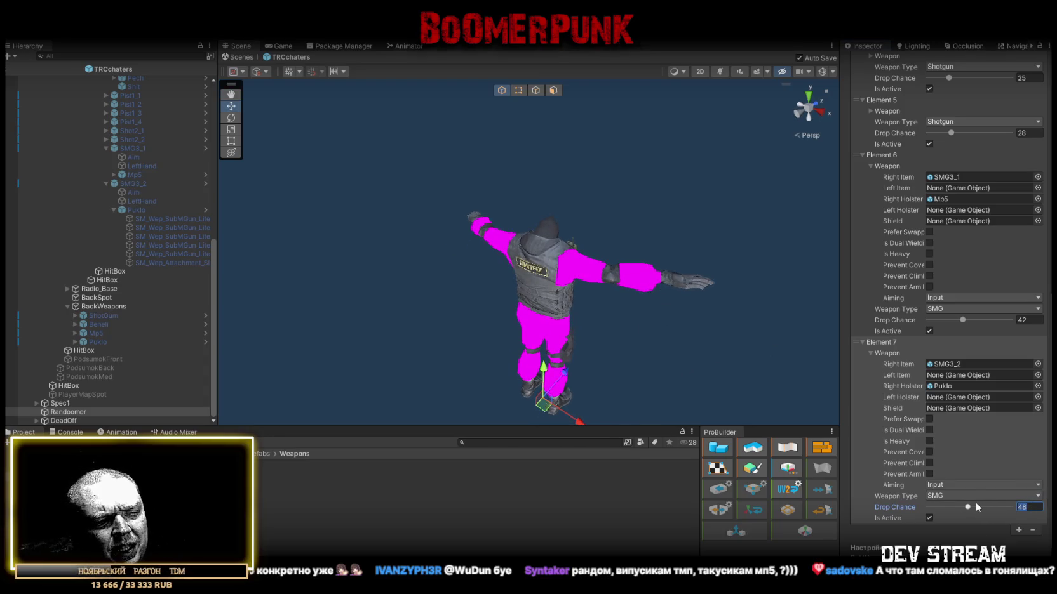
text(32)
mouse_move(685, 279)
mouse_down()
mouse_move(674, 255)
mouse_move(654, 267)
mouse_move(663, 272)
mouse_up()
key(ctrl+s)
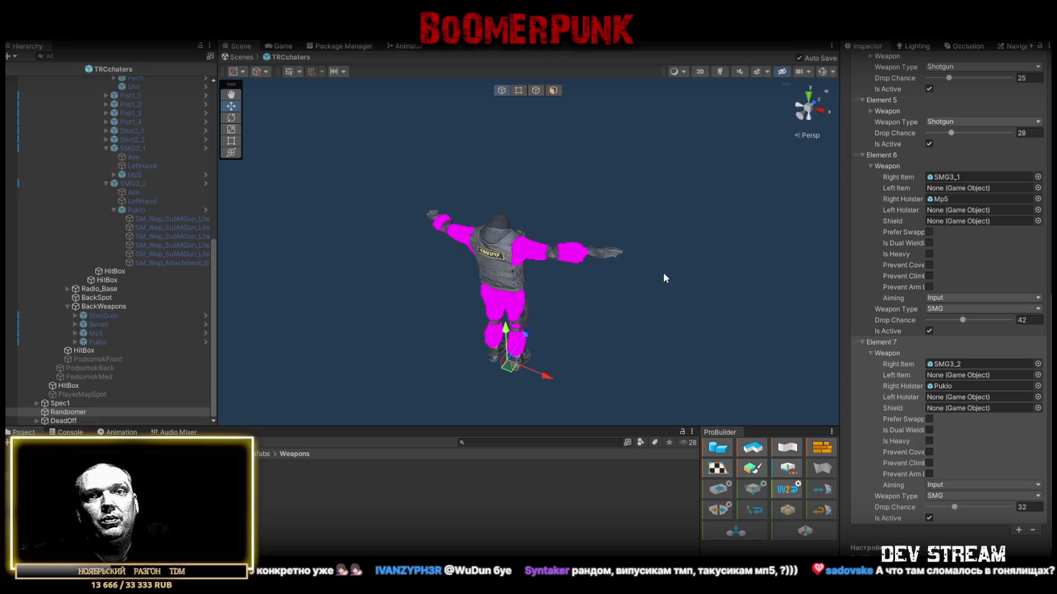
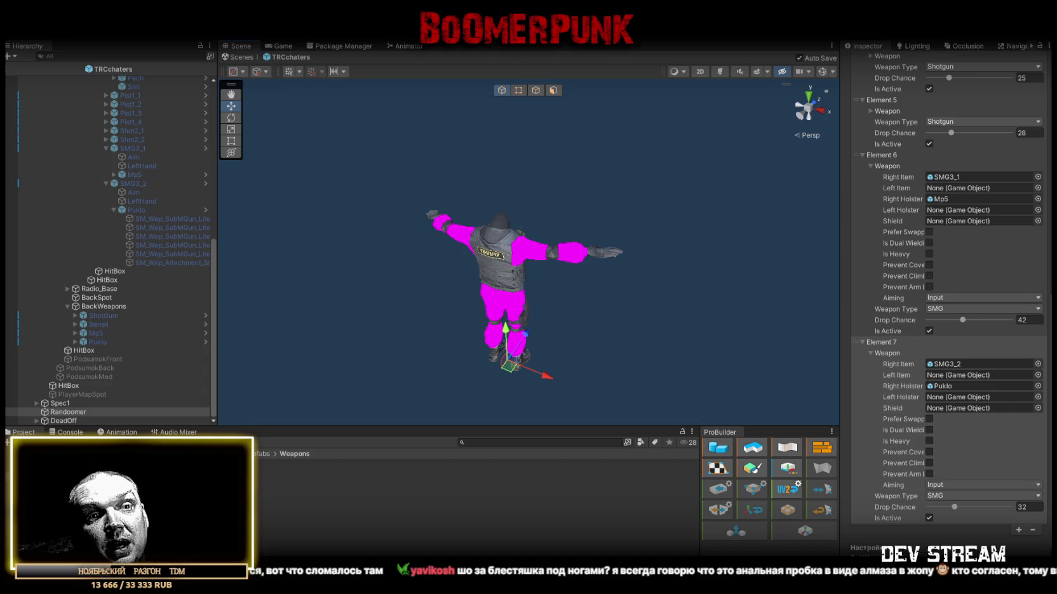
Step: Expand DeadOff, preview the Sub death effect, then turn Sub off
click(36, 421)
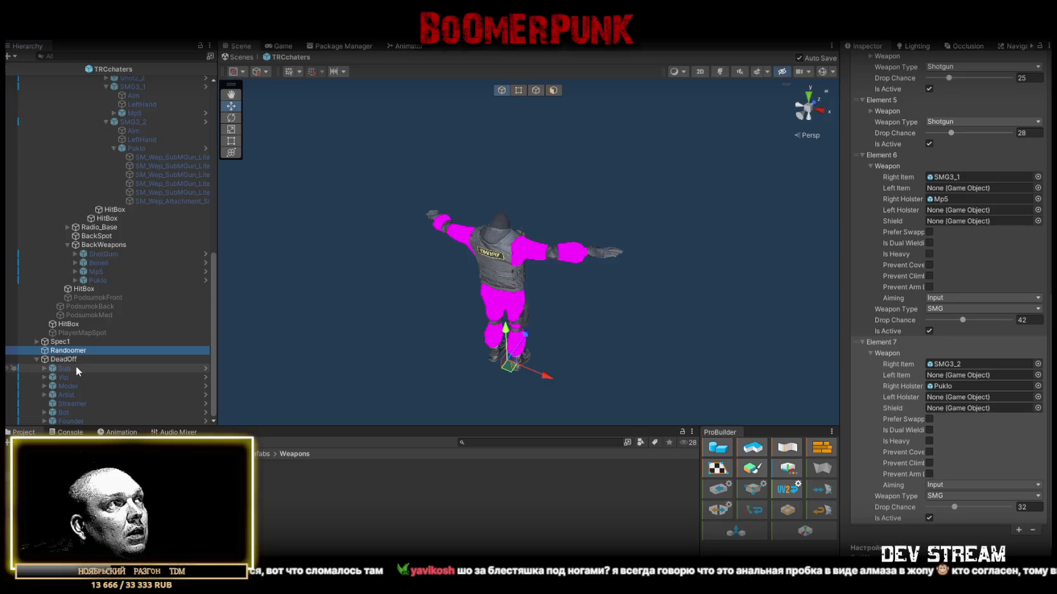
click(63, 369)
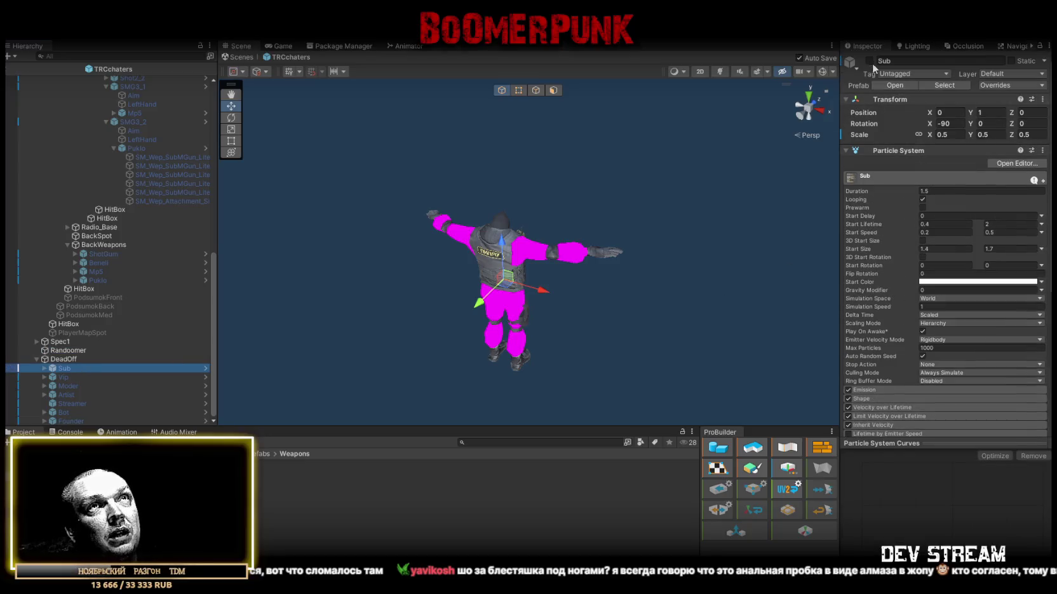
click(778, 334)
mouse_move(690, 259)
mouse_down()
mouse_move(406, 278)
mouse_move(521, 261)
mouse_up()
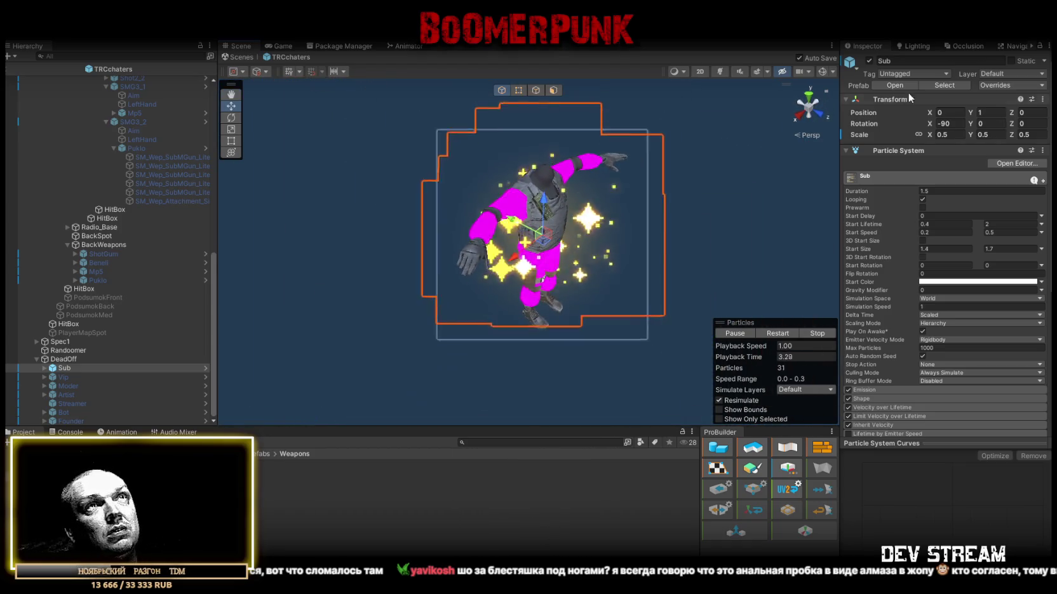
click(870, 61)
Step: Enable and preview the Vip effect, set its Position Y to 0.025, then disable it
click(64, 378)
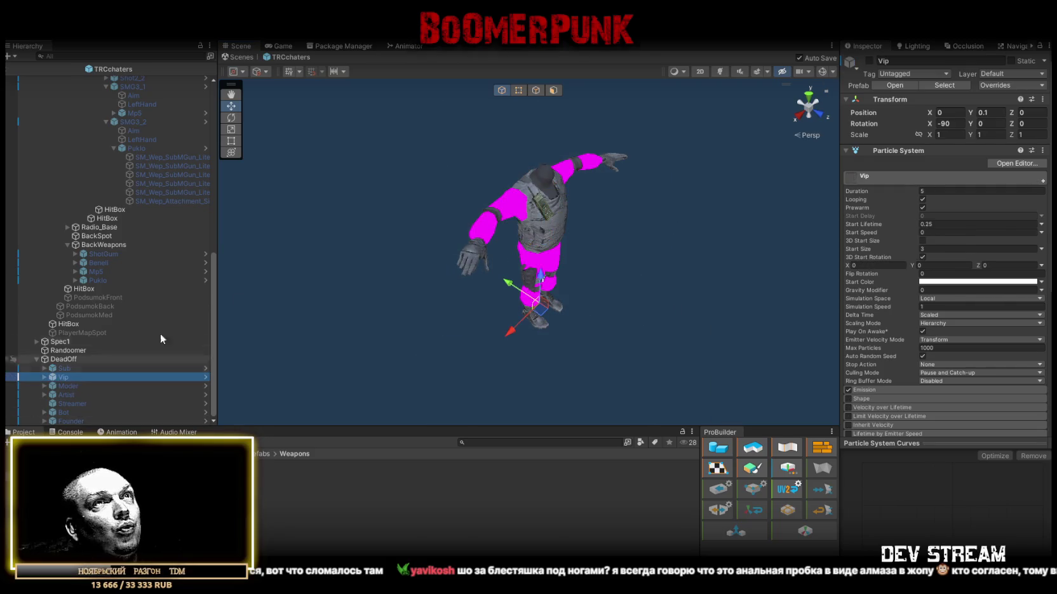
click(869, 61)
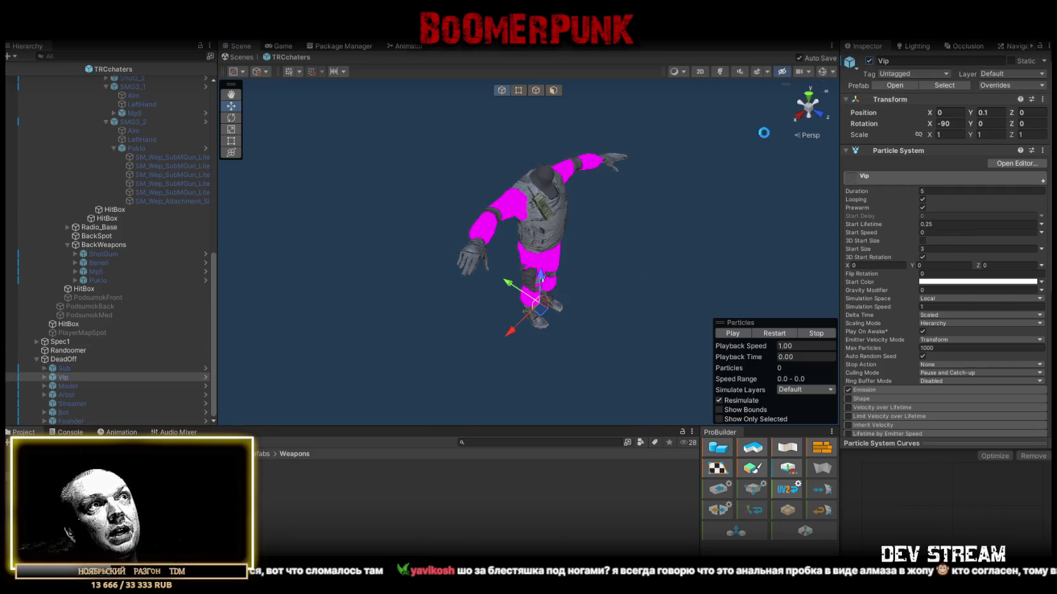
click(772, 334)
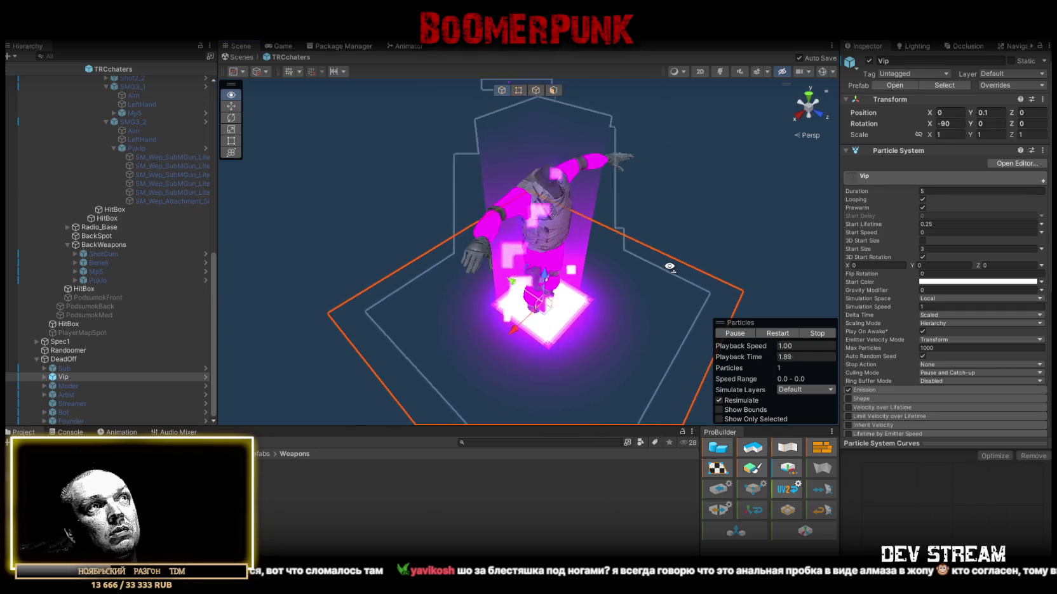
mouse_move(669, 267)
mouse_down()
mouse_move(635, 239)
mouse_move(694, 167)
mouse_up()
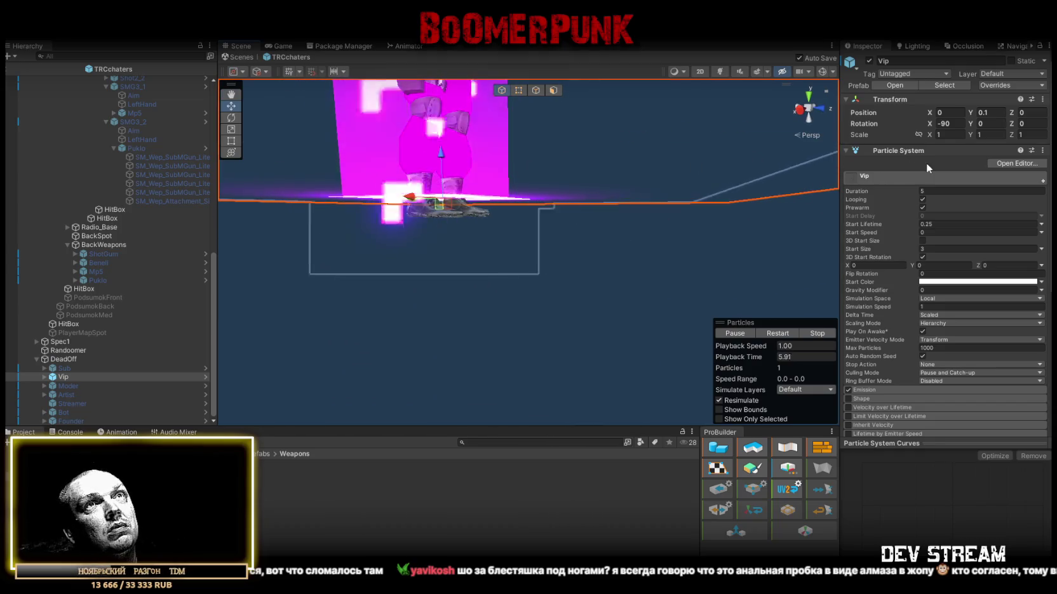
click(1004, 115)
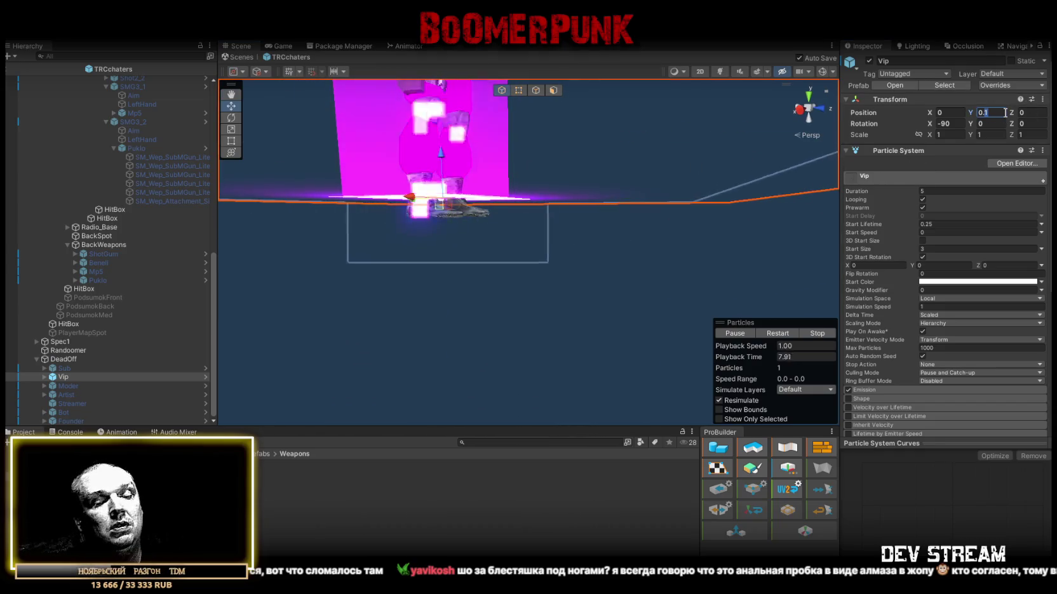
text(0.025)
mouse_move(655, 215)
mouse_down()
mouse_move(552, 255)
mouse_move(561, 280)
mouse_move(529, 268)
mouse_up()
key(f)
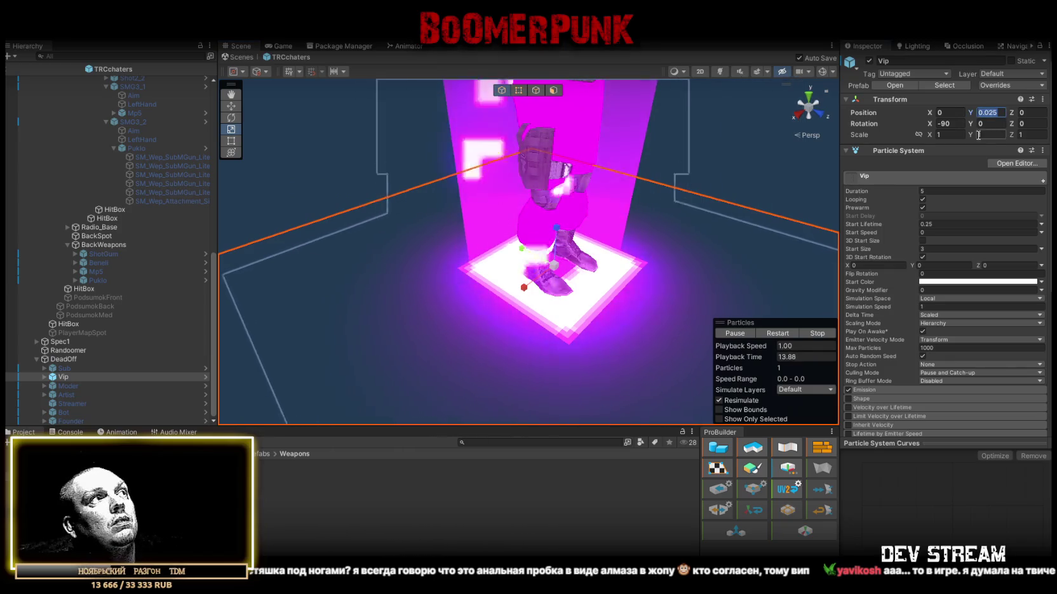
click(871, 60)
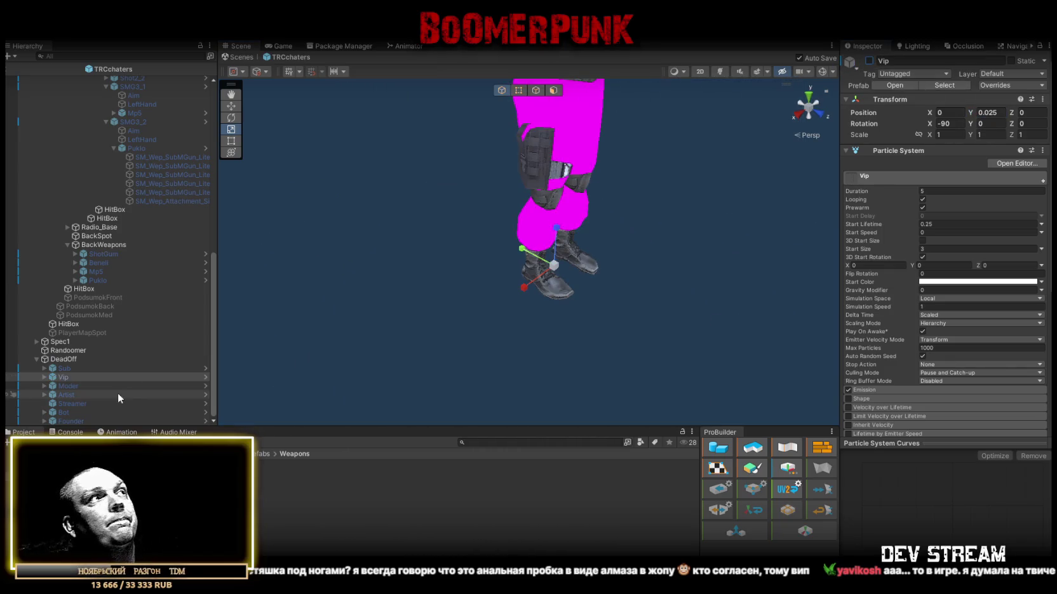
Step: Enable the Moder effect, set its Position Y to 0.025, save the scene, and disable it
click(68, 385)
click(870, 60)
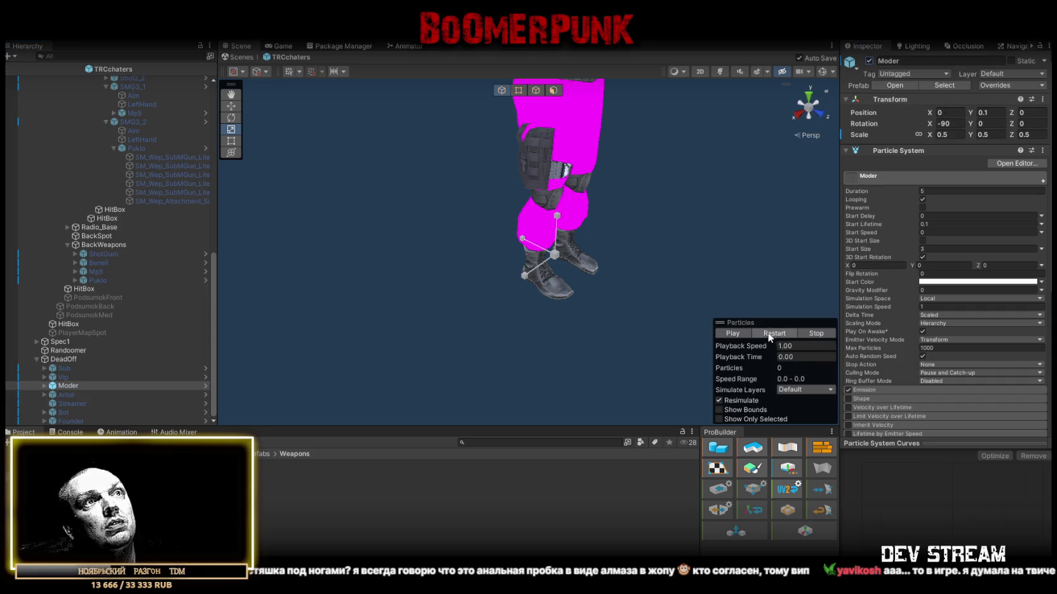
click(995, 113)
text(0.025)
key(Return)
mouse_move(483, 254)
mouse_down()
mouse_move(521, 252)
mouse_move(511, 253)
mouse_up()
key(f)
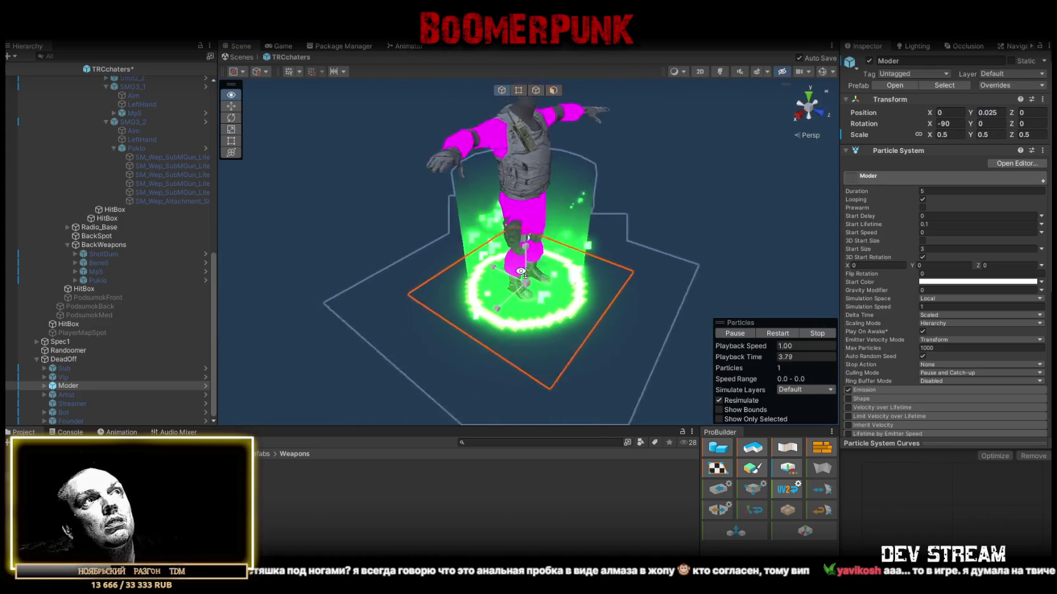
key(ctrl+s)
click(869, 61)
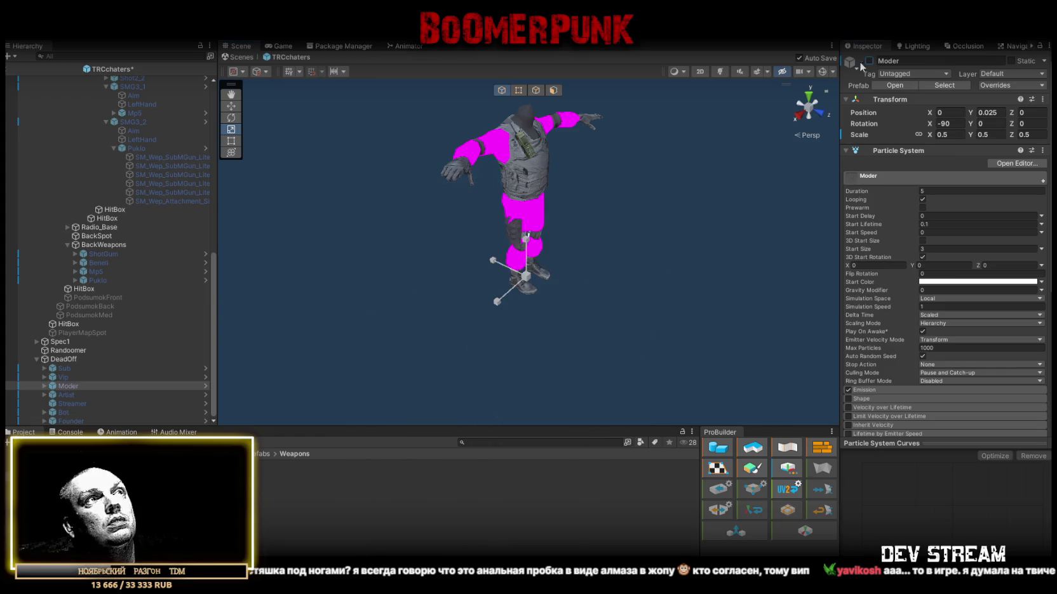
Step: Enable the Artist effect, preview its particle burst, then disable it again
click(69, 395)
click(869, 61)
click(733, 333)
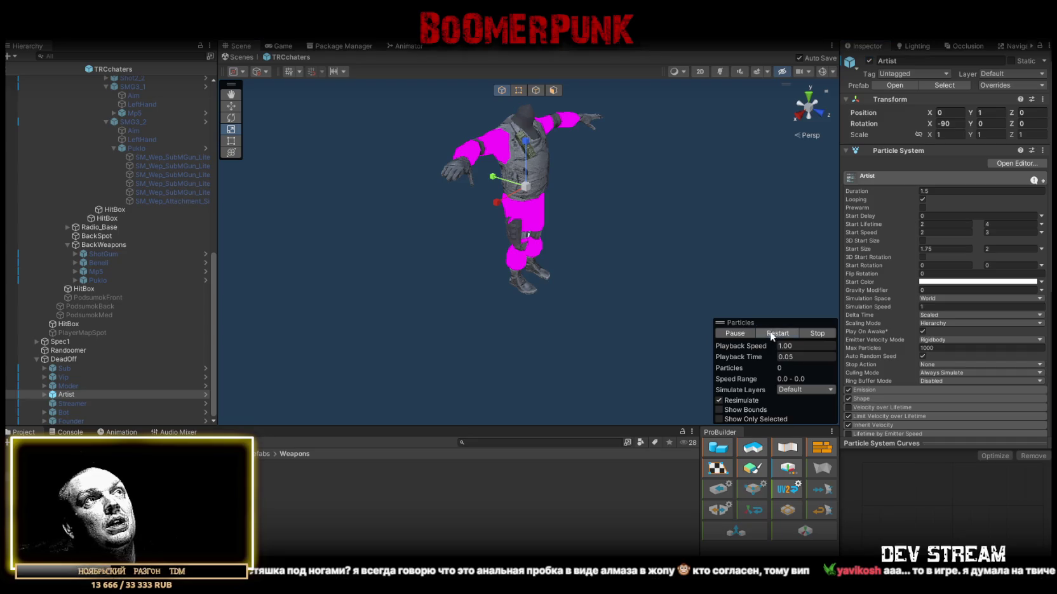
drag(713, 282, 677, 200)
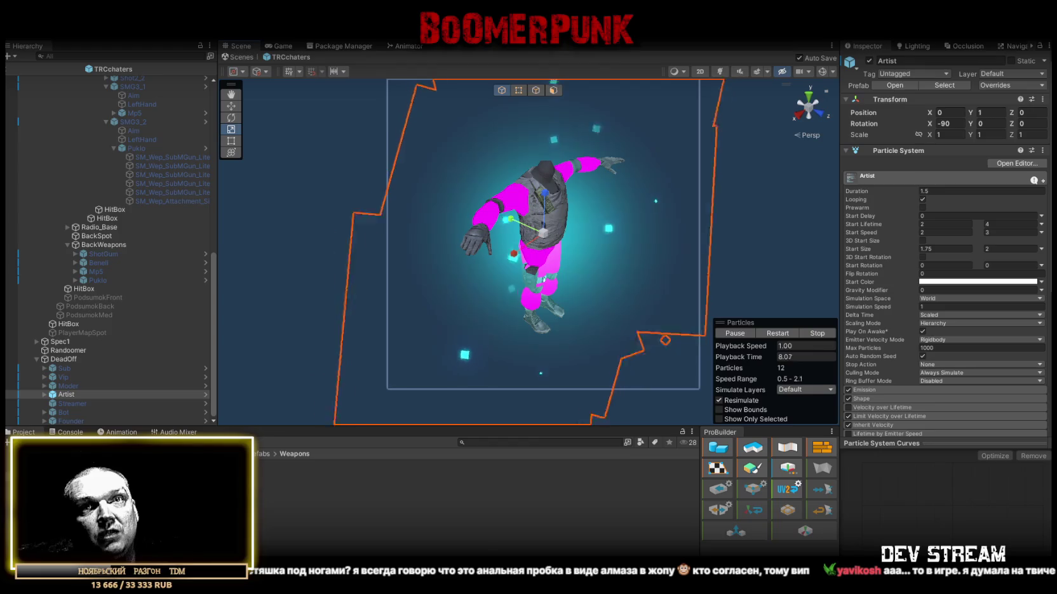
click(869, 61)
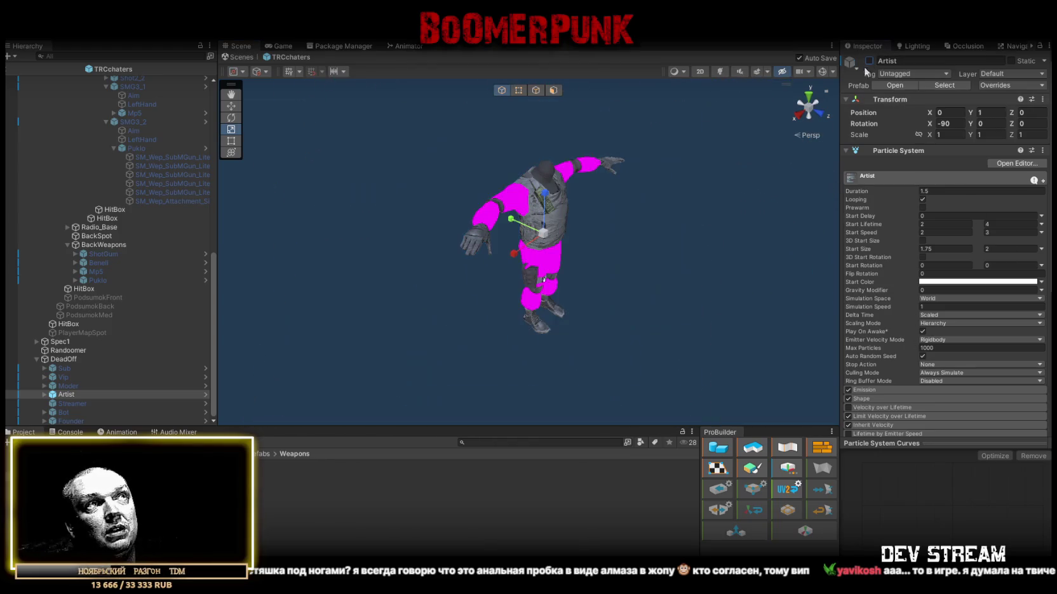
Step: Enable and preview the Streamer effect, setting its Shape scale X and Z to 0.5
click(67, 403)
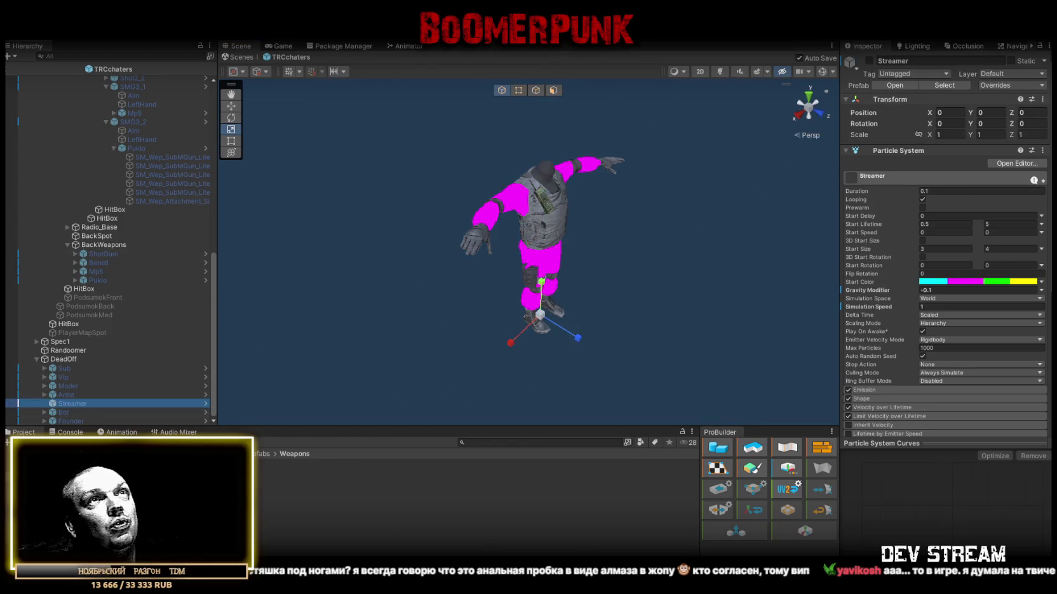
click(869, 61)
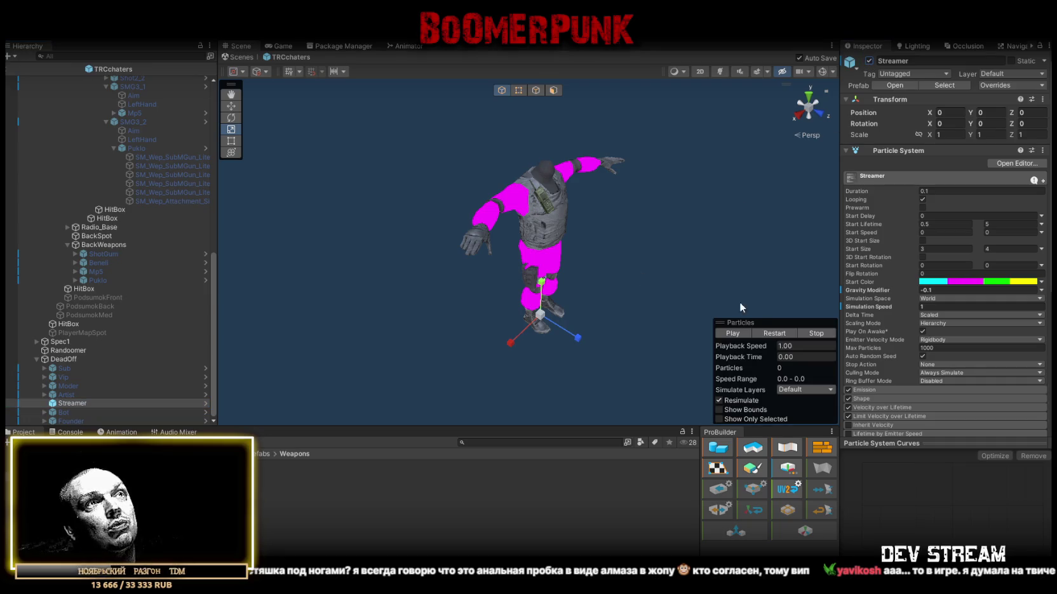
click(765, 332)
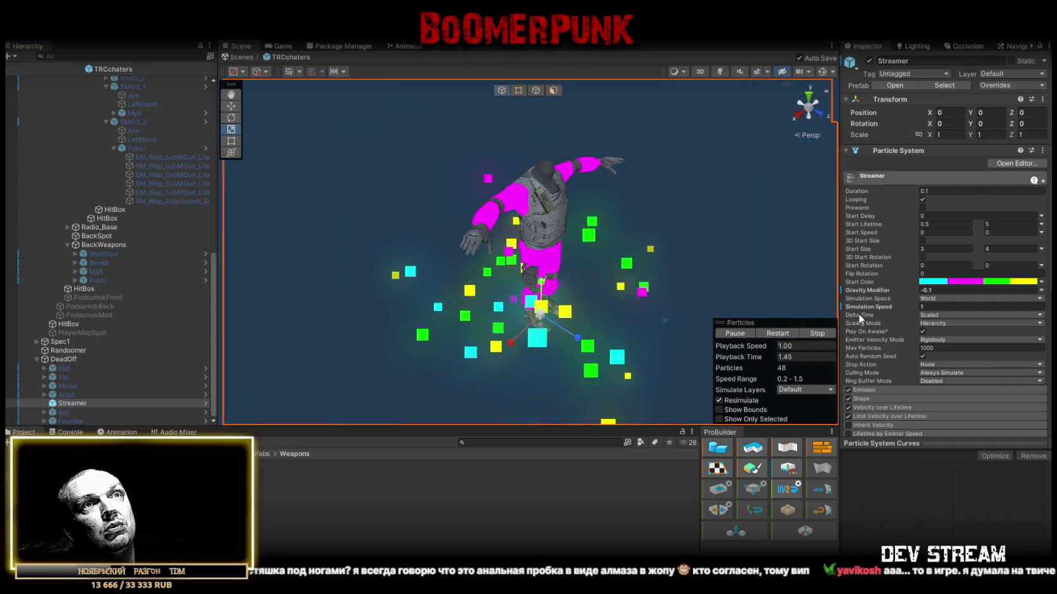
scroll(871, 316, down, 4)
click(872, 279)
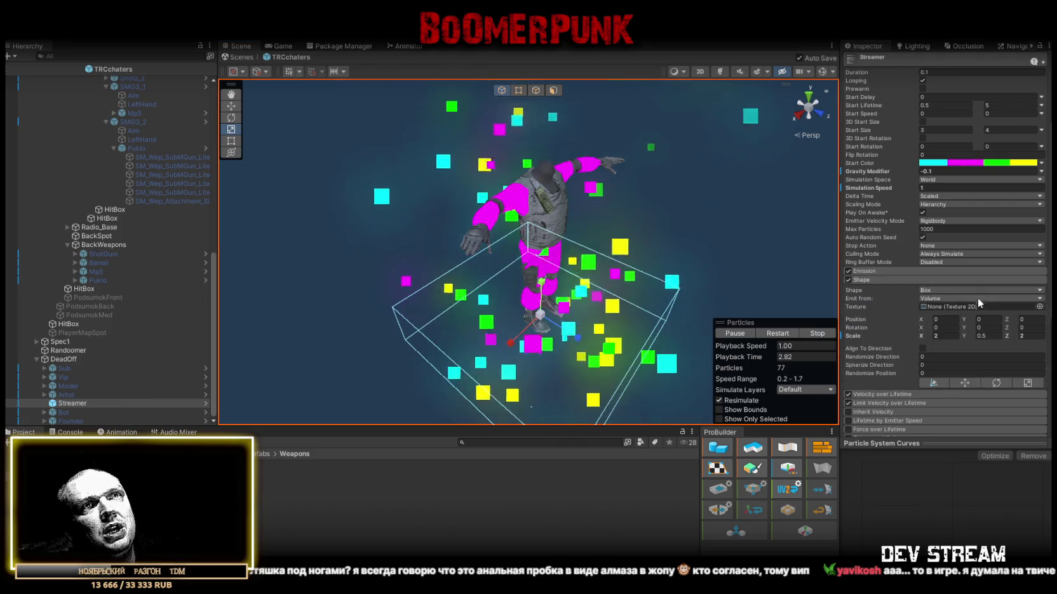
click(943, 335)
text(.5)
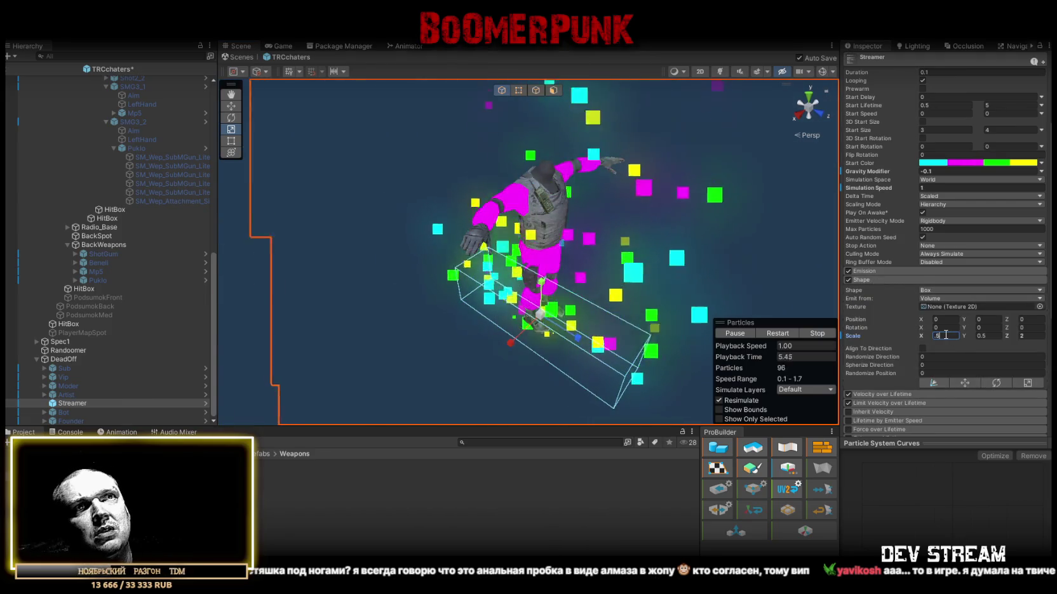
click(1027, 336)
text(.5)
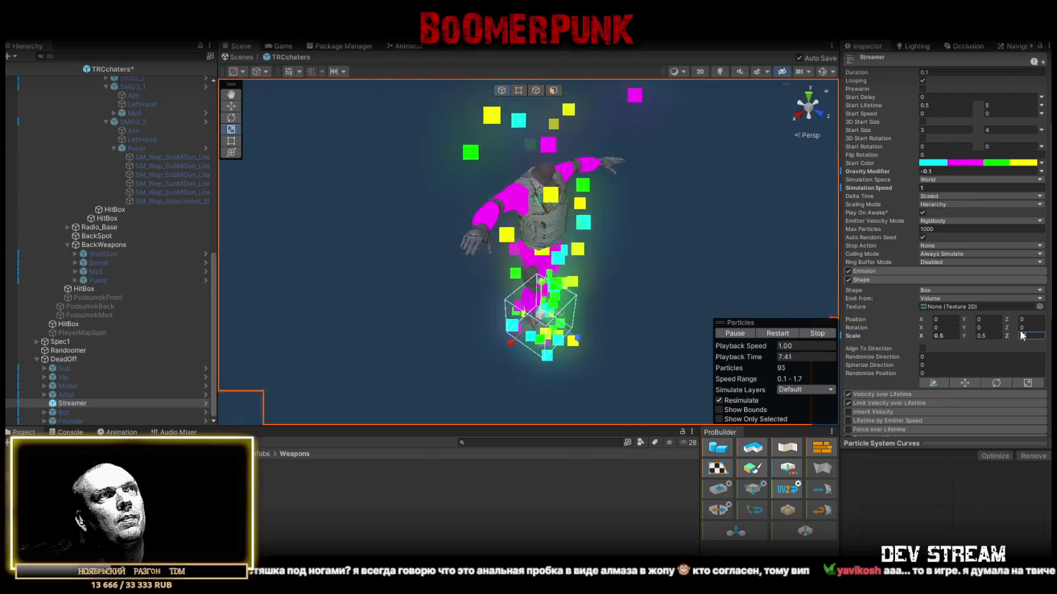
key(Return)
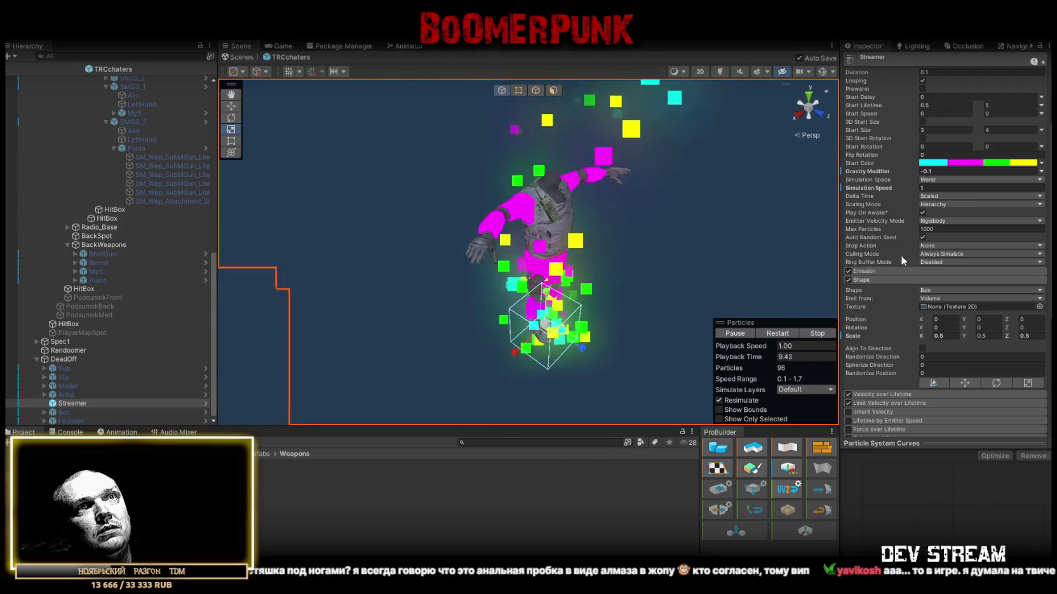
Step: Set Streamer's Emission Rate over Time to 15, disable it, and enable the Bot effect
click(886, 271)
click(941, 281)
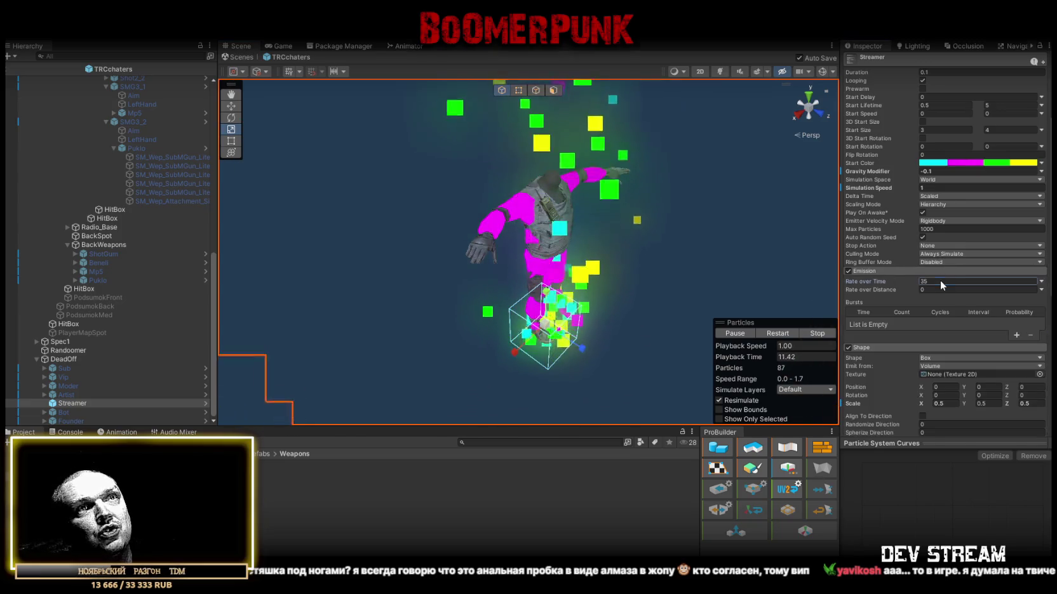
text(15)
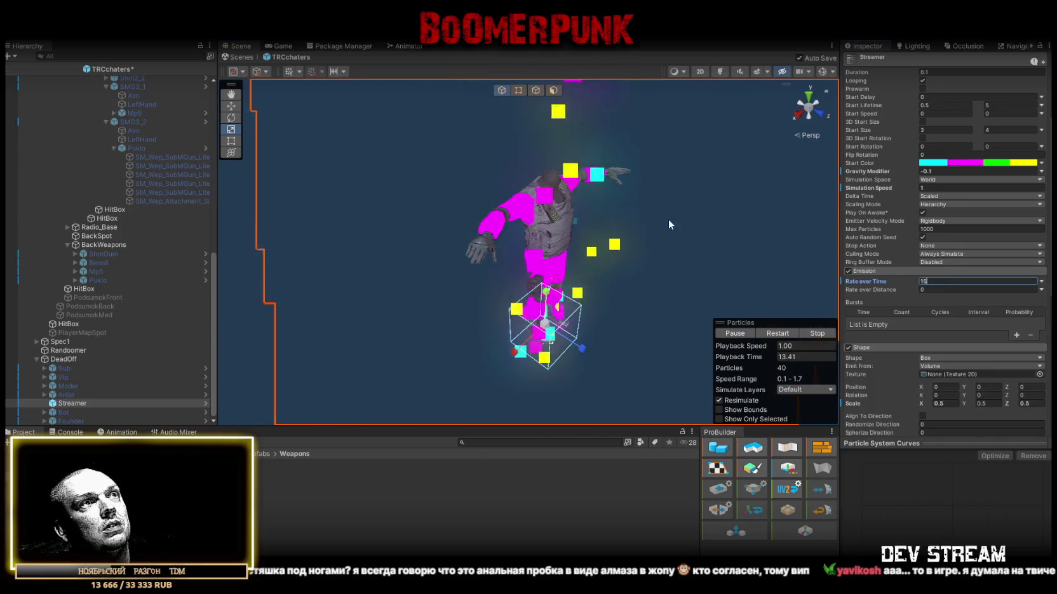
drag(700, 205, 637, 208)
mouse_move(627, 189)
mouse_down()
mouse_move(615, 170)
mouse_move(276, 312)
mouse_up()
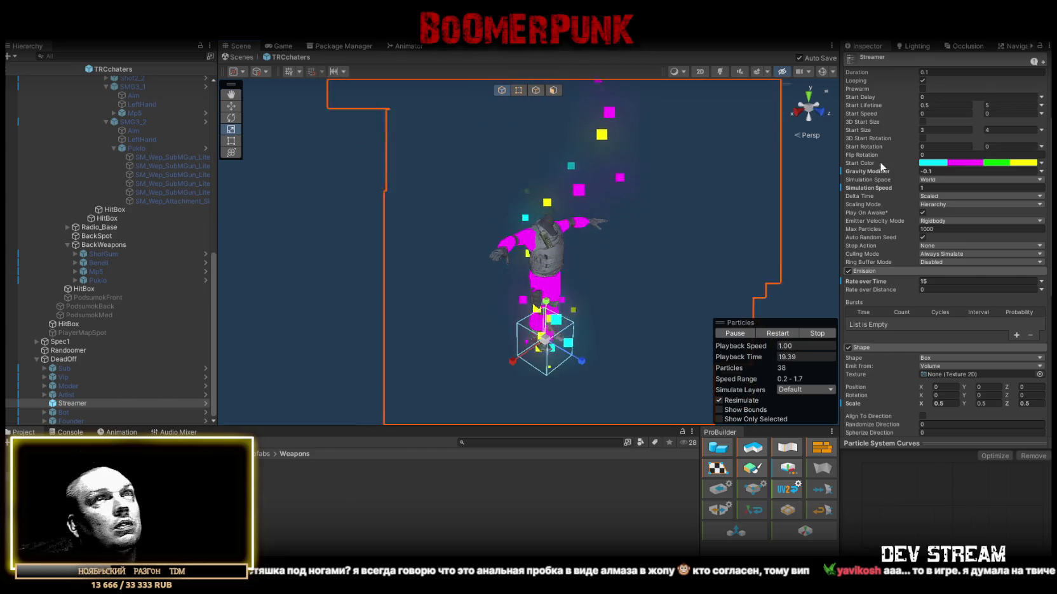
scroll(879, 161, up, 3)
click(869, 61)
click(68, 414)
click(869, 61)
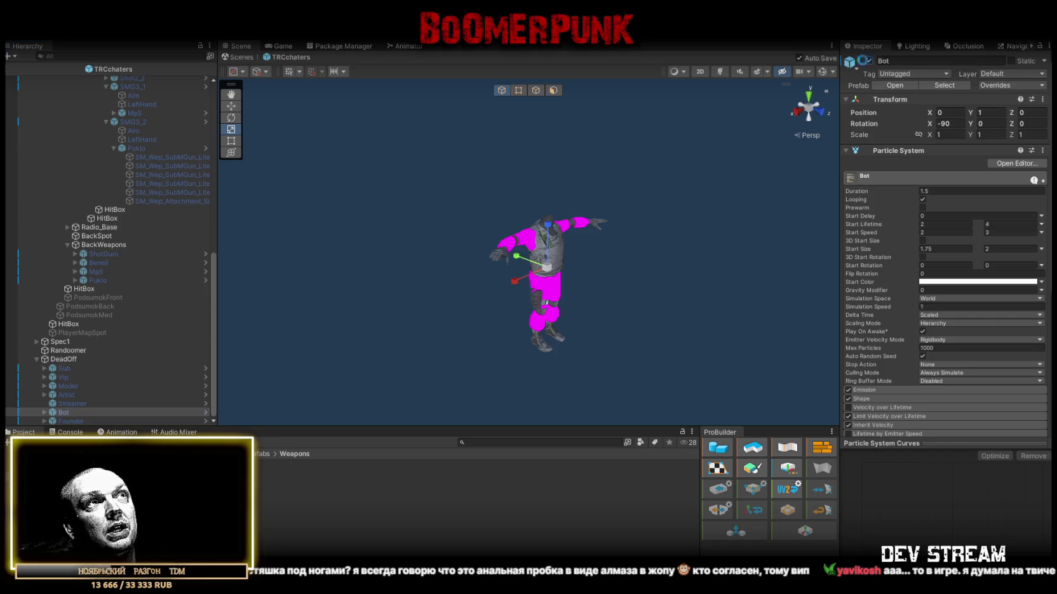
Step: Preview the Bot particle effect, then turn Bot off
scroll(604, 185, up, 3)
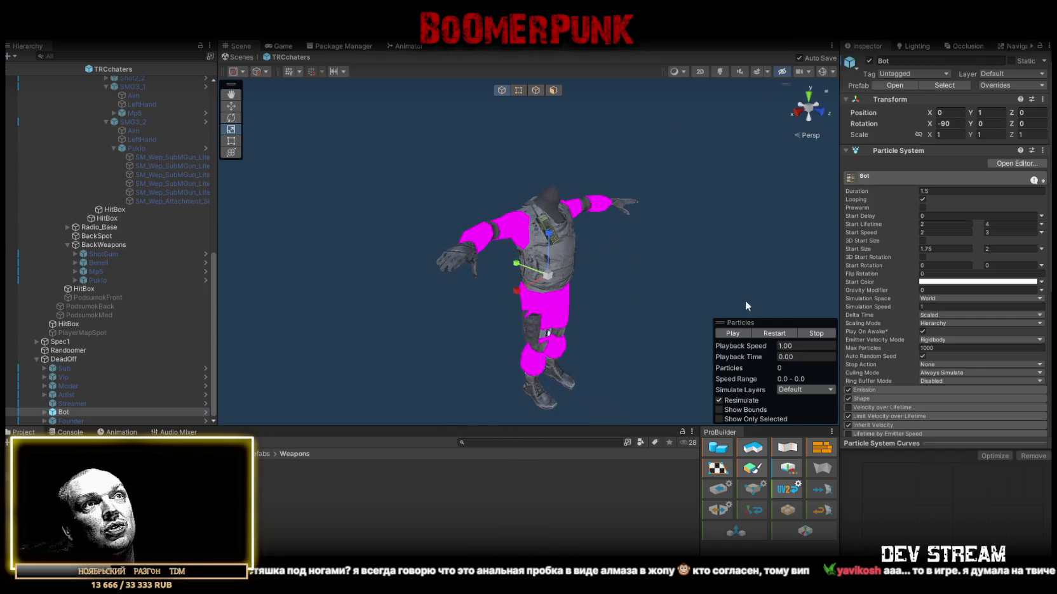
click(776, 334)
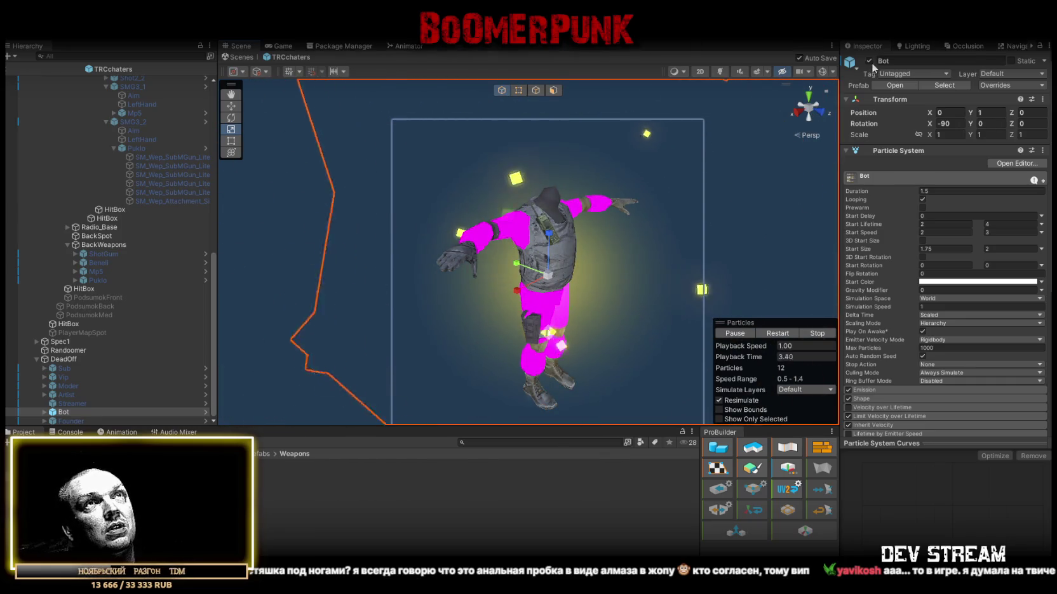
key(alt+shift+a)
Step: Enable and preview the Founder effect, setting its Position Y to 0.025
click(71, 421)
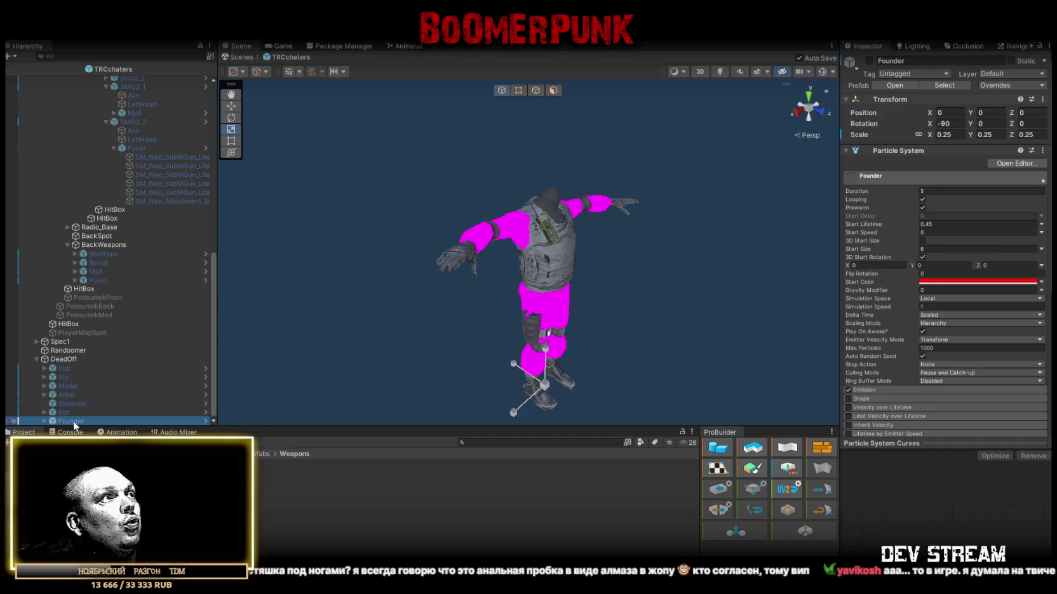
click(869, 60)
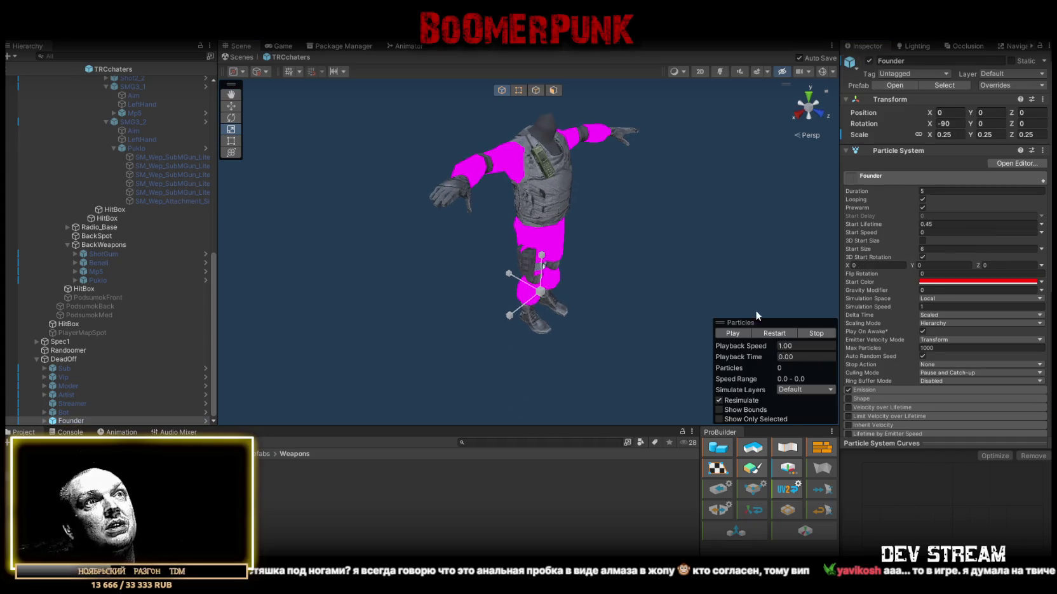
click(778, 339)
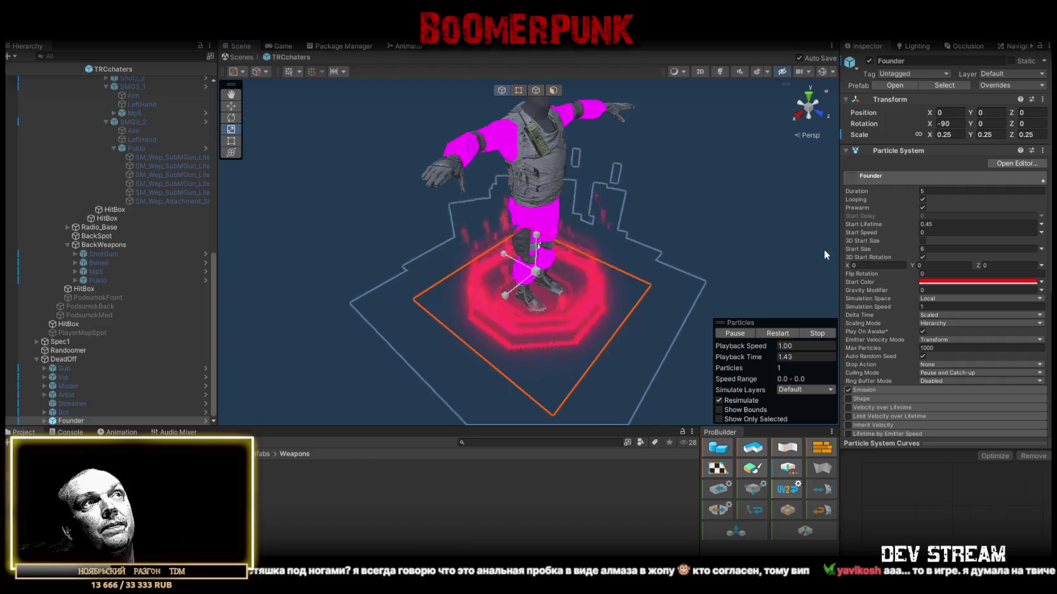
drag(719, 212, 989, 116)
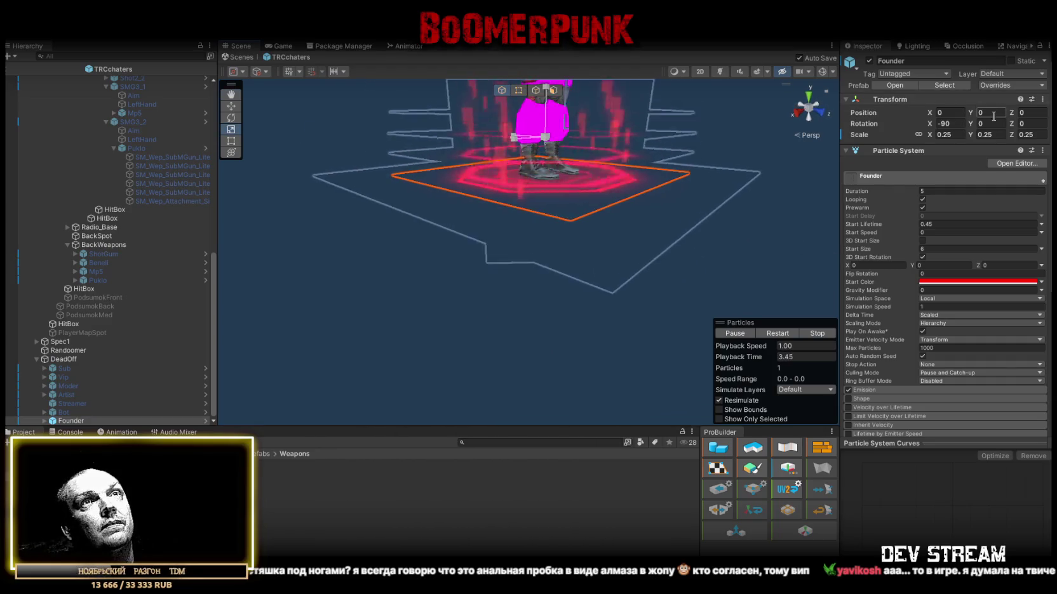
click(989, 114)
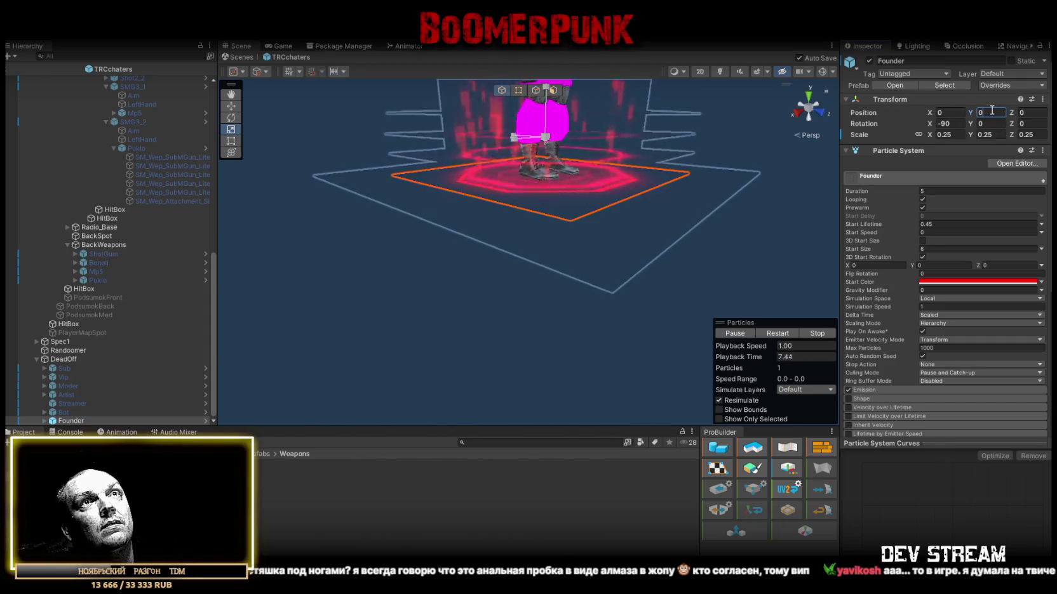
key(BackSpace)
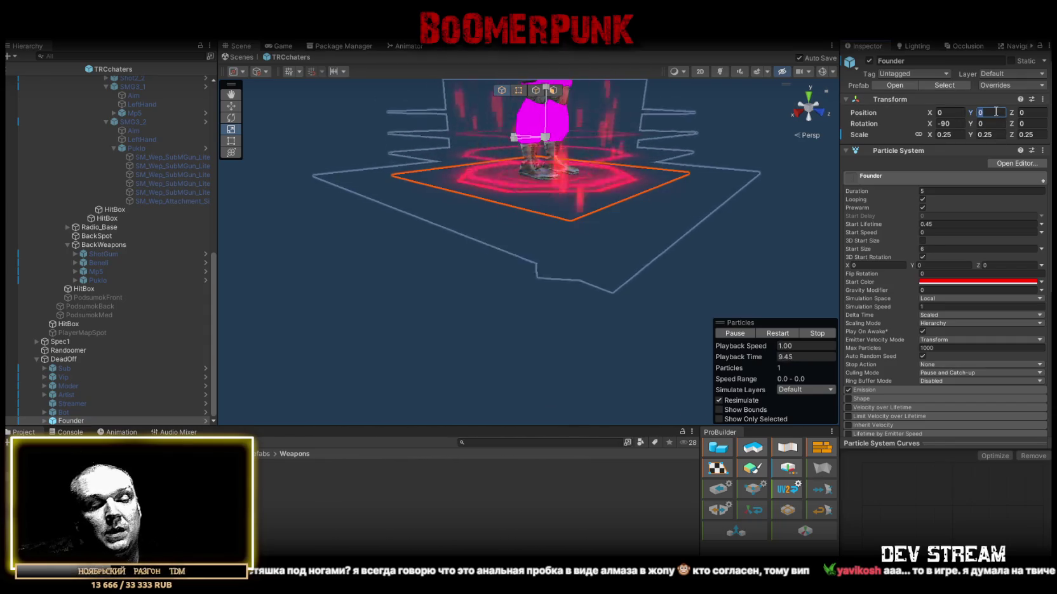
text(0.025)
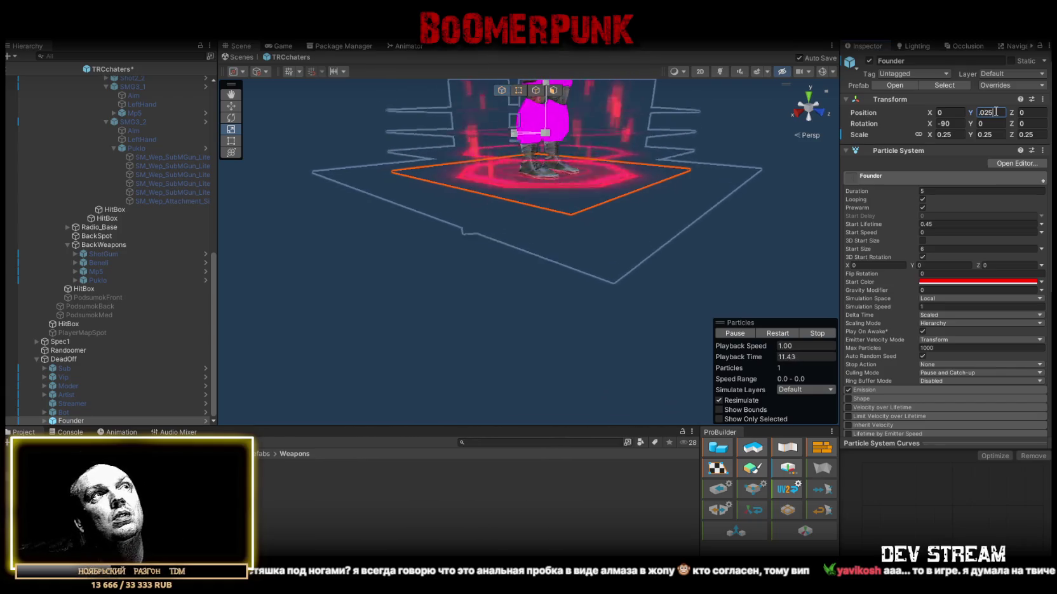
click(64, 367)
Step: Compare Founder with the Vip effect, then disable Founder again
click(69, 376)
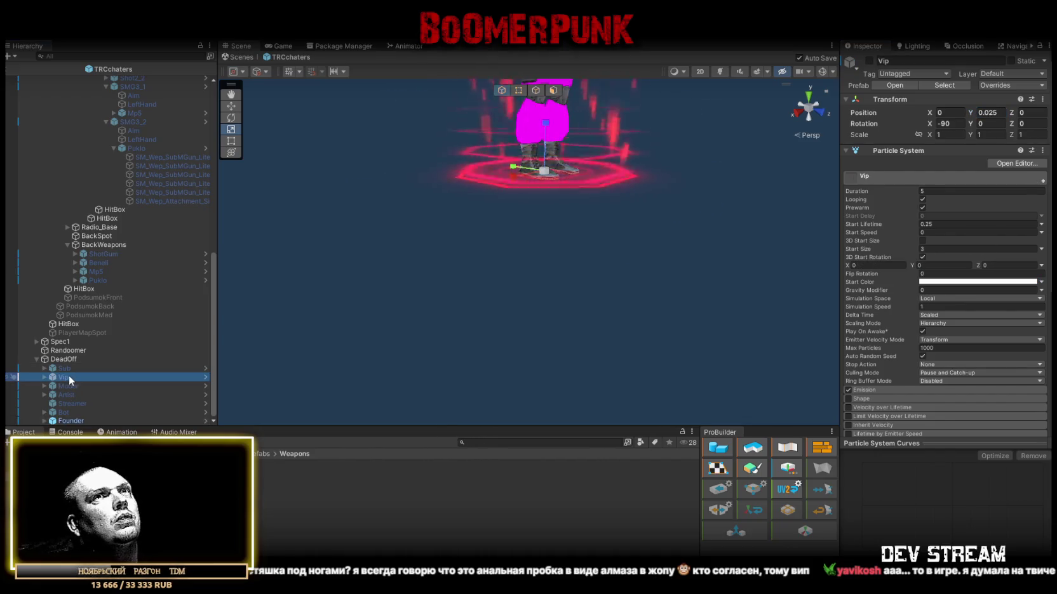
double_click(71, 421)
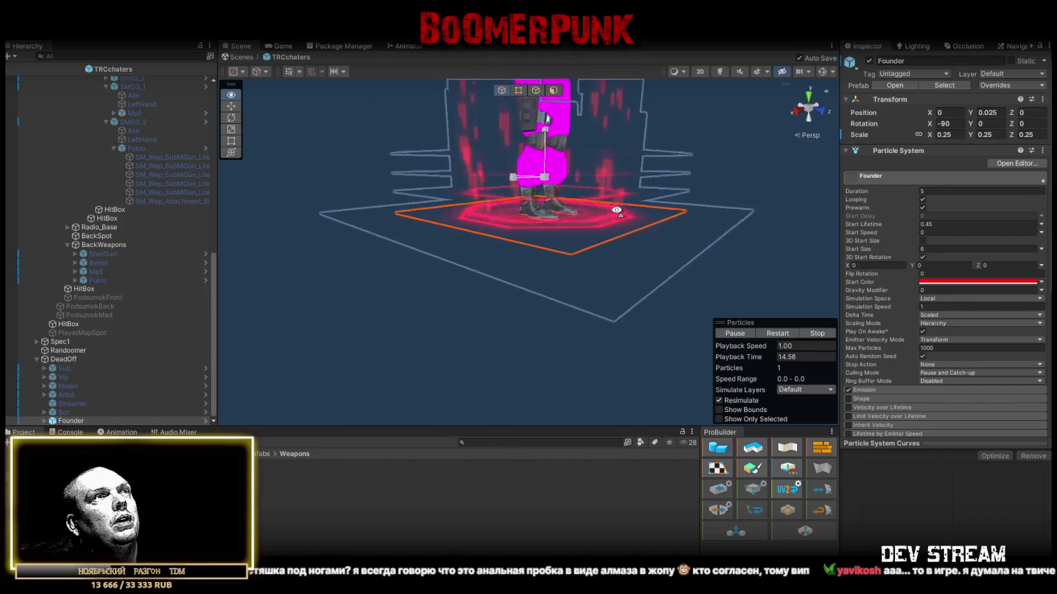
scroll(617, 245, down, 6)
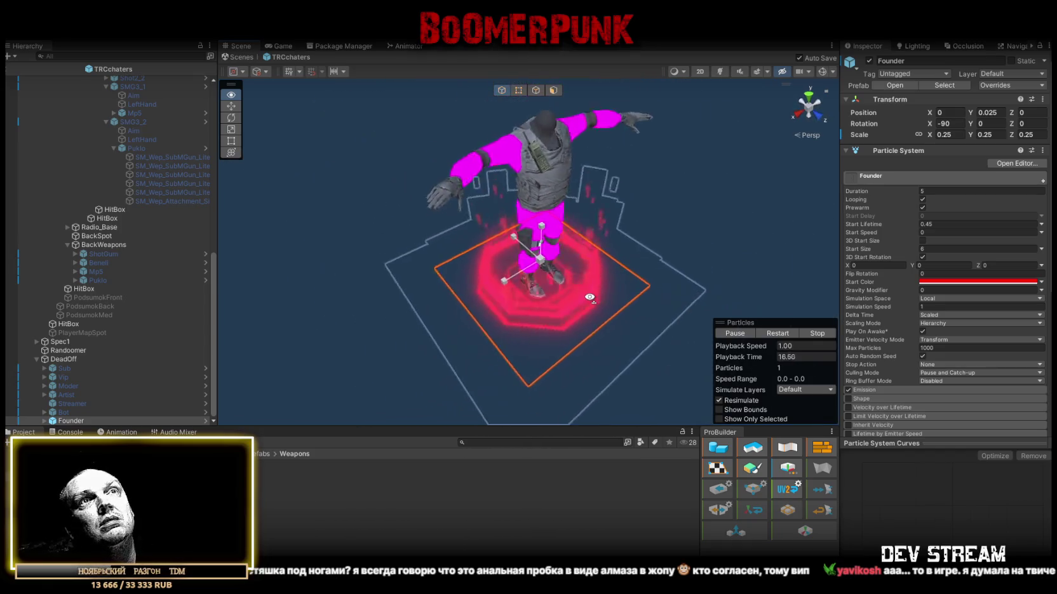
scroll(586, 298, up, 5)
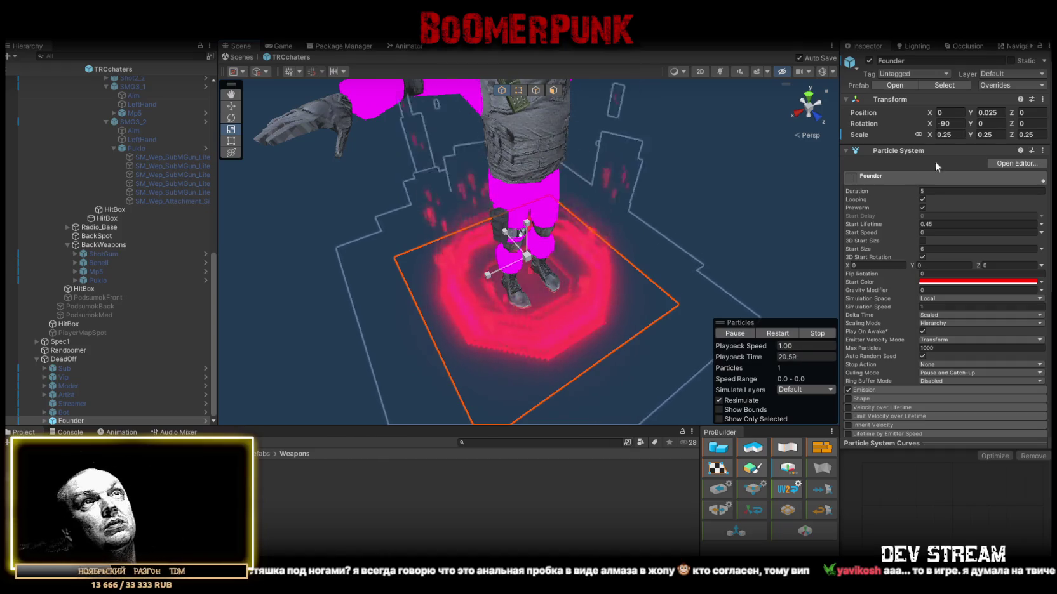
click(869, 61)
Step: Collapse SMG3_1, SMG3_2 and the DeadOff group in the Hierarchy, checking SMG3_2's settings
drag(559, 190, 654, 212)
scroll(66, 323, up, 2)
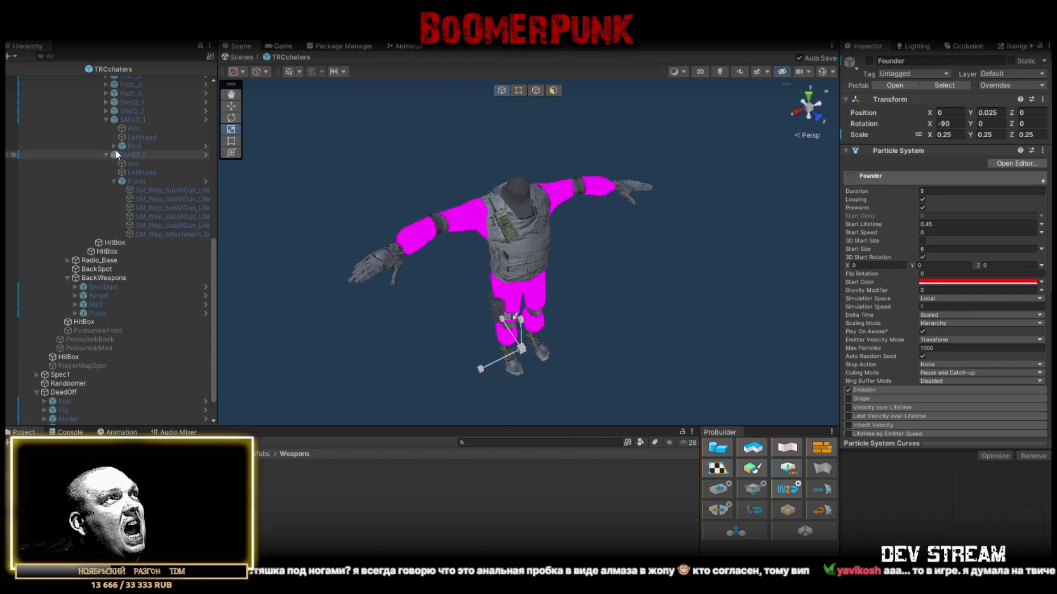
click(104, 120)
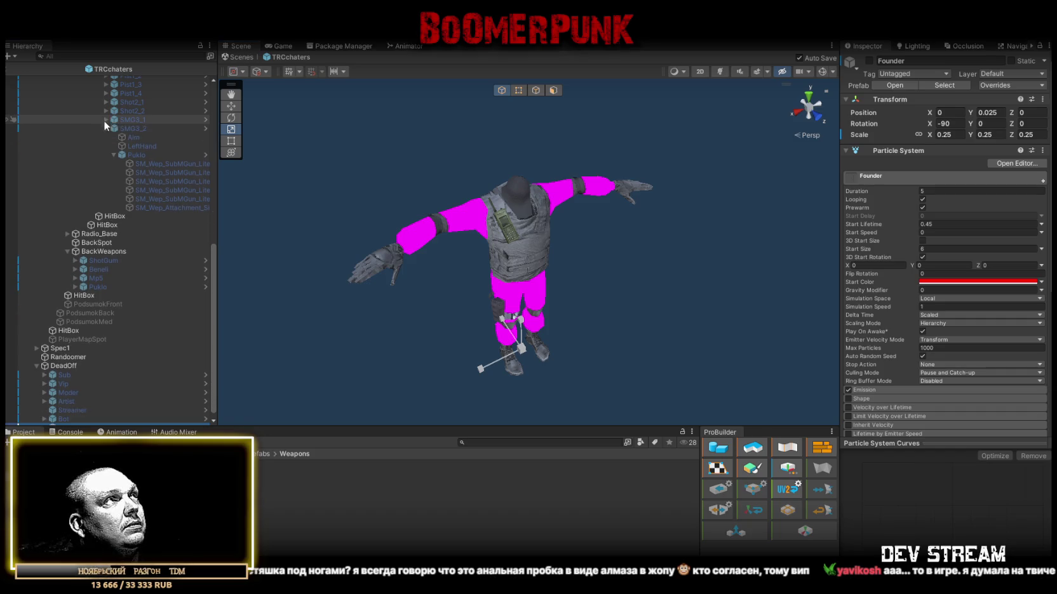
click(105, 127)
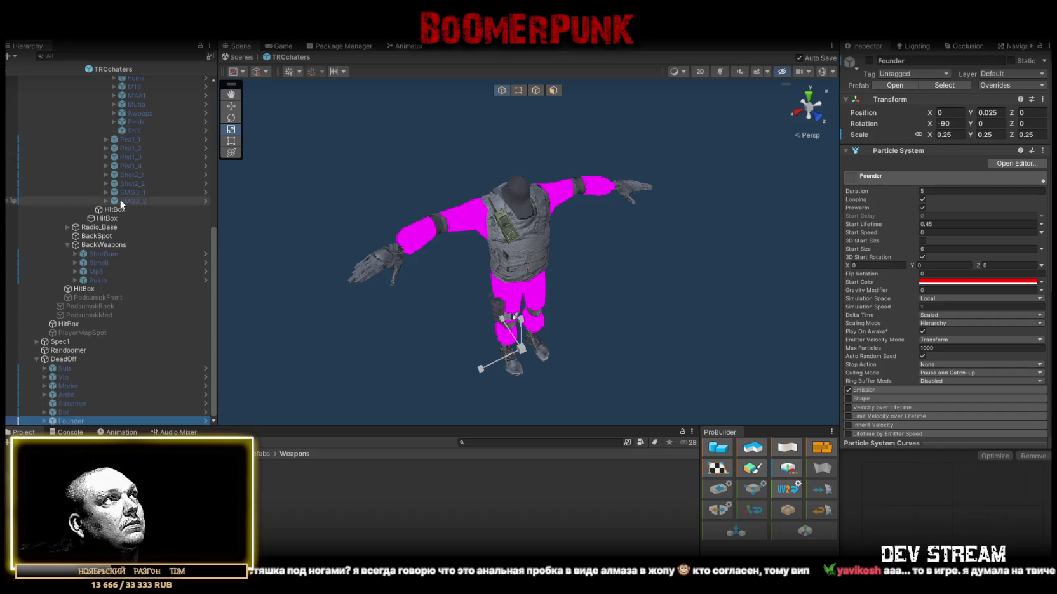
click(120, 200)
click(36, 359)
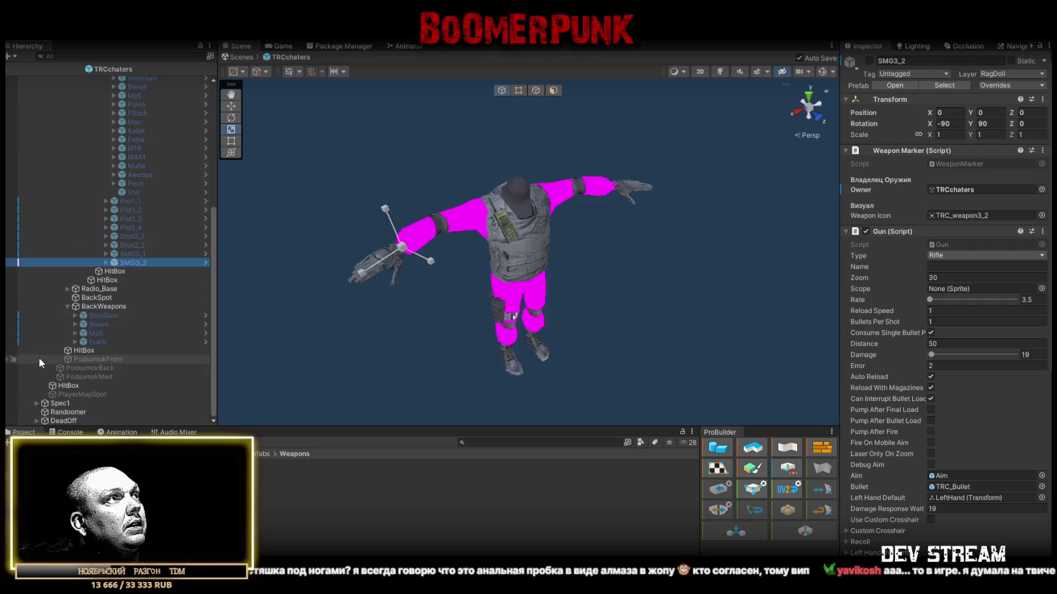
Step: On Randoomer, add Element 8 to the Random Weapon Pickup list and expand its item fields
click(70, 412)
scroll(918, 388, down, 12)
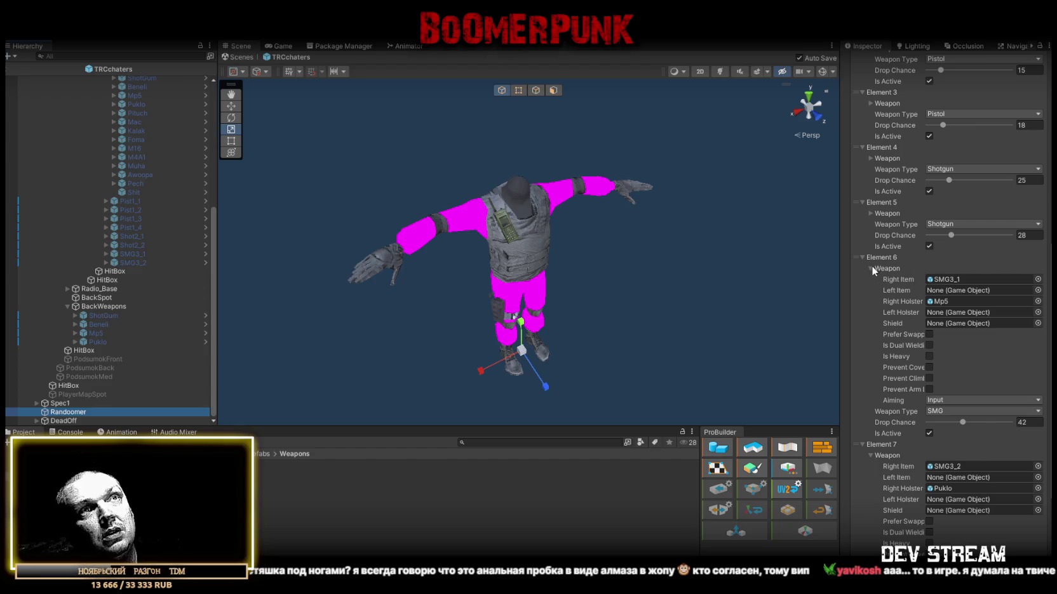
click(871, 267)
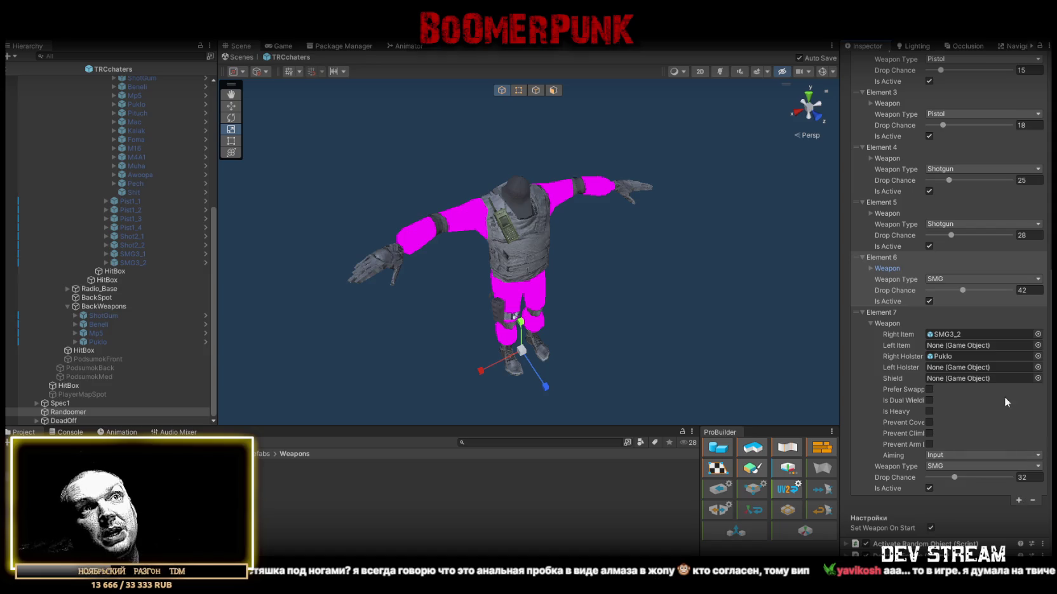
click(1019, 501)
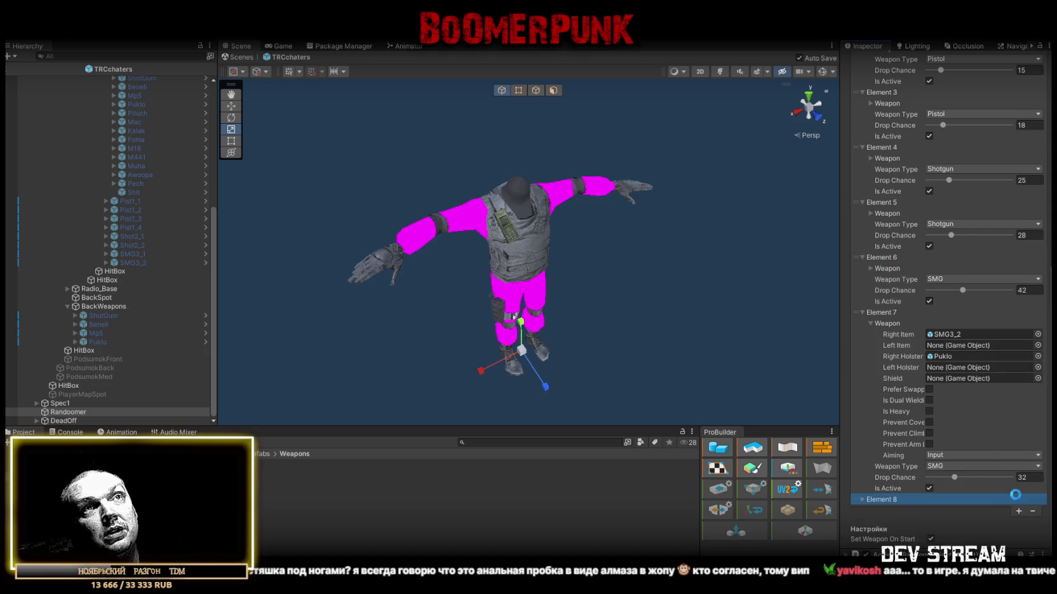
click(871, 322)
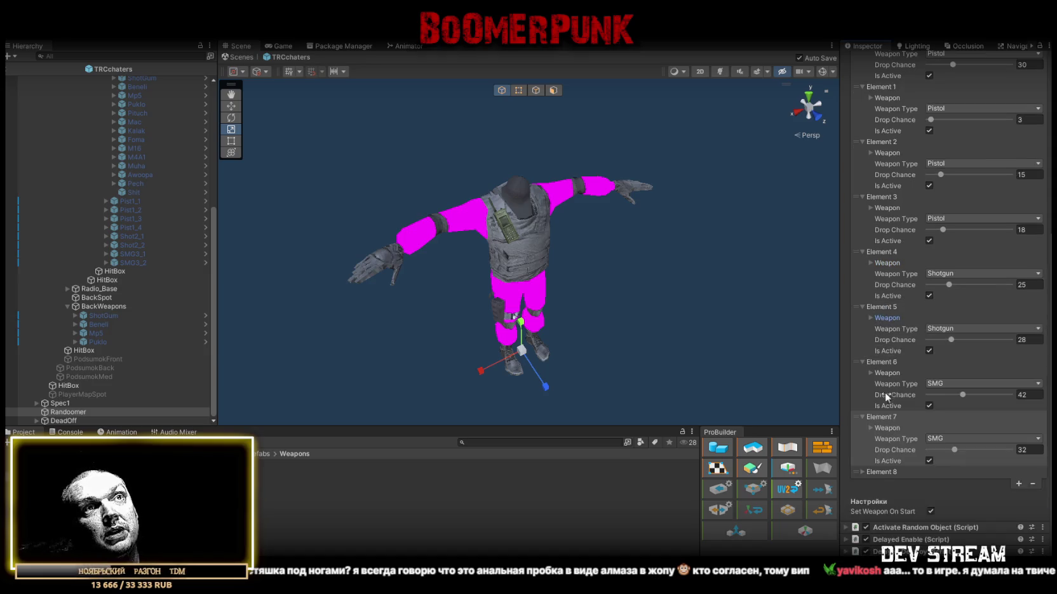
click(869, 472)
click(877, 482)
scroll(947, 458, down, 3)
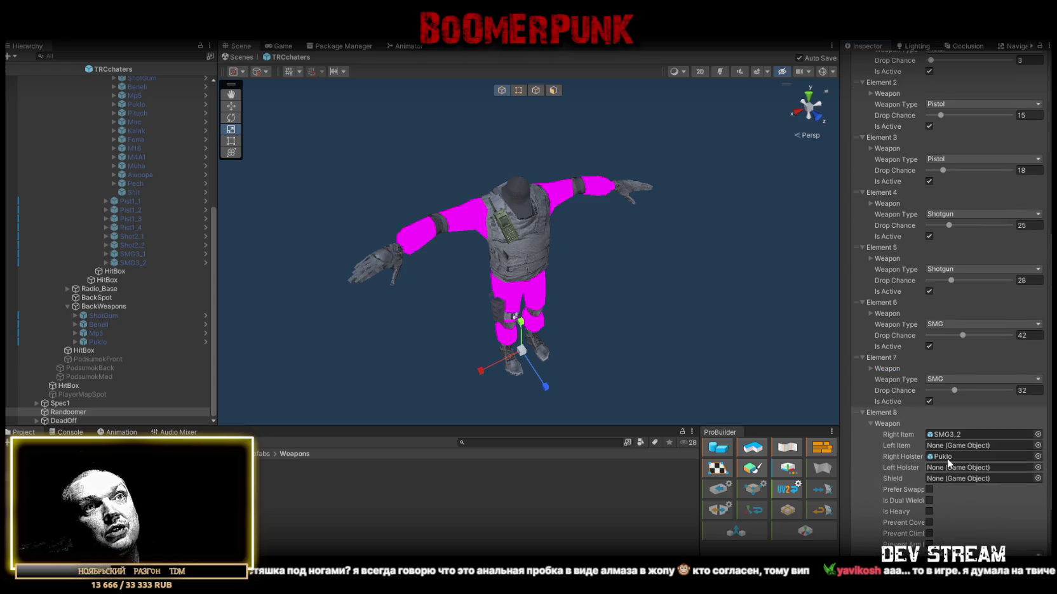
scroll(152, 246, up, 5)
click(105, 207)
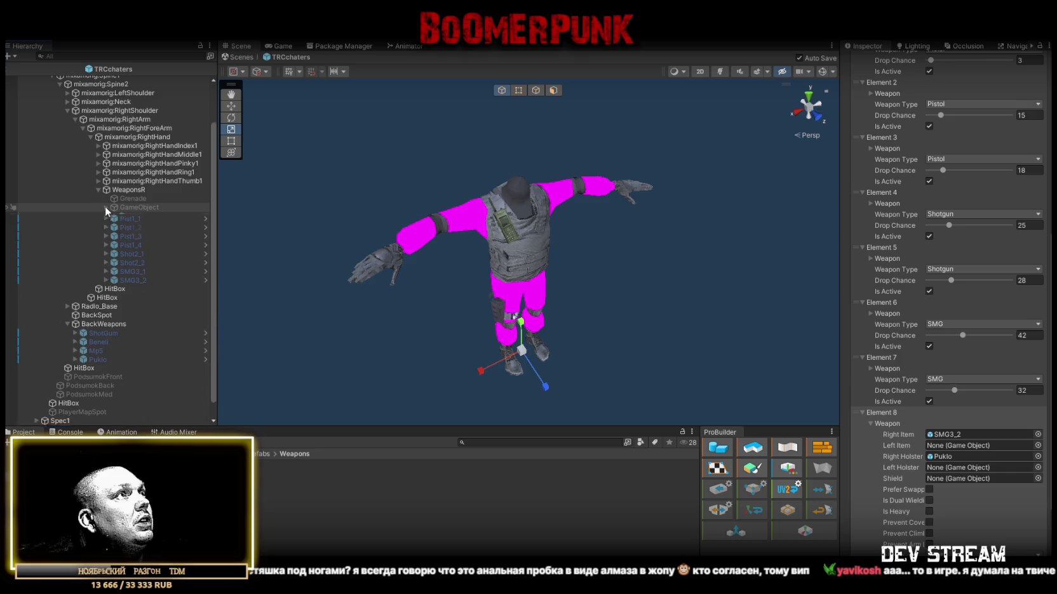
Step: Duplicate SMG3_2, unpack the copy, make it active, and set its Weapon Icon to TRC_weapon3_3
click(136, 278)
key(ctrl+d)
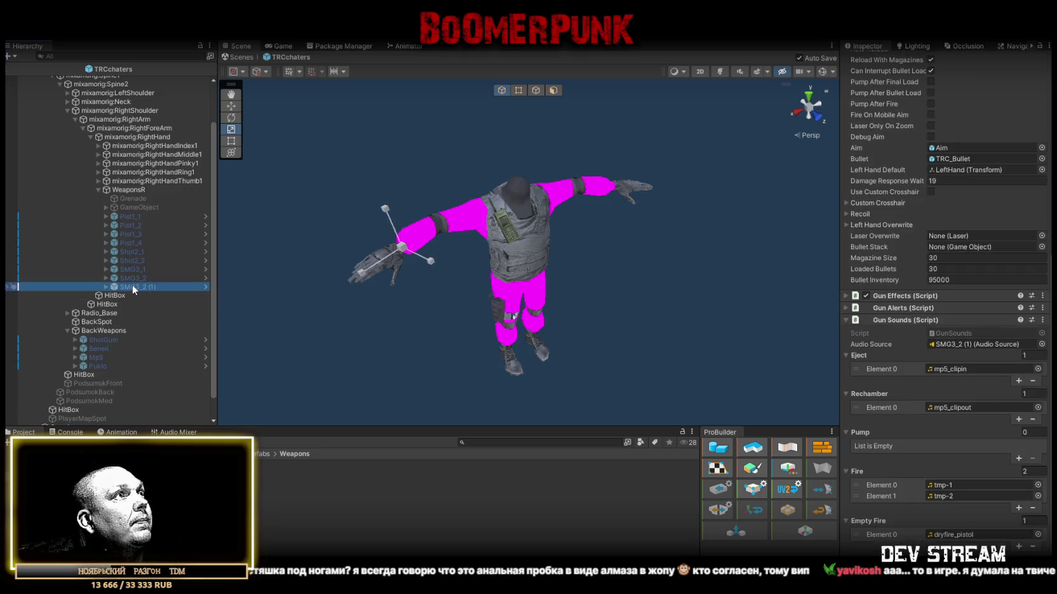
right_click(133, 287)
mouse_move(159, 275)
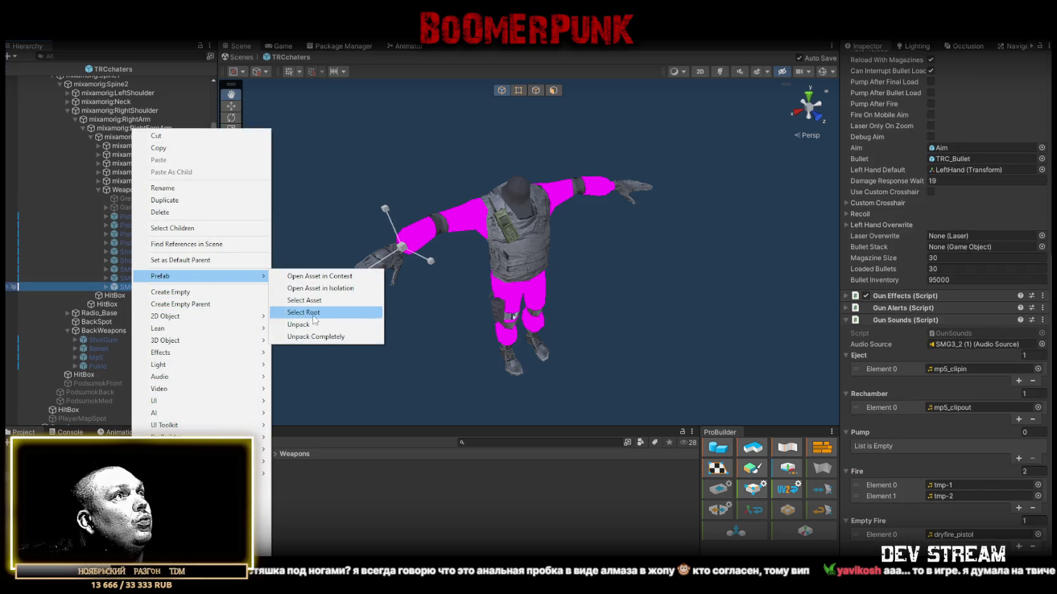
click(299, 325)
scroll(907, 93, up, 10)
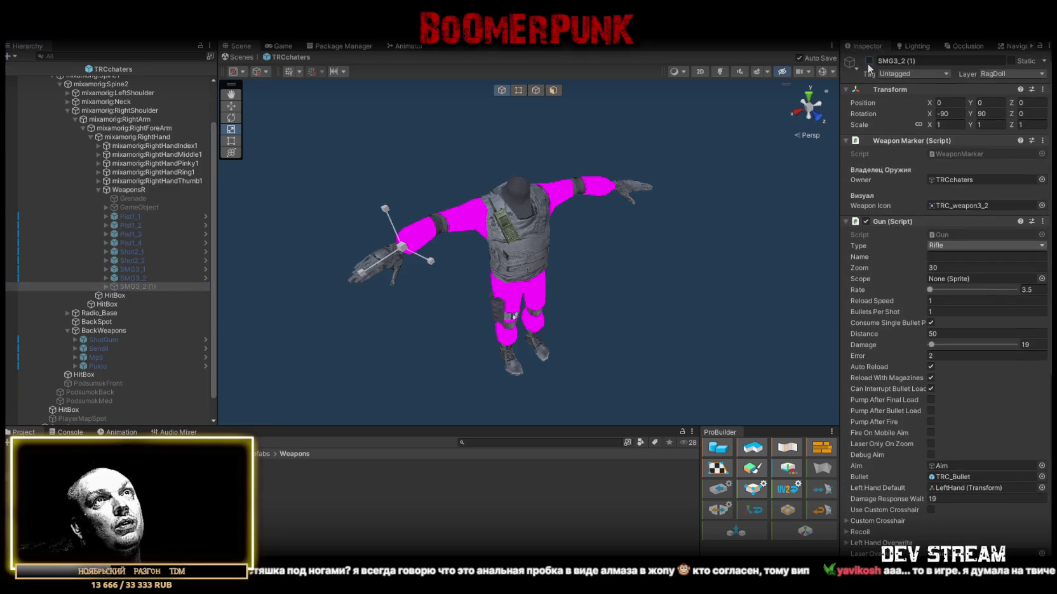
click(869, 61)
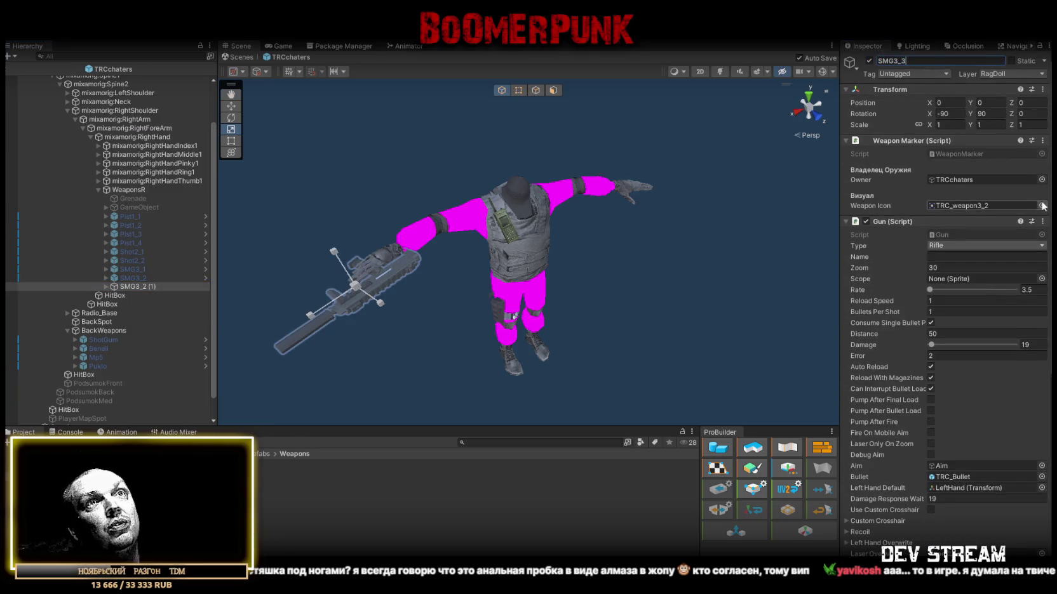
click(1042, 206)
double_click(949, 397)
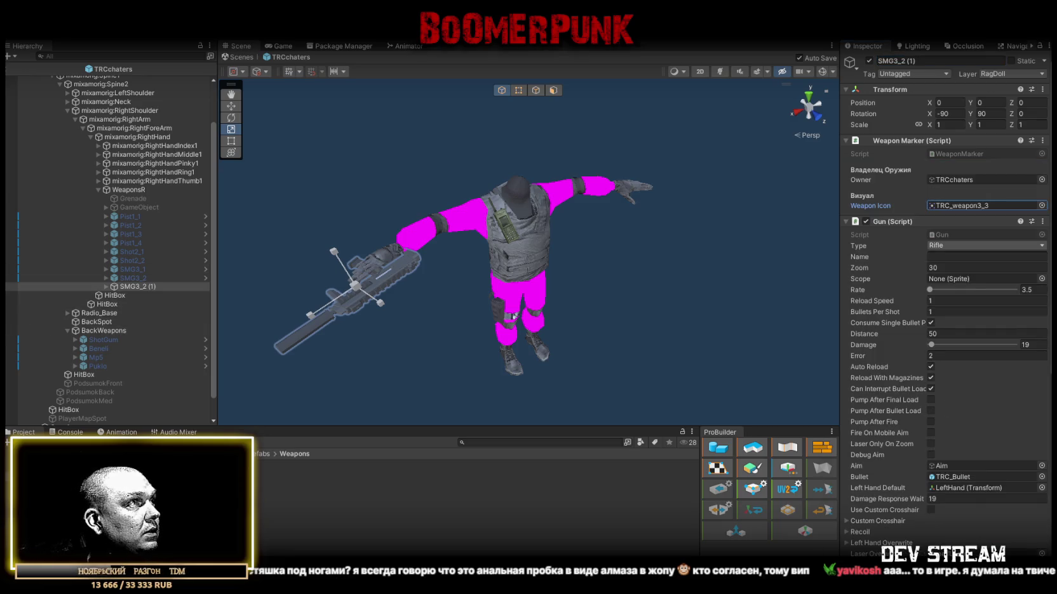
Step: Delete the disabled empty GameObject under WeaponsR
click(144, 208)
key(Delete)
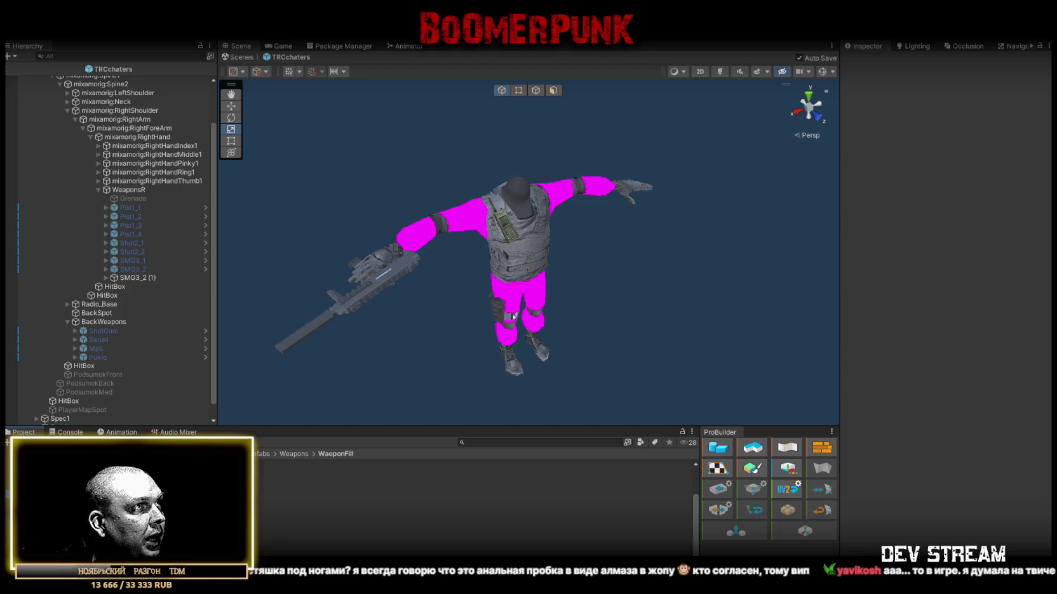
scroll(132, 269, down, 1)
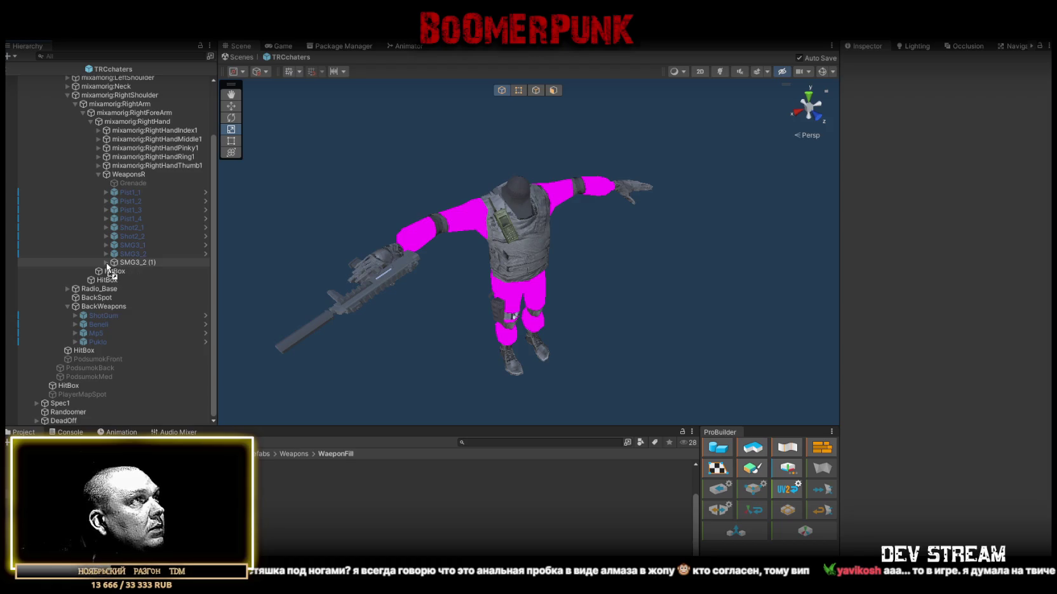
Step: Move the Pituch gun out of Pukio under SMG3_2 (1) and delete the Pukio model
drag(131, 267, 134, 290)
key(f)
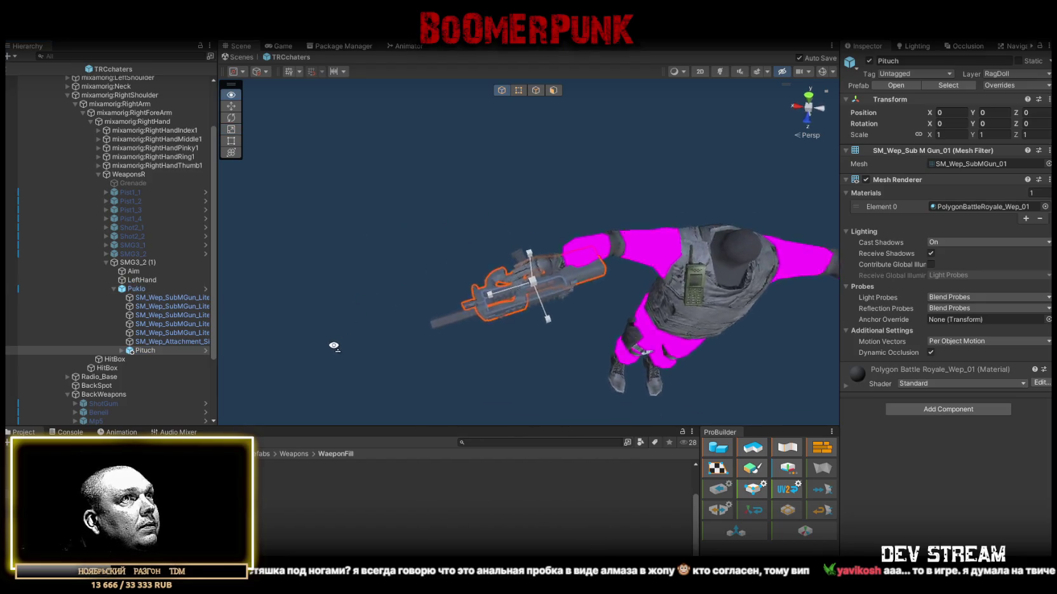
mouse_move(301, 366)
mouse_down()
mouse_move(292, 372)
mouse_move(301, 337)
mouse_up()
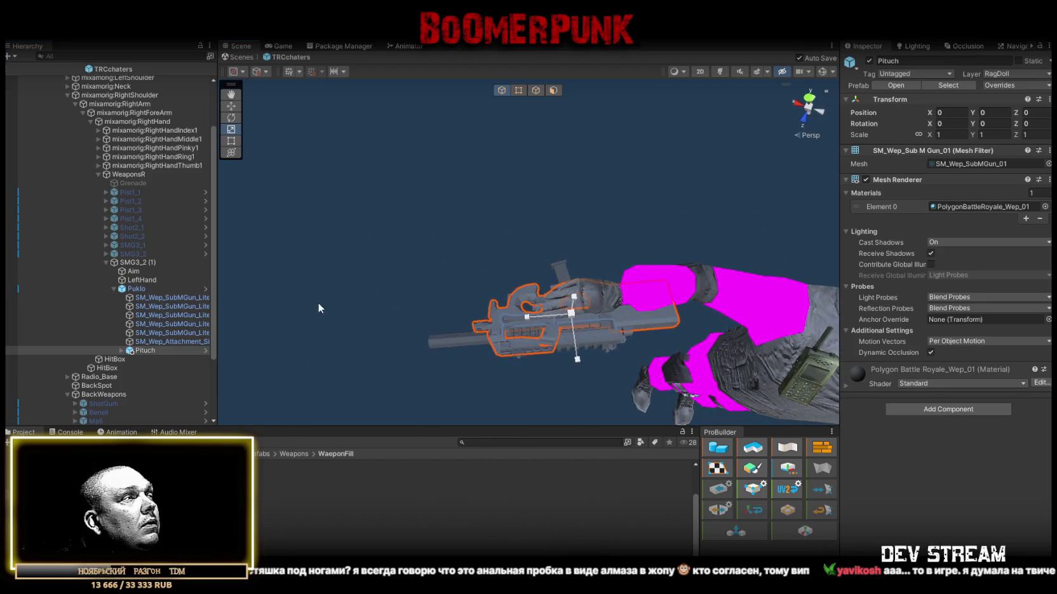
drag(144, 349, 136, 285)
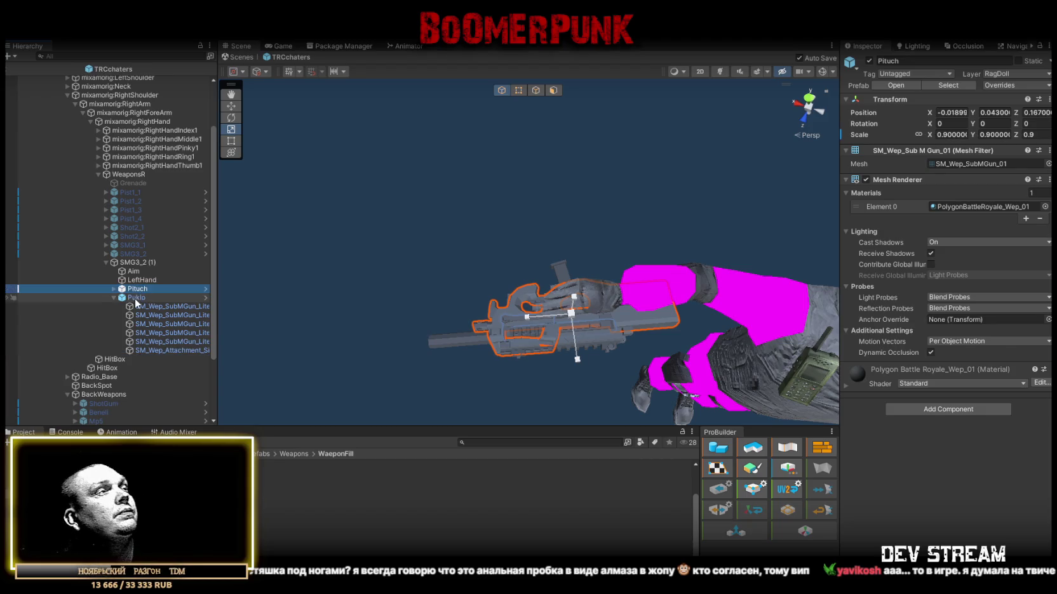
click(134, 298)
key(Delete)
mouse_move(543, 299)
alt+mouse_down()
mouse_move(549, 349)
mouse_move(247, 338)
mouse_move(505, 266)
mouse_move(333, 293)
mouse_move(434, 283)
alt+mouse_up()
Step: Move the LeftHand grip point down onto the Pituch gun's grip
click(138, 289)
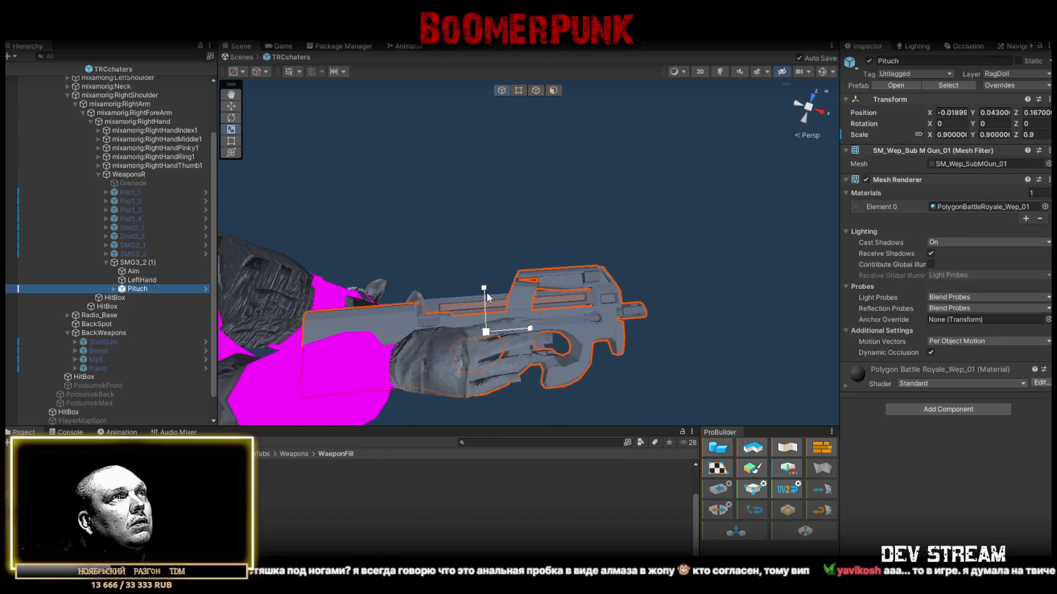
drag(485, 299, 493, 192)
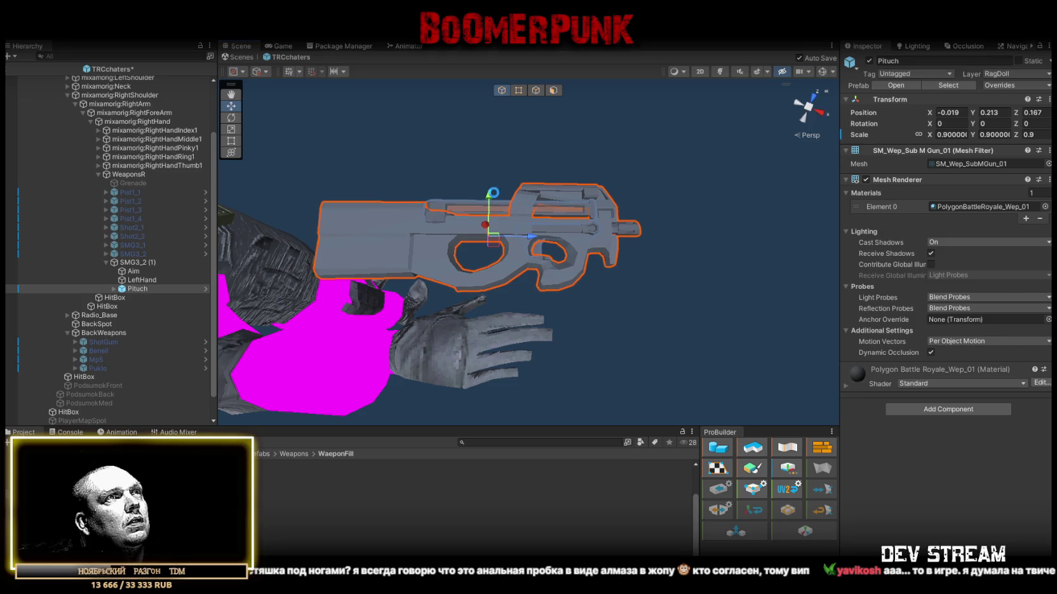
key(ctrl+z)
mouse_move(529, 257)
alt+mouse_down()
mouse_move(534, 276)
mouse_move(316, 281)
alt+mouse_up()
click(133, 271)
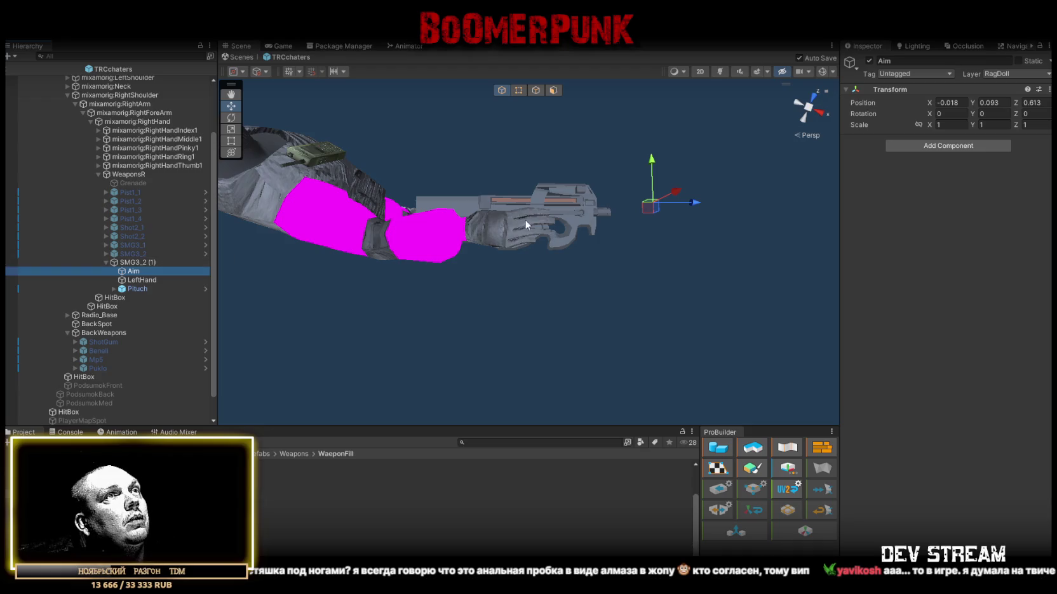
drag(525, 219, 488, 247)
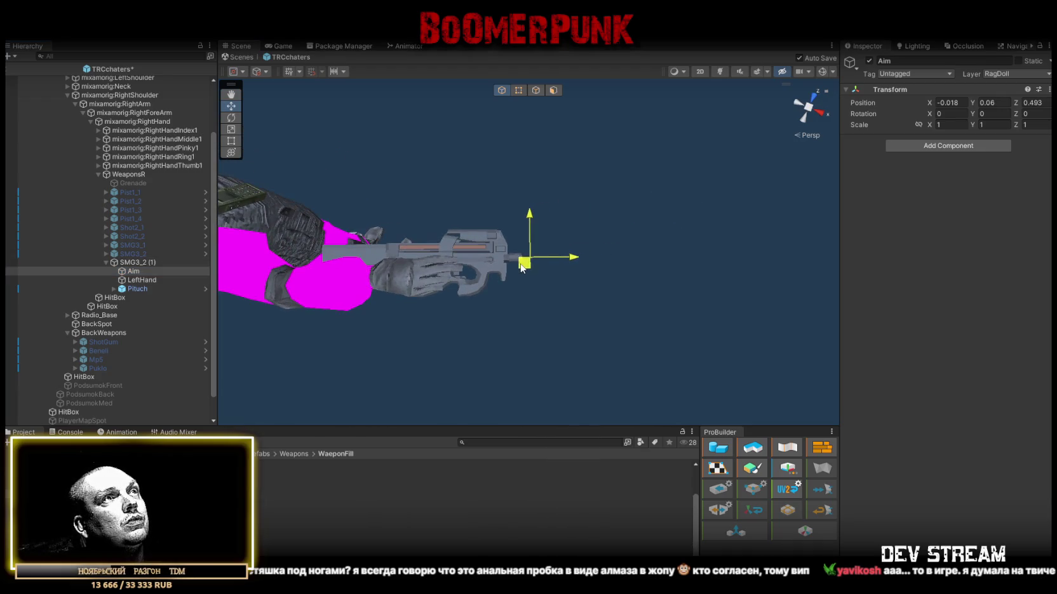
click(142, 280)
drag(487, 290, 466, 305)
alt+drag(535, 250, 485, 310)
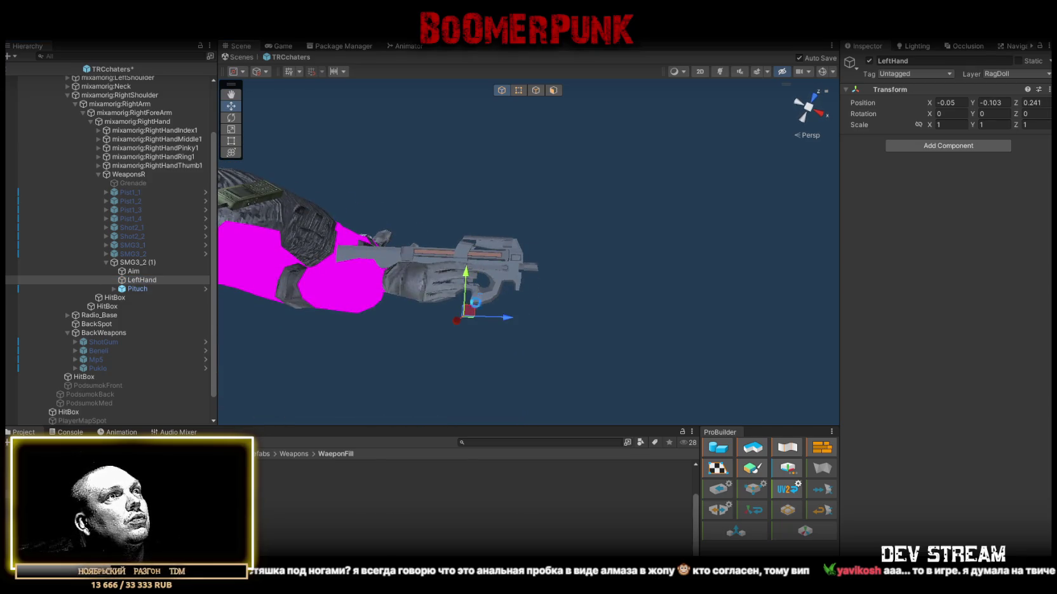
Step: Put a copy of the Pituch gun under BackWeapons
click(130, 289)
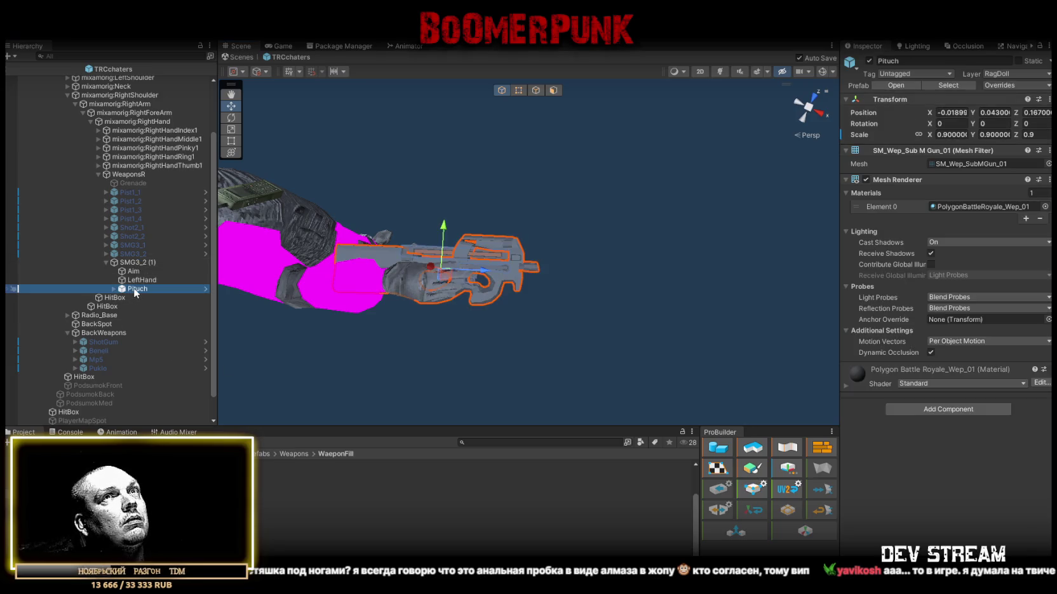
click(136, 292)
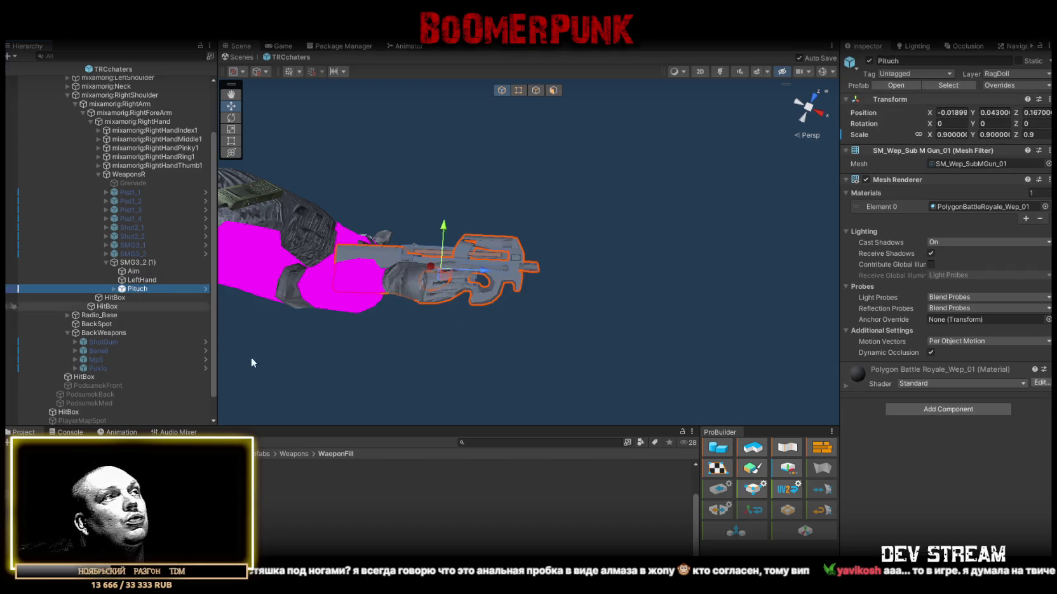
drag(127, 496, 100, 316)
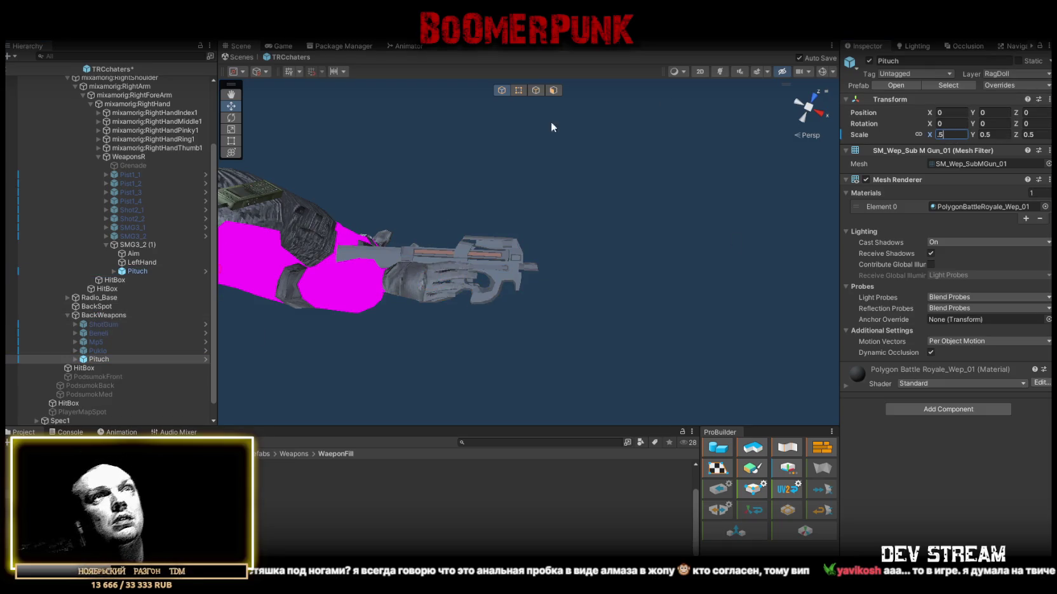
Step: Set the back Pituch copy's scale to 0.9 and turn it 180° on Y
text(0.9)
key(Return)
mouse_move(442, 260)
mouse_down()
mouse_move(555, 127)
mouse_move(527, 134)
mouse_move(521, 120)
mouse_move(537, 107)
mouse_move(460, 184)
mouse_up()
scroll(460, 184, down, 5)
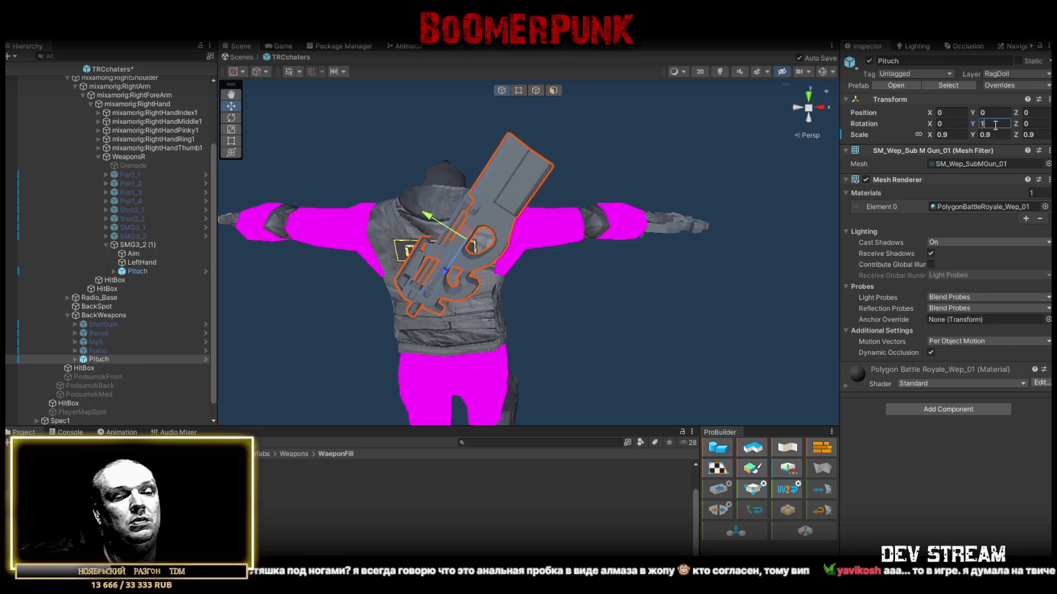
text(80)
mouse_move(657, 244)
mouse_down()
mouse_move(176, 263)
mouse_move(615, 364)
mouse_up()
mouse_move(685, 286)
mouse_down()
mouse_move(684, 302)
mouse_move(690, 288)
mouse_move(660, 282)
mouse_up()
Step: Select both Pituch guns and set their Scale to 0.85
ctrl+click(170, 273)
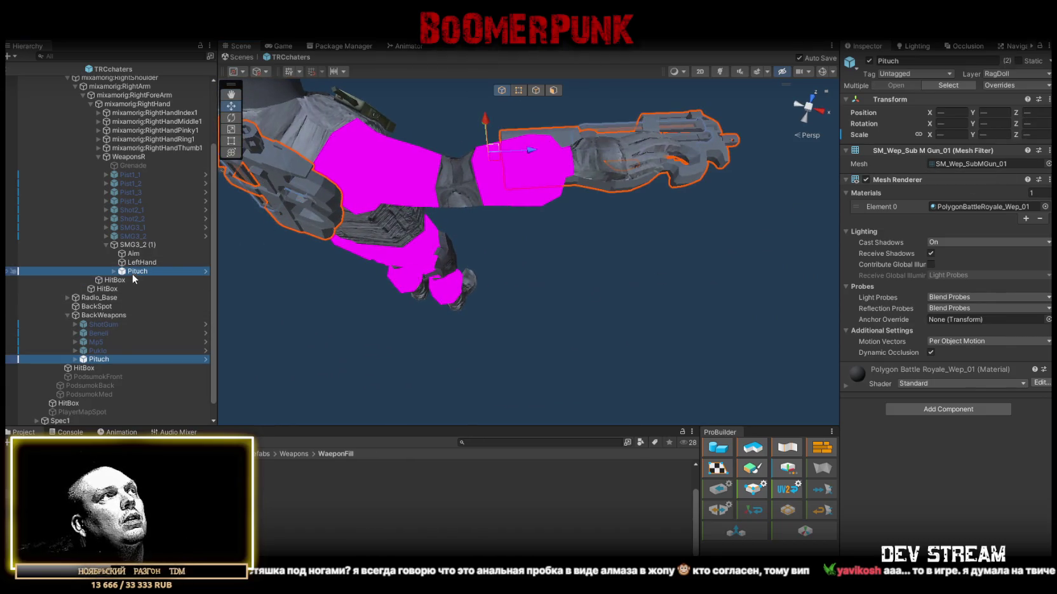
ctrl+click(108, 359)
ctrl+click(99, 359)
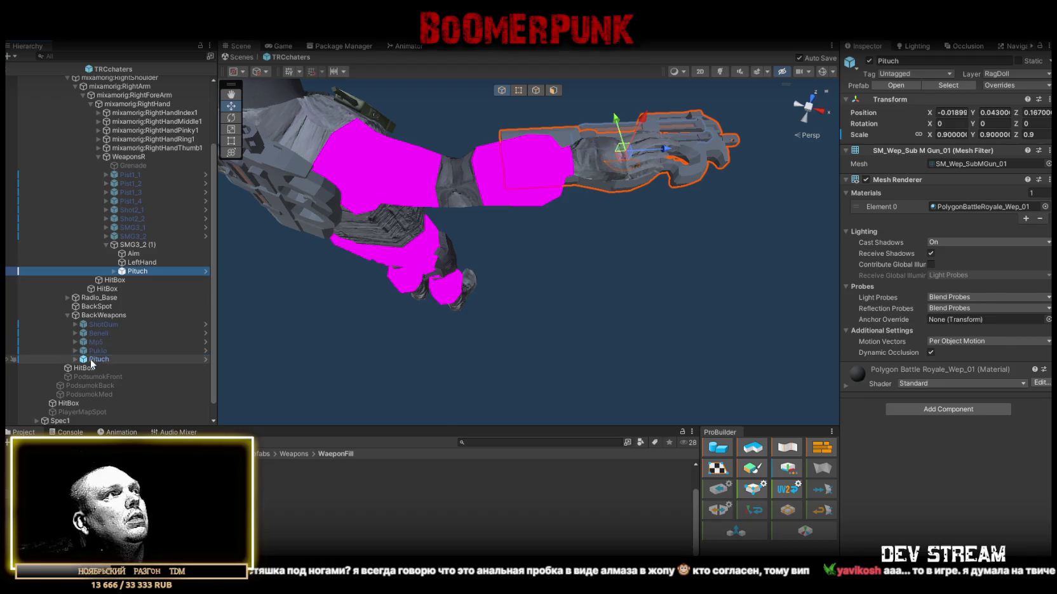
click(951, 135)
text(.85)
mouse_move(521, 268)
mouse_down()
mouse_move(553, 263)
mouse_move(516, 289)
mouse_move(575, 211)
mouse_move(639, 207)
mouse_move(605, 235)
mouse_move(559, 321)
mouse_up()
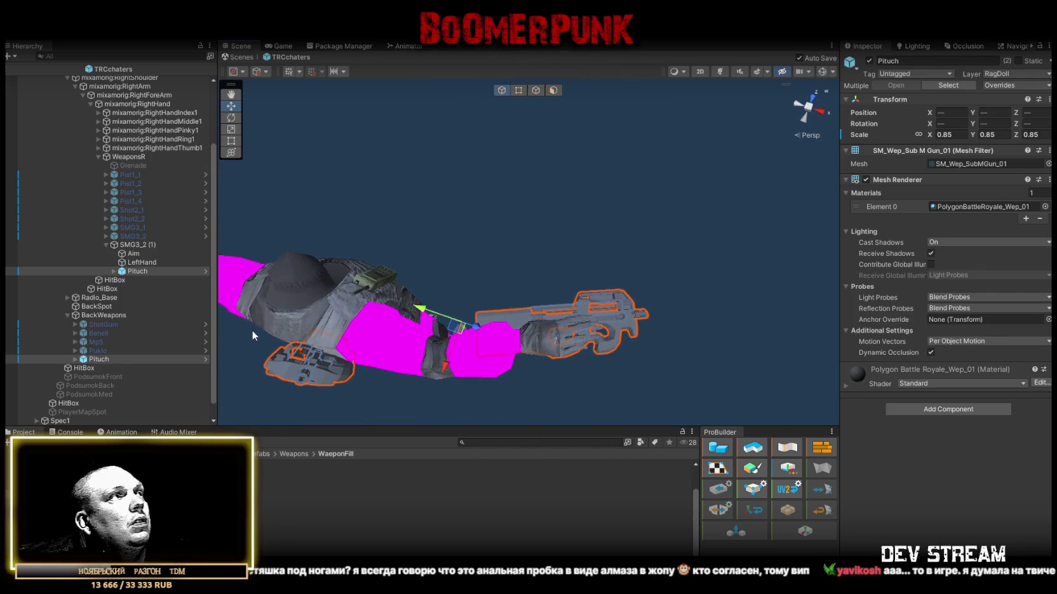
Step: Frame the hand-held Pituch and shift it up and right in the hand
click(156, 273)
ctrl+click(134, 253)
key(f)
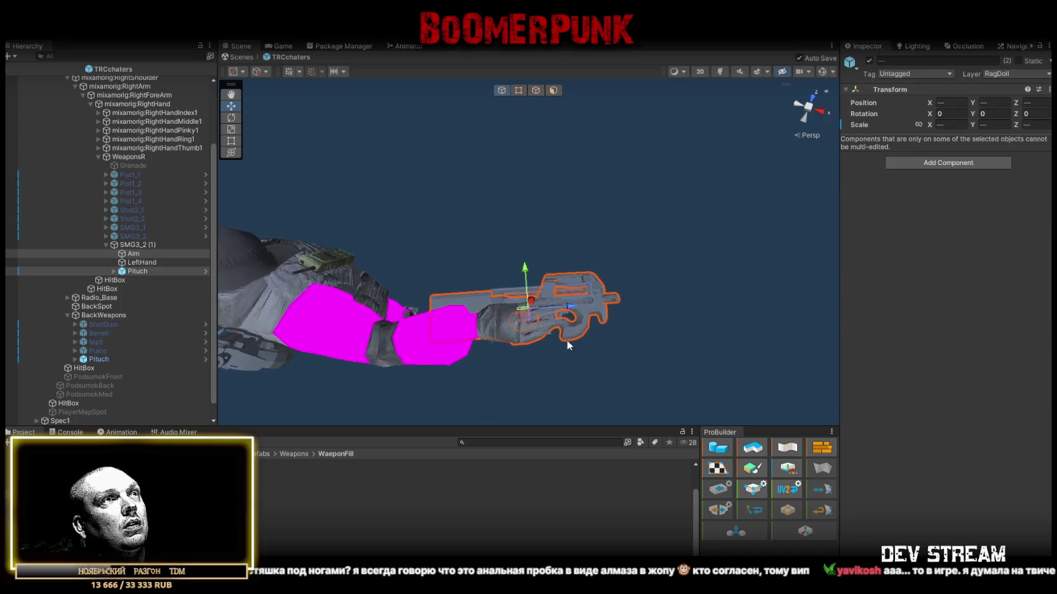
scroll(567, 345, up, 2)
scroll(559, 354, up, 3)
click(175, 269)
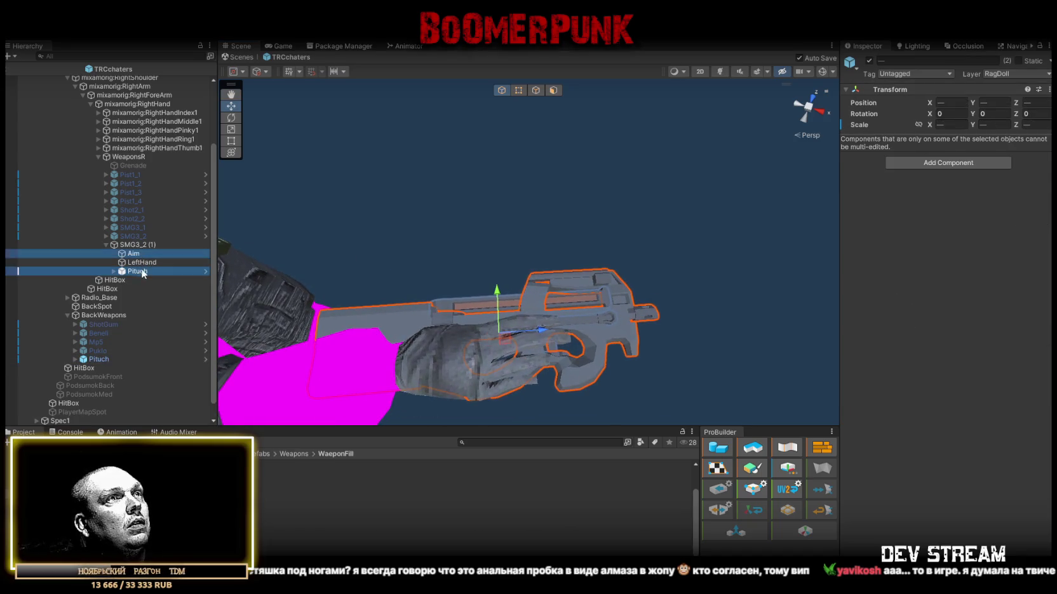
mouse_move(500, 333)
mouse_down()
mouse_move(514, 308)
mouse_move(494, 323)
mouse_move(474, 321)
mouse_move(487, 322)
mouse_up()
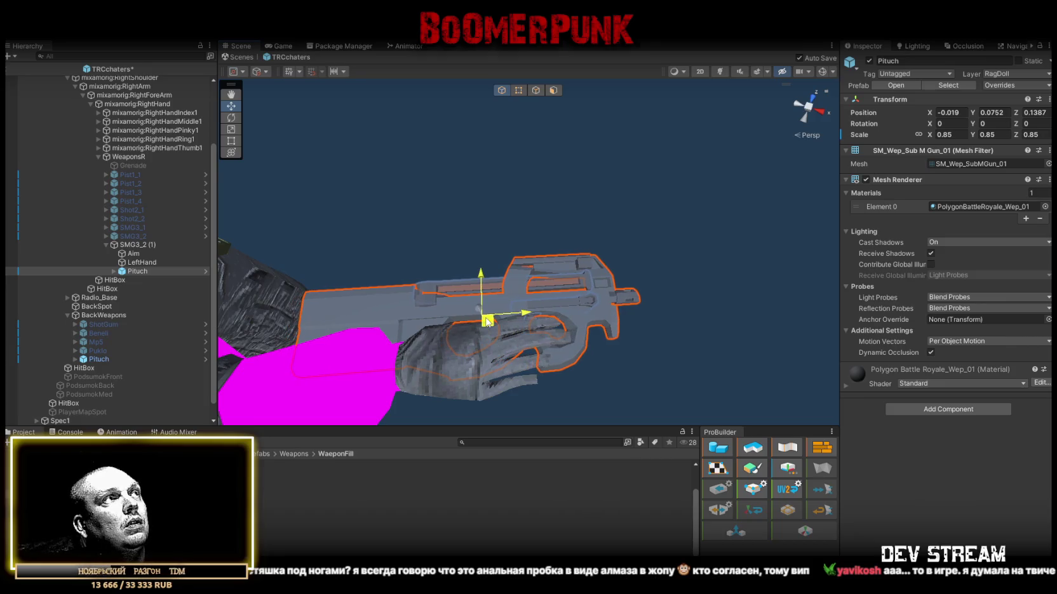
Step: Raise the hand-held Pituch slightly so it sits in the grip
click(502, 321)
click(505, 322)
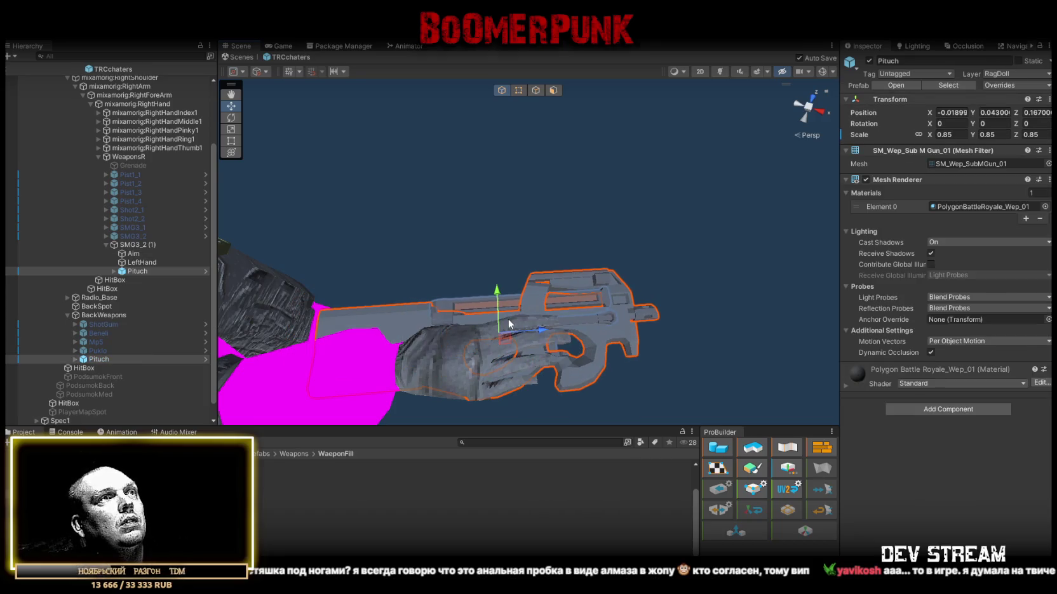
shift+click(508, 324)
click(142, 271)
mouse_move(506, 337)
mouse_down()
mouse_move(505, 308)
mouse_move(505, 325)
mouse_up()
click(146, 254)
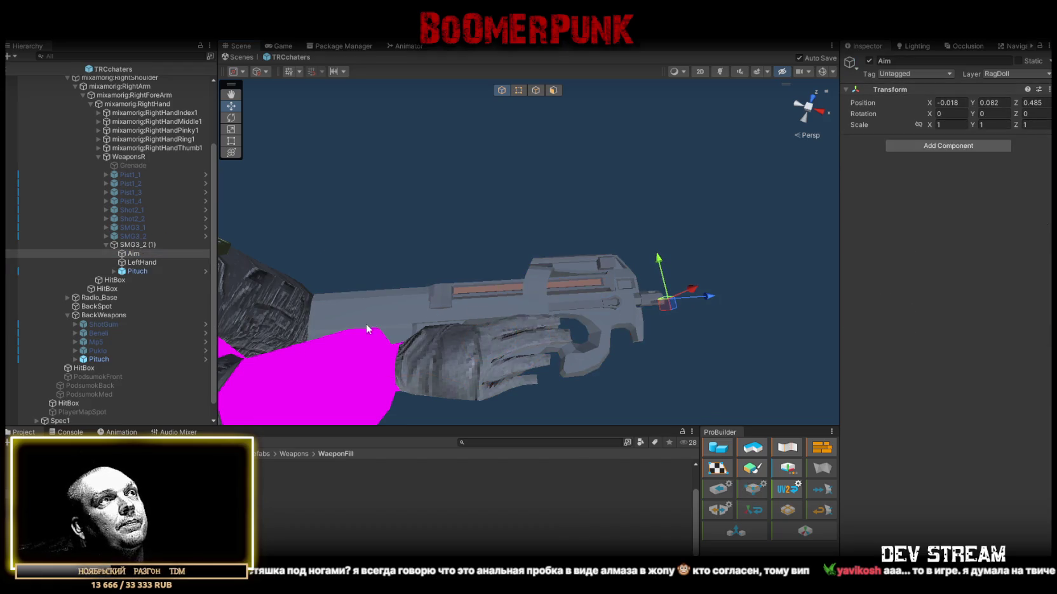
scroll(366, 329, down, 5)
Step: Give SMG3_2 (1) Rate 5, Error 4, Magazine Size 50 and Loaded Bullets 50
click(134, 244)
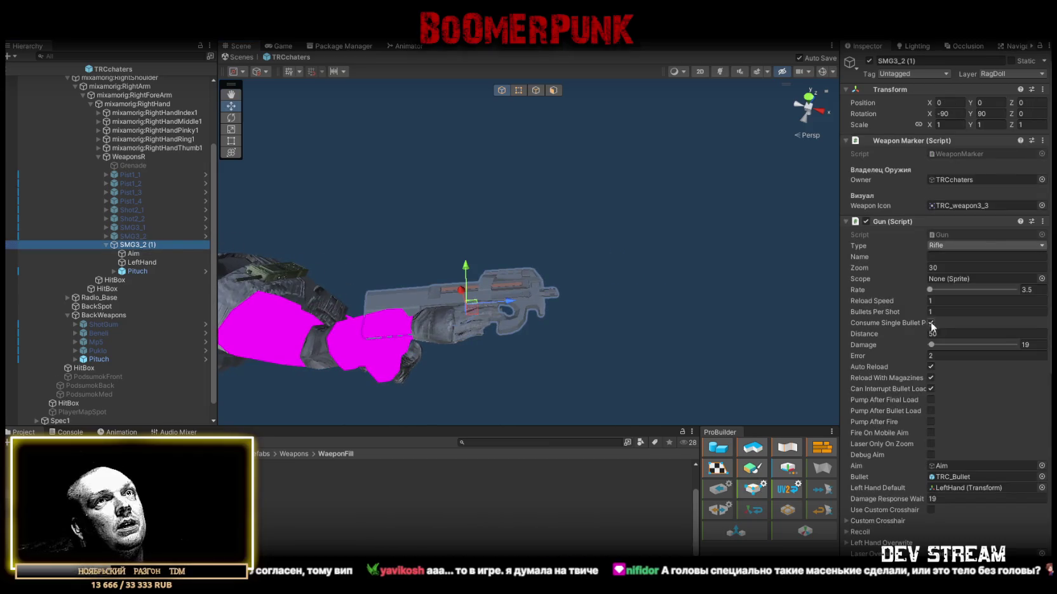
scroll(991, 330, down, 3)
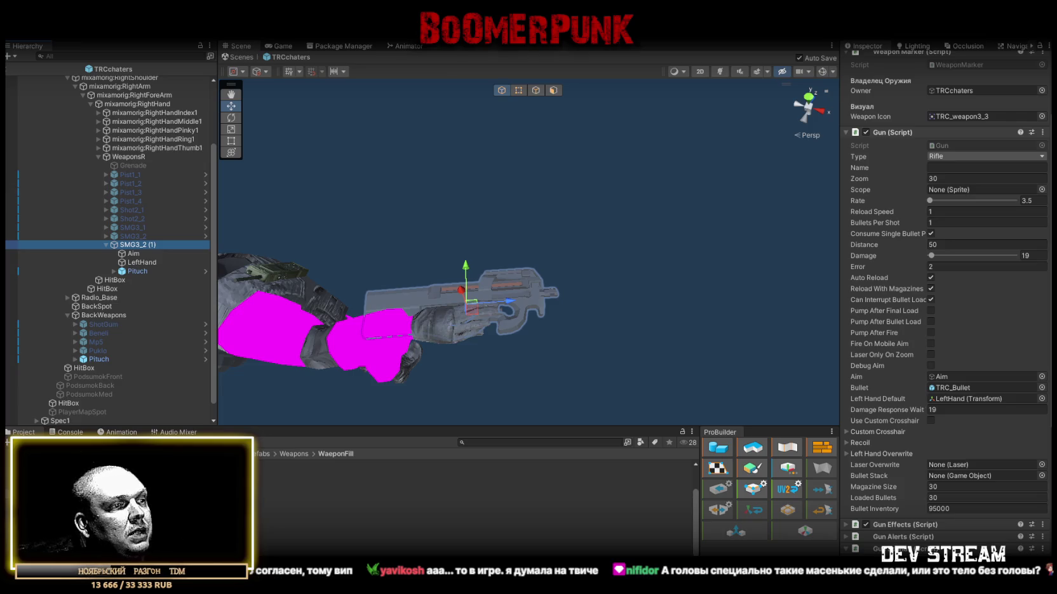
text(5)
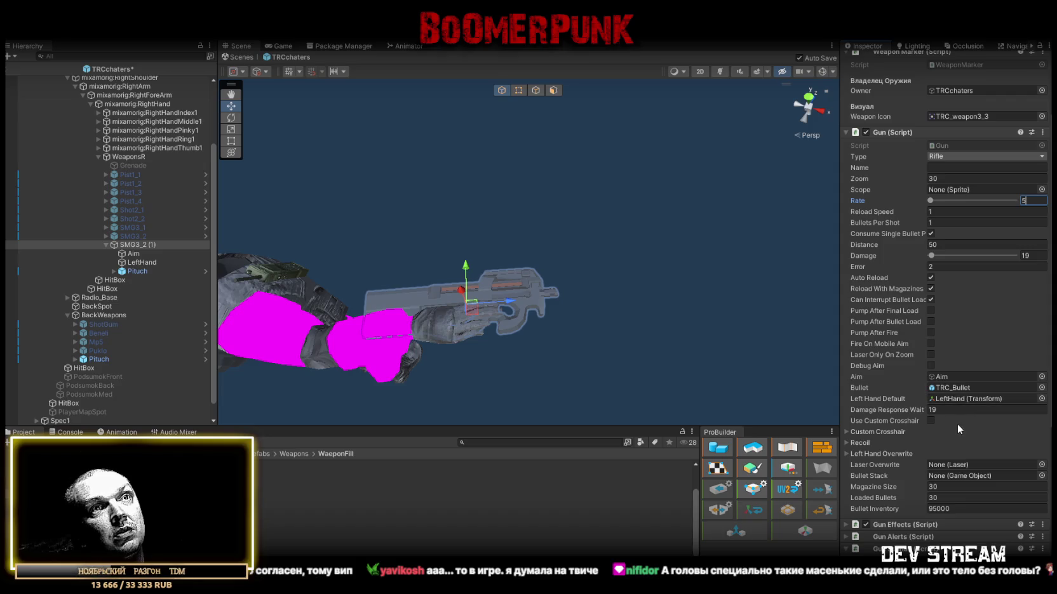
click(945, 266)
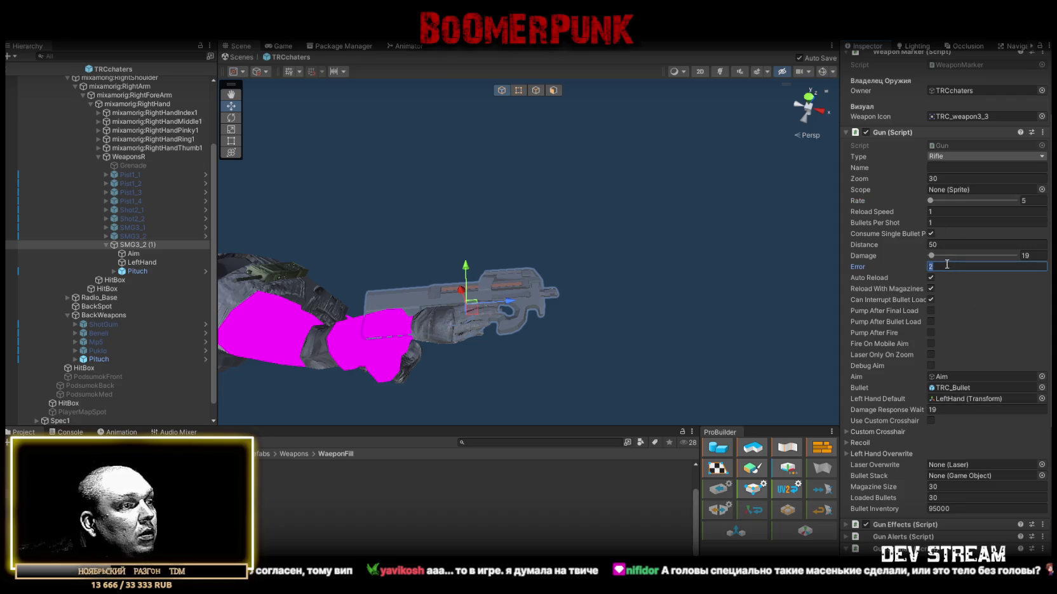
text(4)
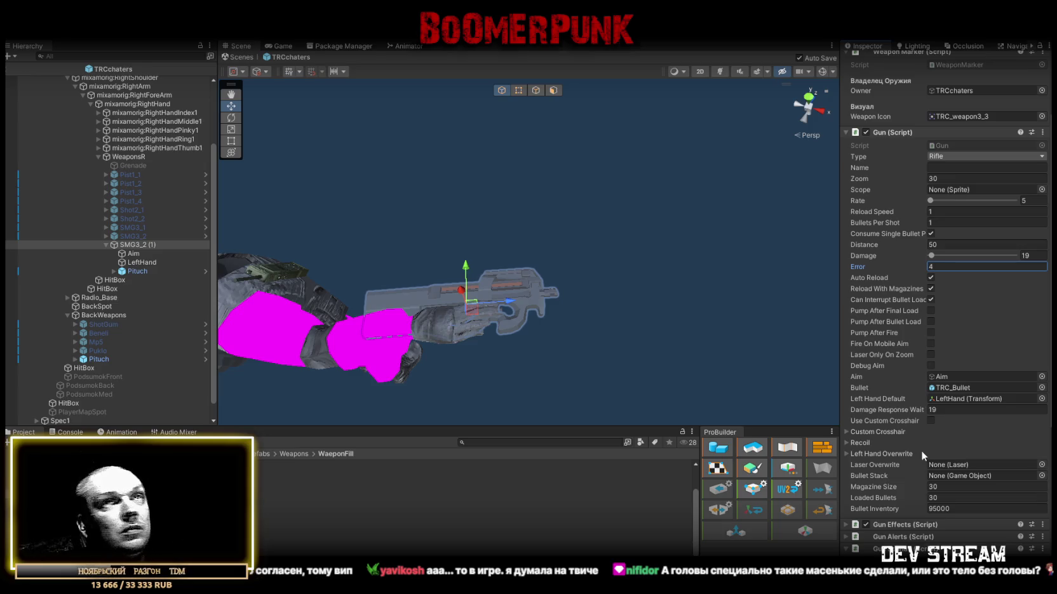
click(946, 486)
text(5)
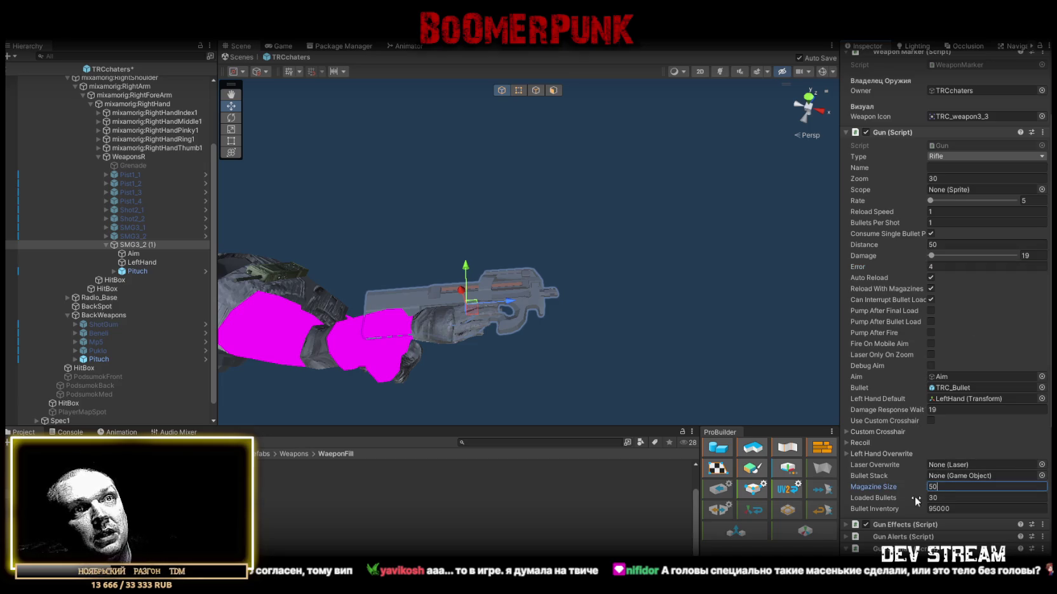
key(Tab)
text(0)
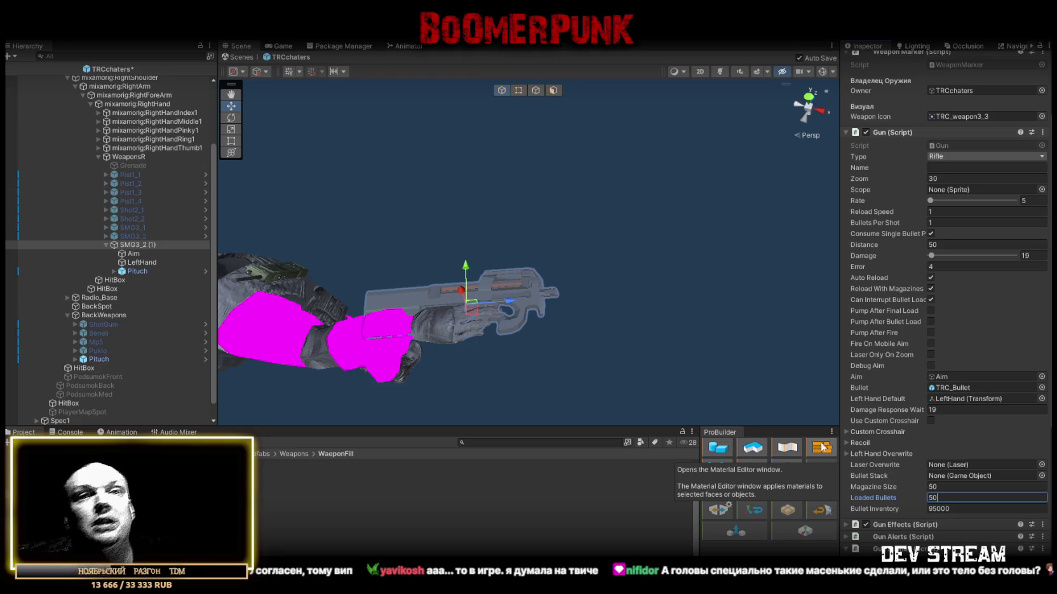
Step: Expand Neck > Head > HeadSpotMain and frame the view on the head HitBox
mouse_move(677, 196)
mouse_down()
mouse_move(388, 130)
mouse_move(349, 219)
mouse_move(324, 191)
mouse_move(558, 242)
mouse_move(512, 237)
mouse_move(808, 271)
mouse_move(825, 287)
mouse_move(816, 350)
mouse_move(816, 337)
mouse_move(546, 270)
mouse_move(480, 234)
mouse_move(543, 221)
mouse_move(670, 245)
mouse_move(585, 273)
mouse_up()
scroll(142, 211, up, 5)
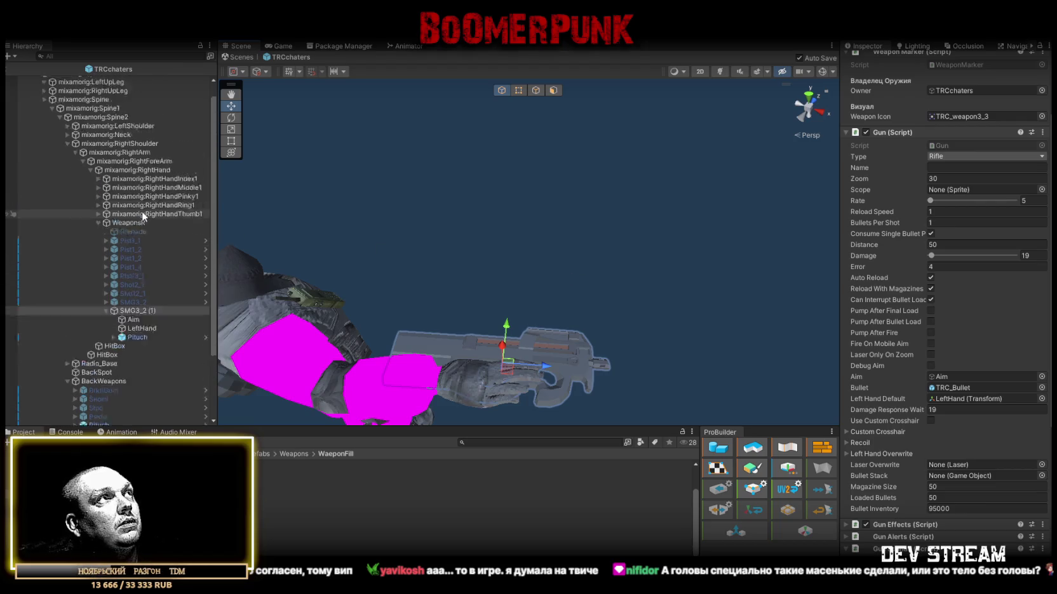
click(66, 151)
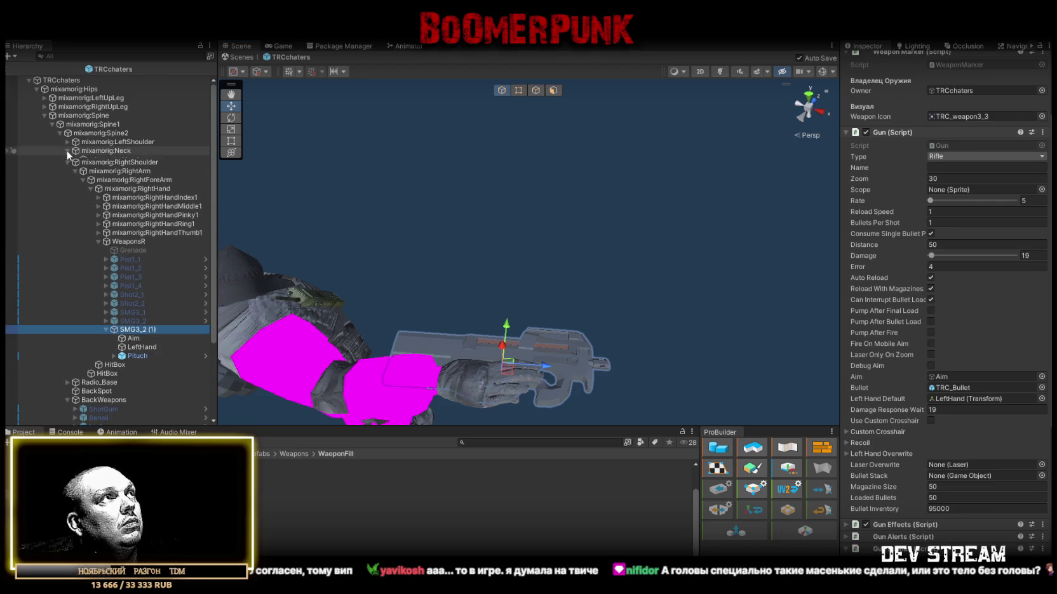
click(75, 160)
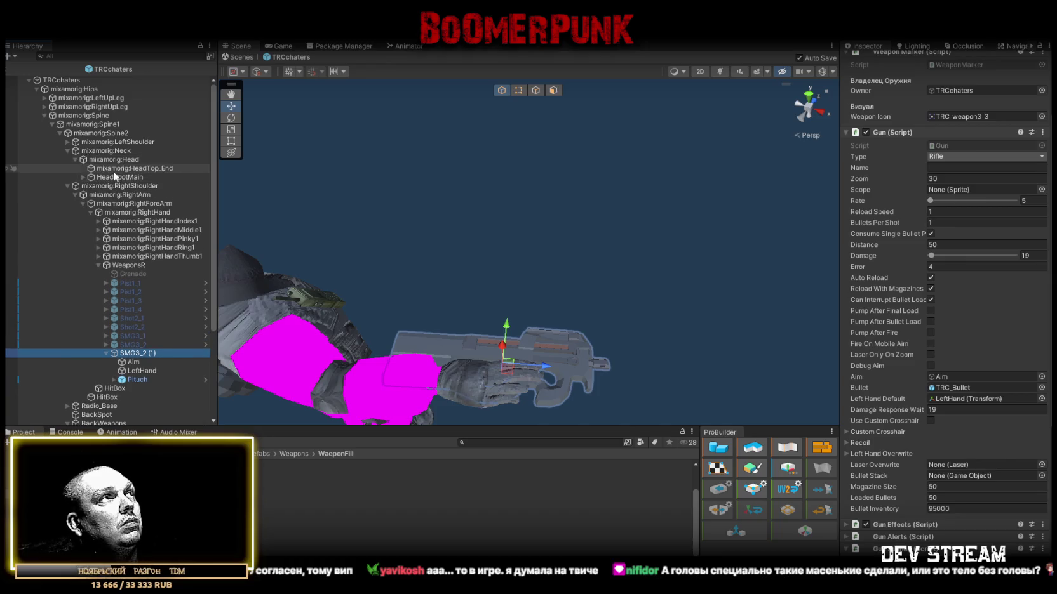
click(83, 177)
click(113, 186)
key(f)
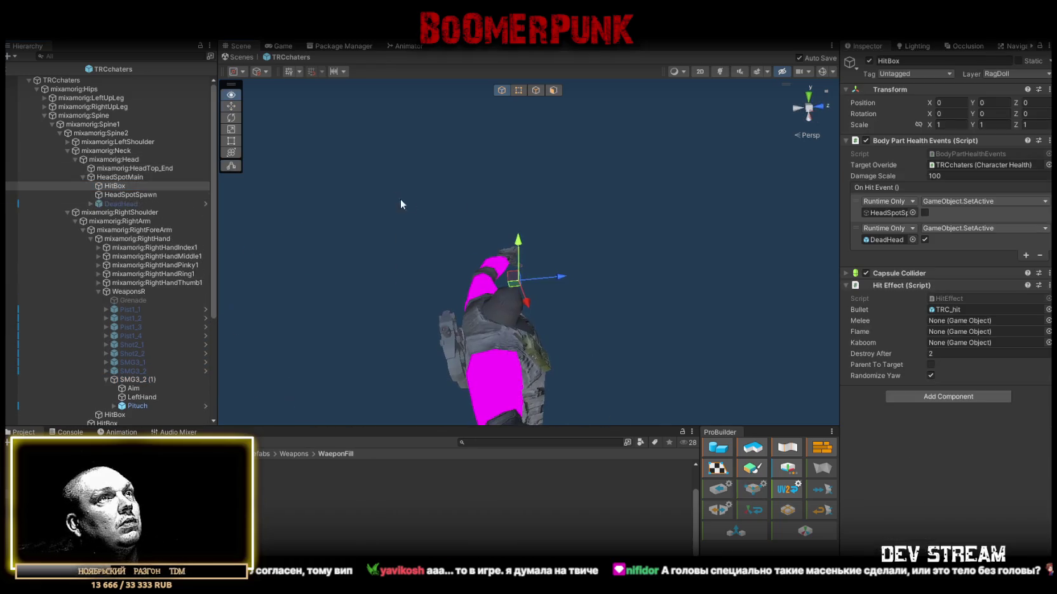
click(855, 274)
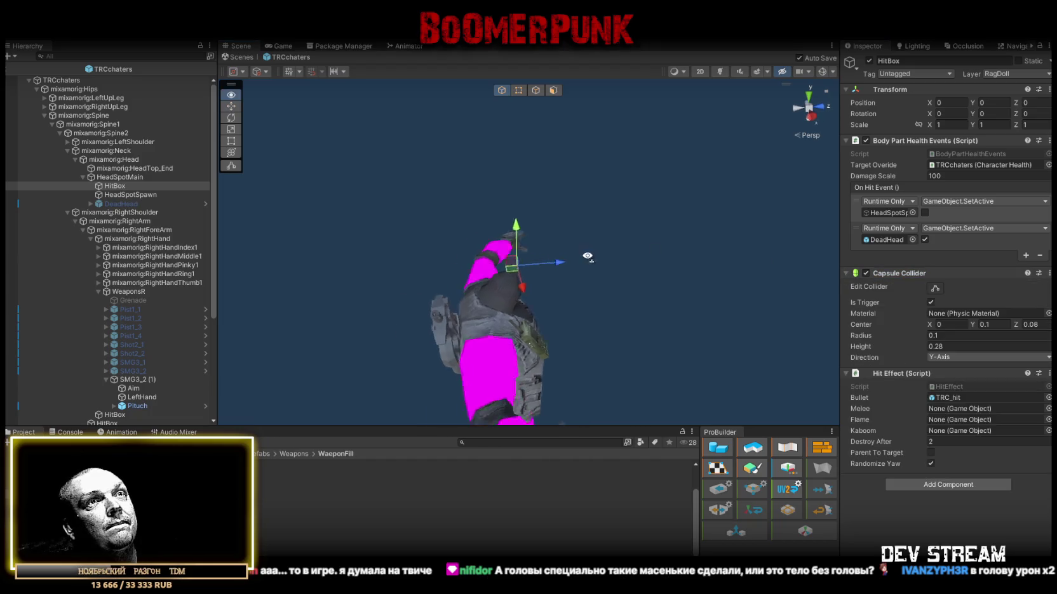
mouse_move(445, 286)
mouse_down()
mouse_move(508, 241)
mouse_move(521, 190)
mouse_move(615, 224)
mouse_move(611, 260)
mouse_move(575, 302)
mouse_move(668, 221)
mouse_move(702, 227)
mouse_move(594, 207)
mouse_move(590, 260)
mouse_move(639, 271)
mouse_move(573, 254)
mouse_move(644, 277)
mouse_move(639, 283)
mouse_move(652, 253)
mouse_up()
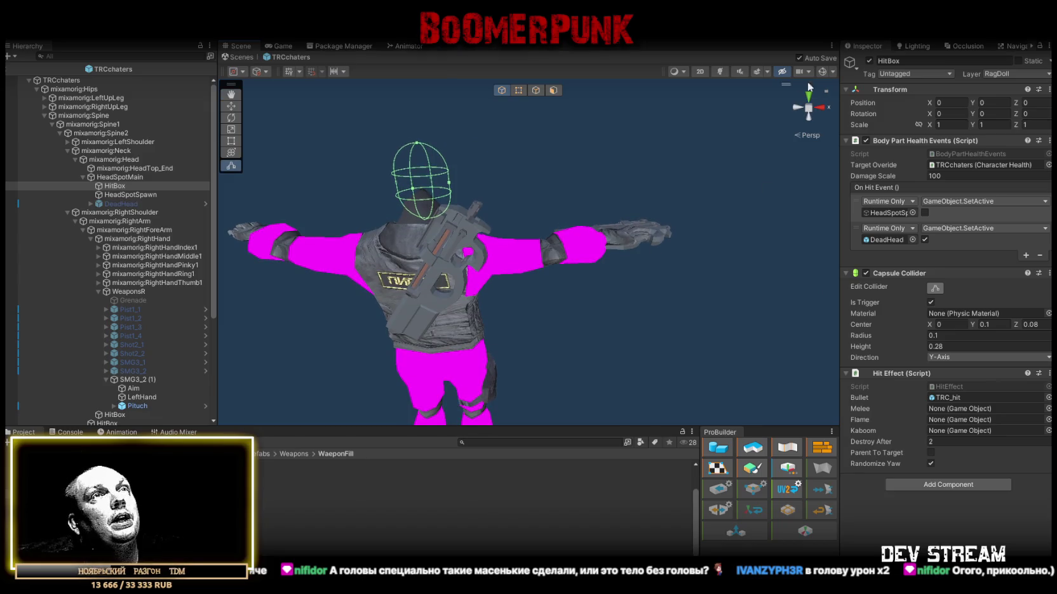
Step: Collapse the head bones and rename the hand-held SMG3_2 (1) to SMG3_3
click(76, 160)
click(163, 335)
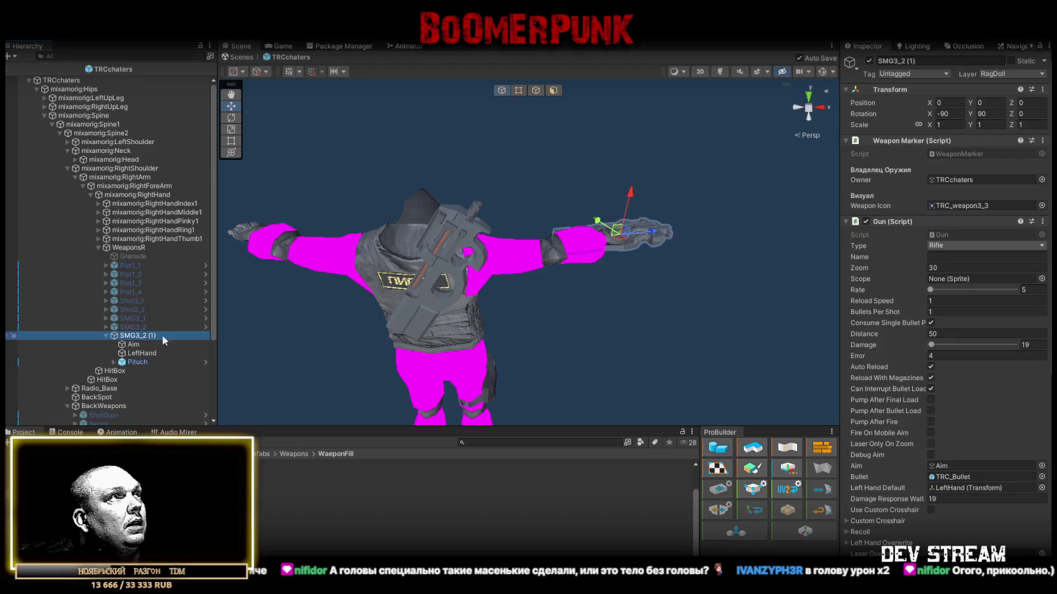
click(146, 334)
text(3)
key(Return)
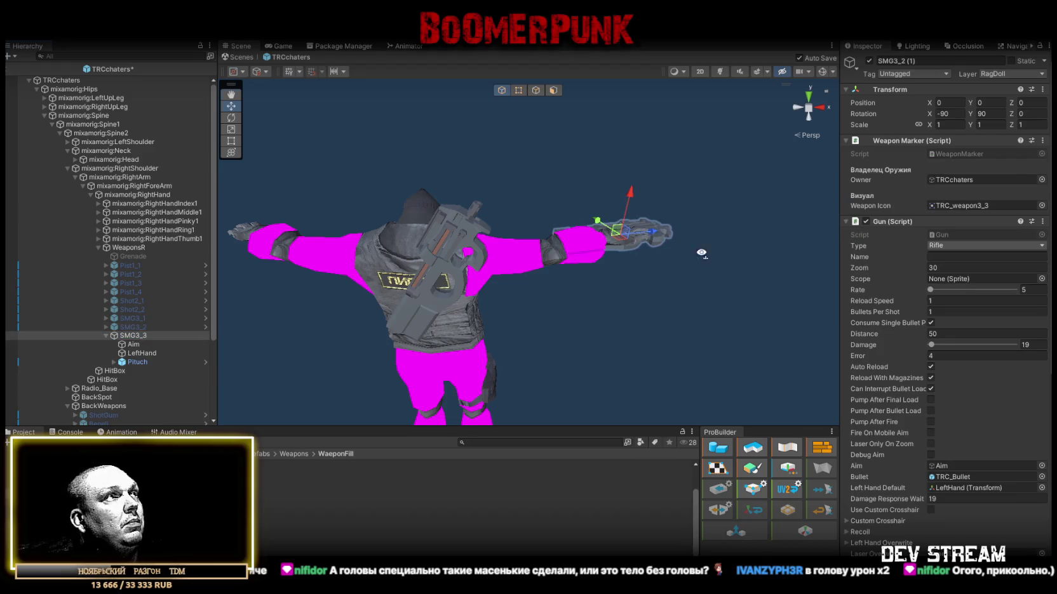
Step: Orbit around the character and inspect SMG3_3's Aim and LeftHand points
scroll(1013, 265, down, 2)
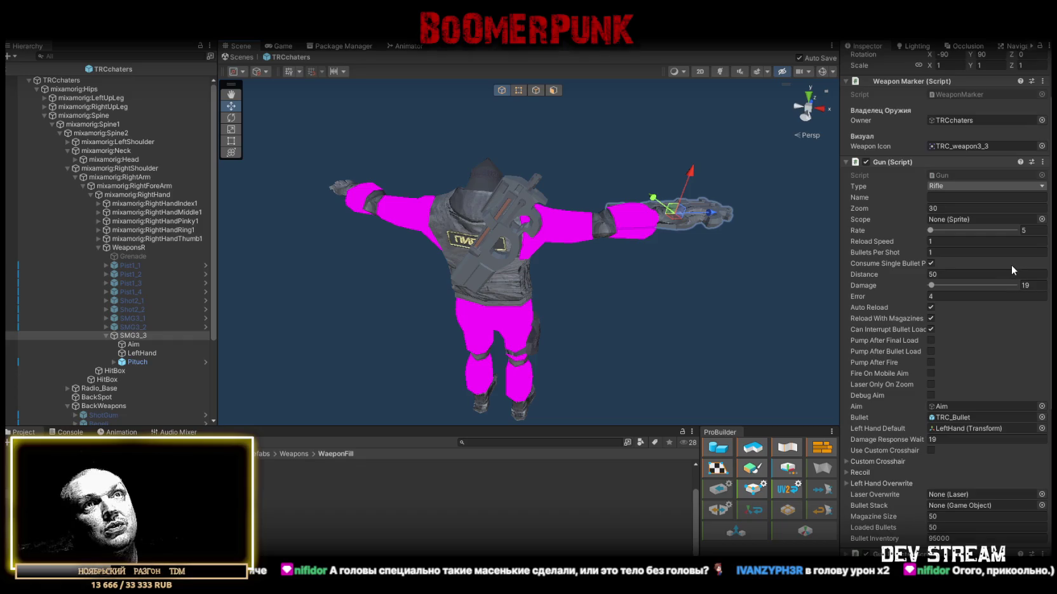
scroll(558, 235, up, 3)
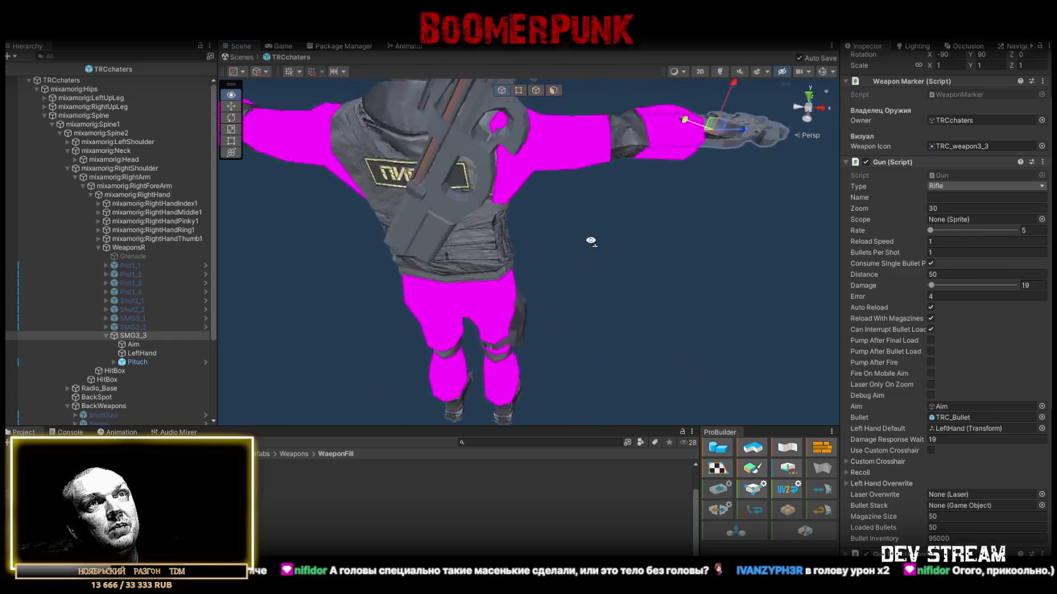
scroll(559, 234, down, 4)
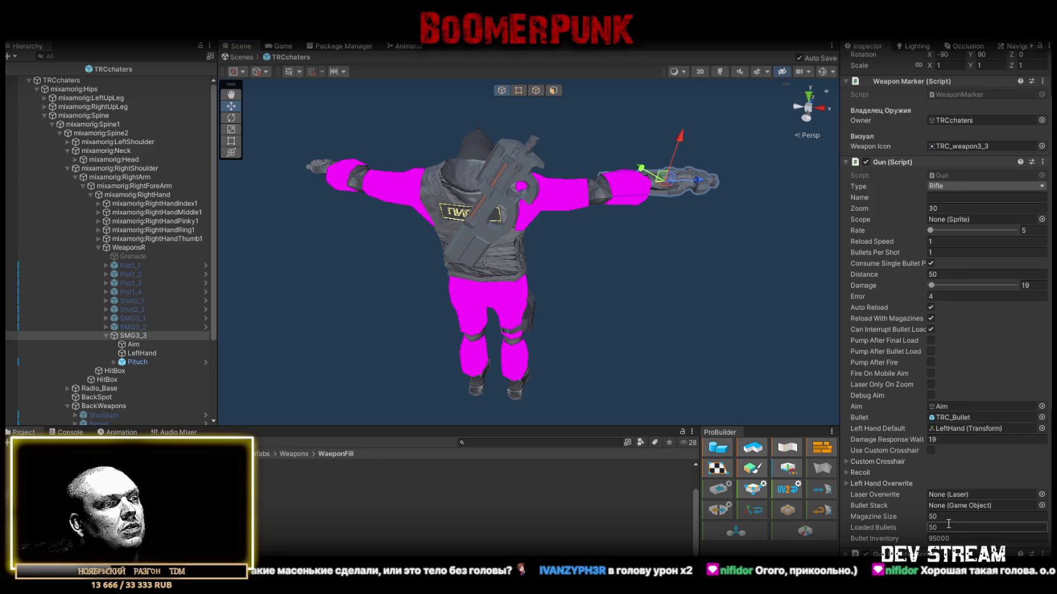
mouse_move(668, 340)
mouse_down()
mouse_move(551, 288)
mouse_move(564, 266)
mouse_move(564, 368)
mouse_up()
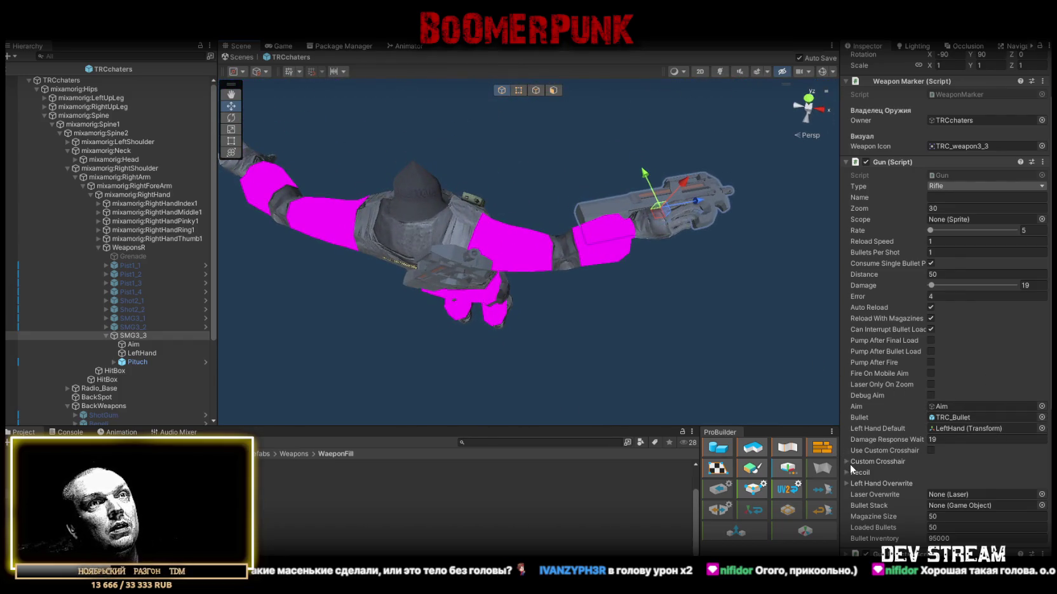
drag(410, 251, 349, 270)
click(153, 344)
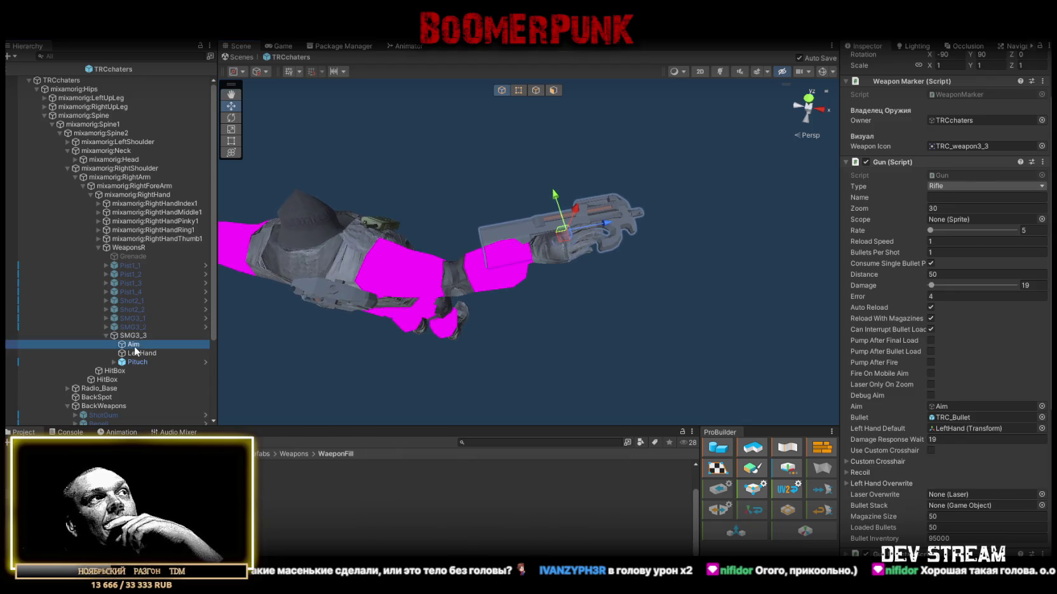
click(150, 353)
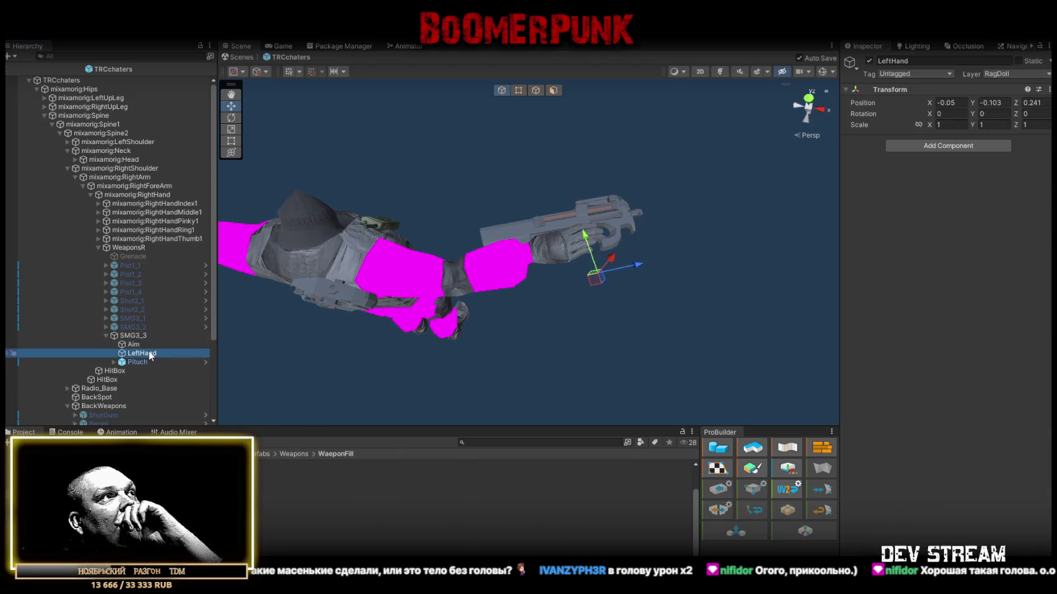
click(122, 336)
click(106, 335)
Step: Check the SMG3_3 prefab in the Weapons folder, keeping its TRC_weapon3_3 icon
scroll(117, 340, down, 2)
scroll(117, 340, down, 1)
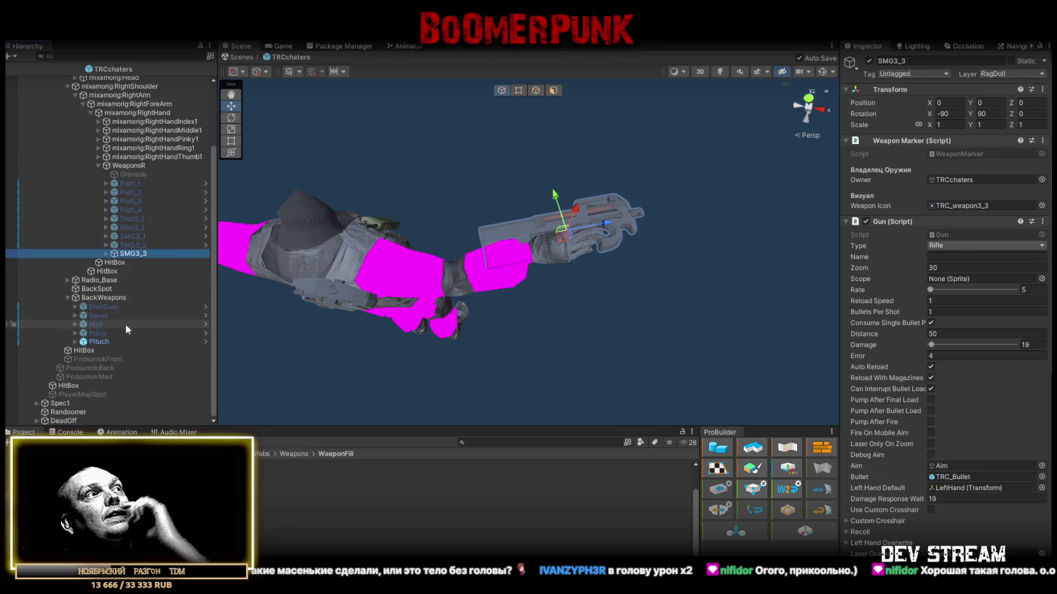
click(294, 454)
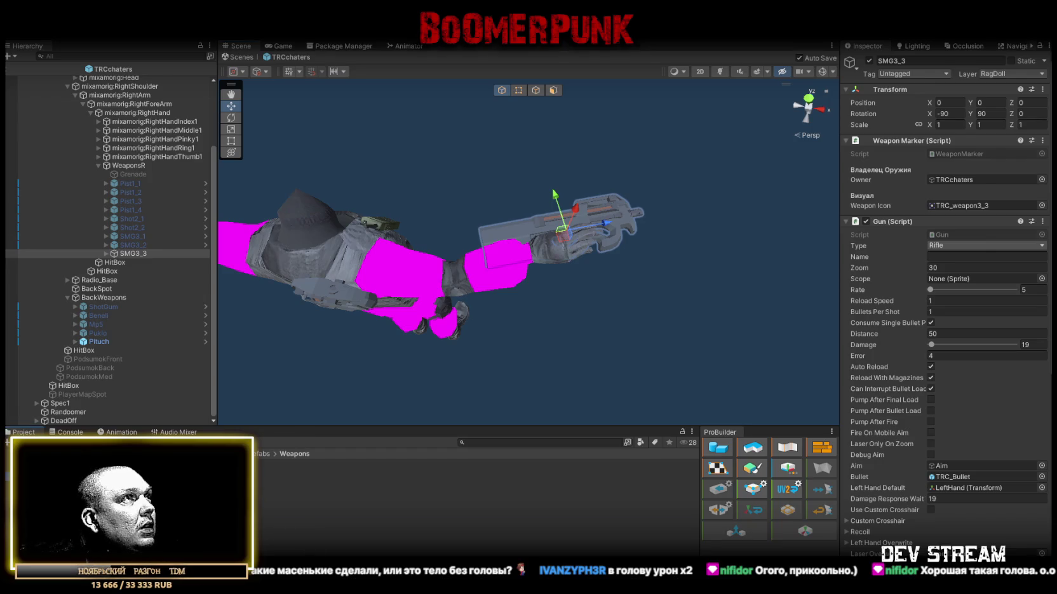
click(222, 483)
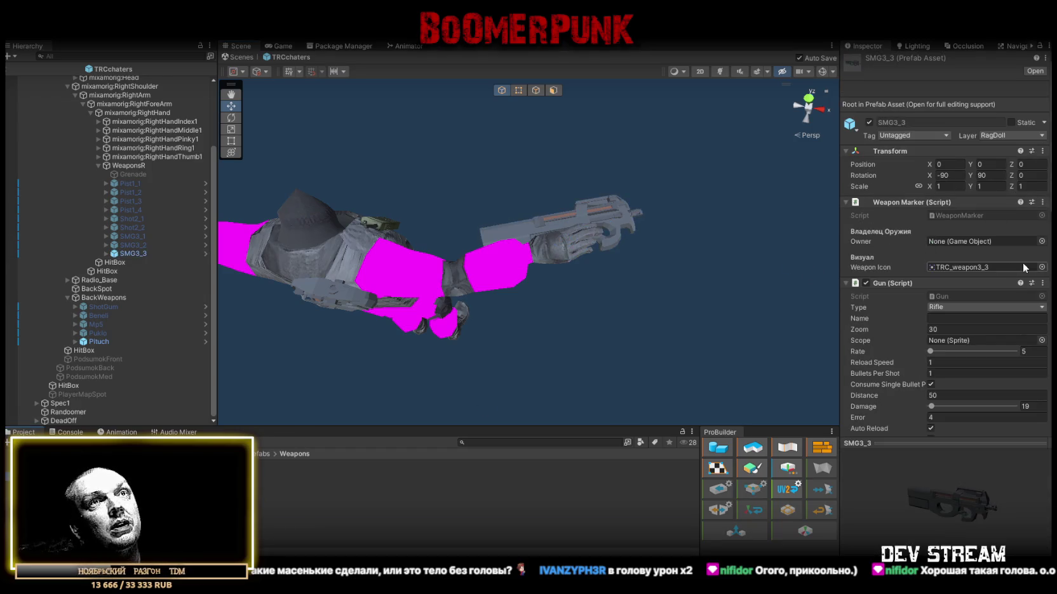
click(1041, 267)
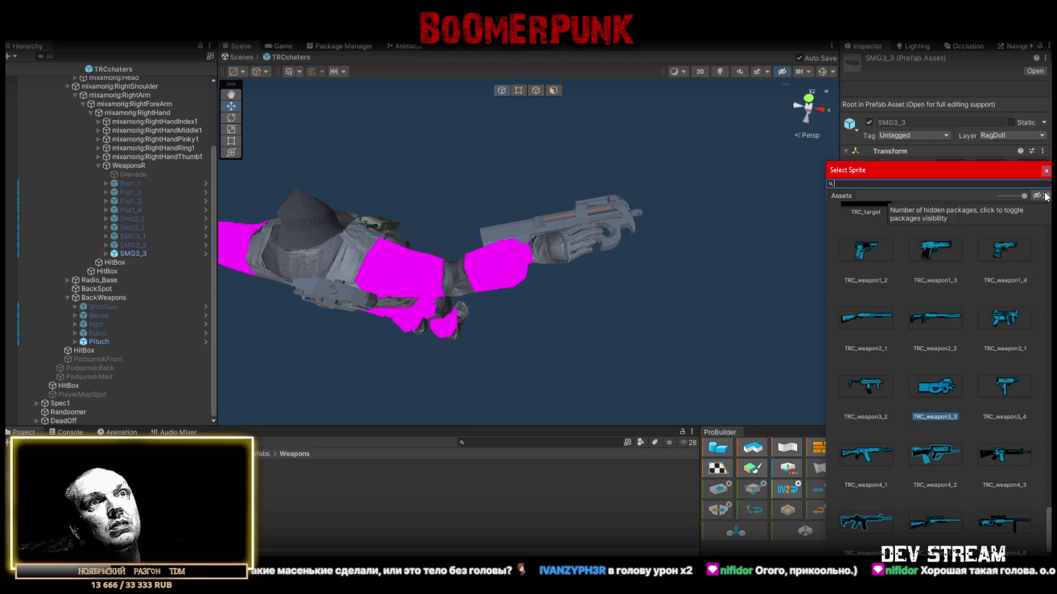
click(1045, 170)
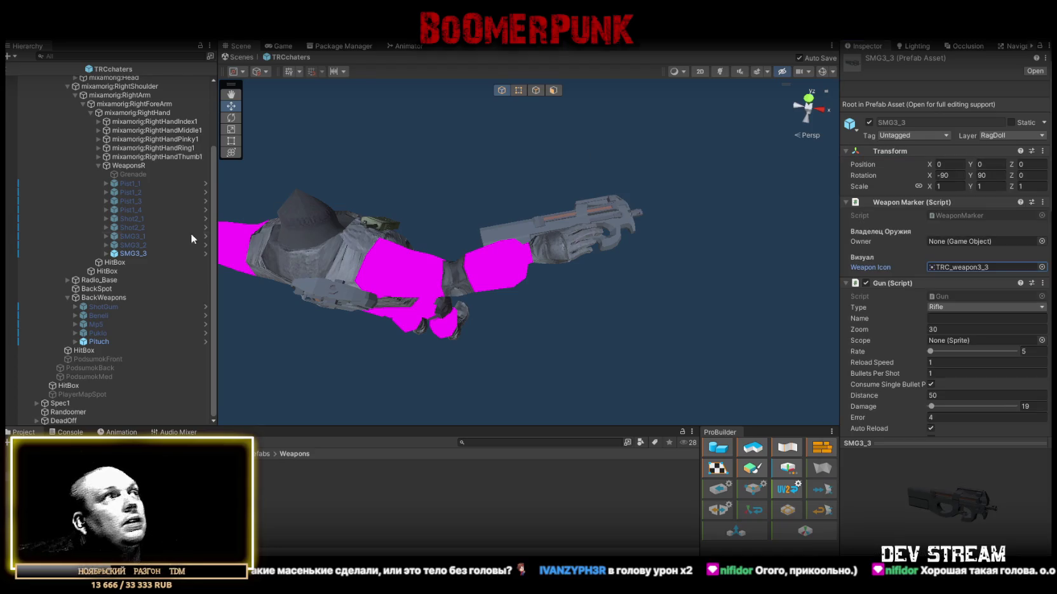
click(128, 252)
ctrl+click(98, 342)
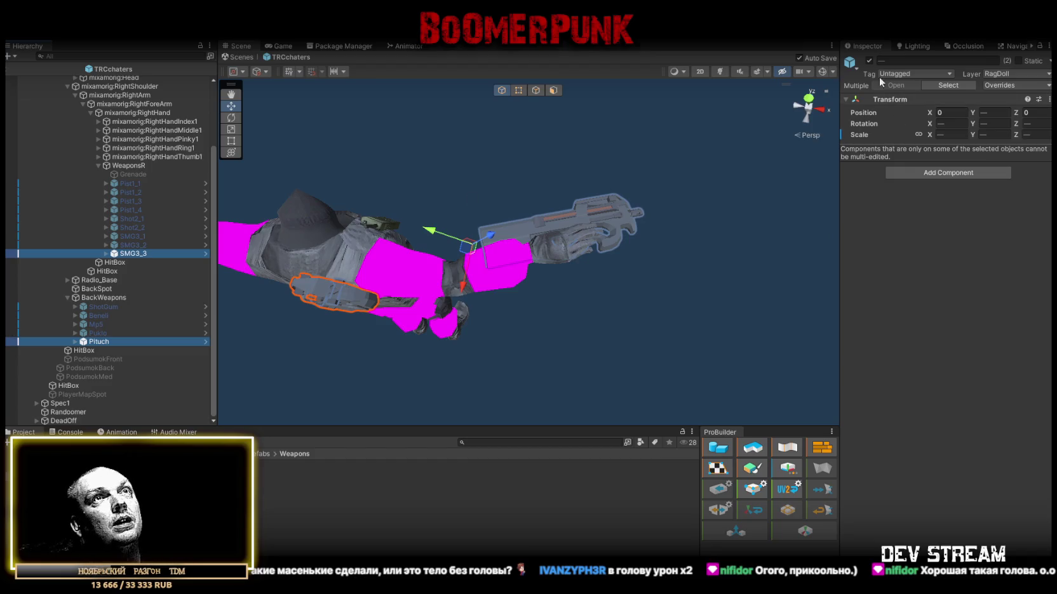
Step: On Randoomer, set Element 8 to SMG3_3 with the Pituch holster and drop chance 38
click(62, 412)
scroll(921, 352, down, 5)
click(949, 374)
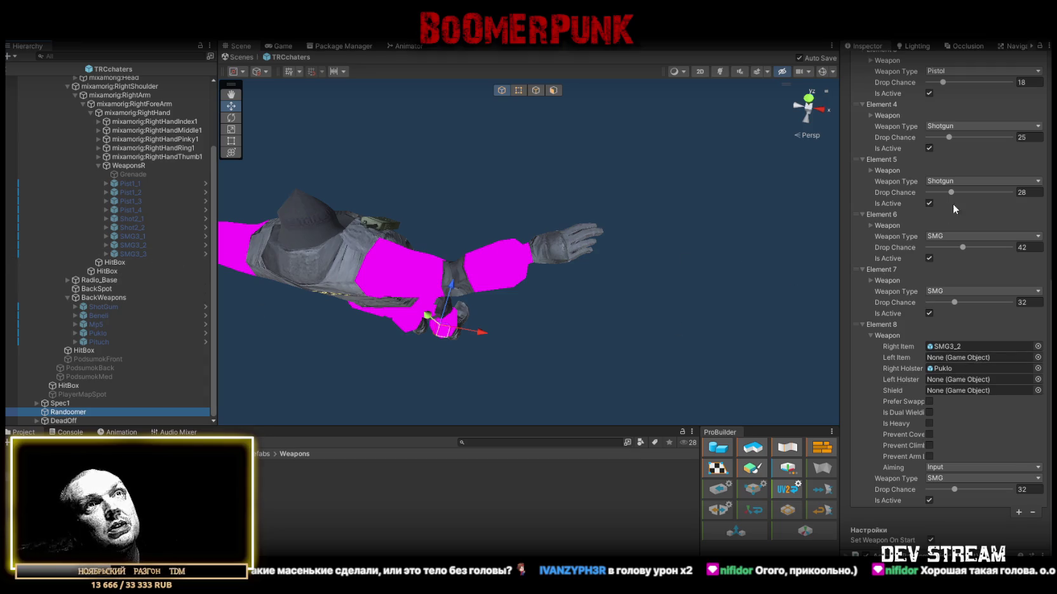
click(869, 281)
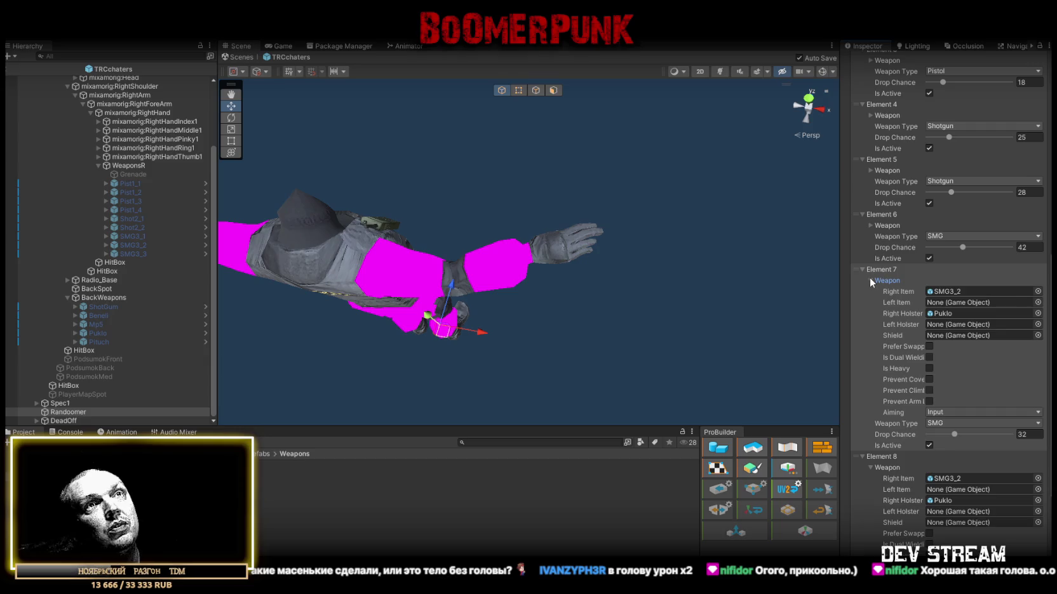
click(870, 278)
mouse_move(96, 254)
mouse_down()
mouse_move(944, 366)
mouse_move(959, 346)
mouse_up()
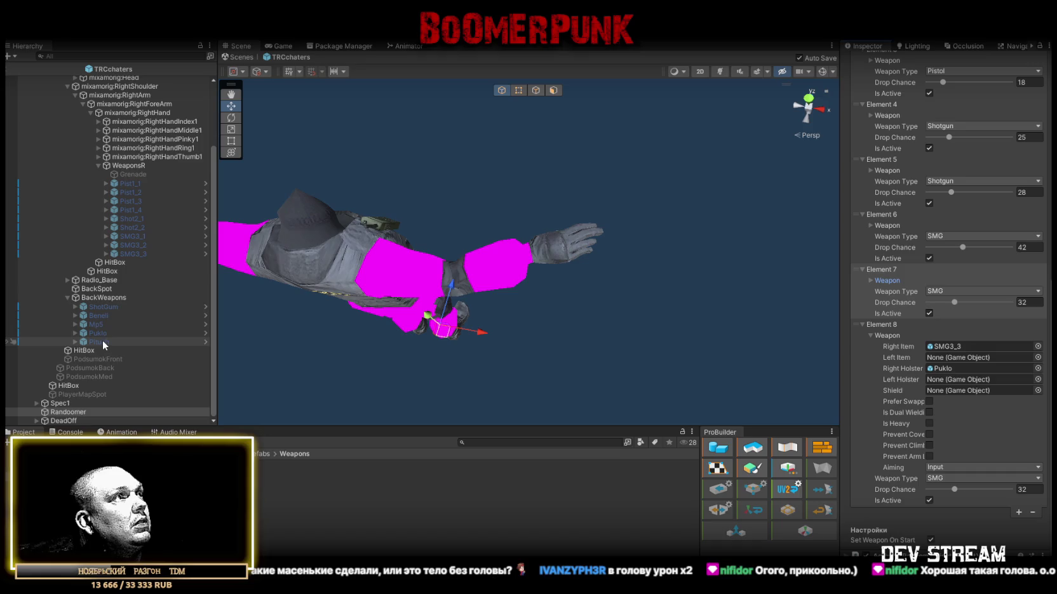
mouse_move(103, 343)
mouse_down()
mouse_move(1016, 388)
mouse_move(962, 370)
mouse_up()
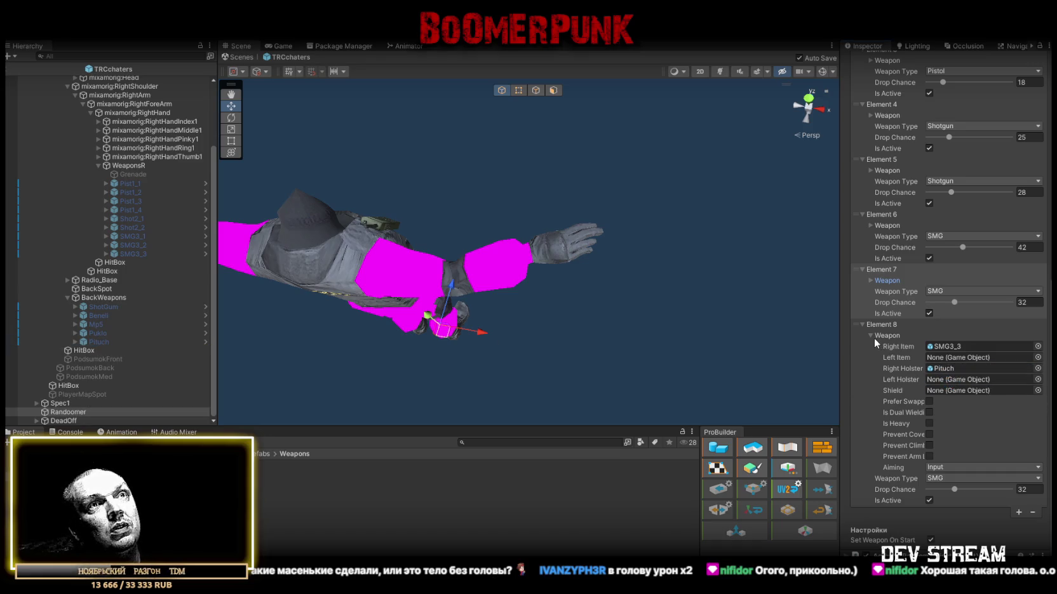
click(1033, 489)
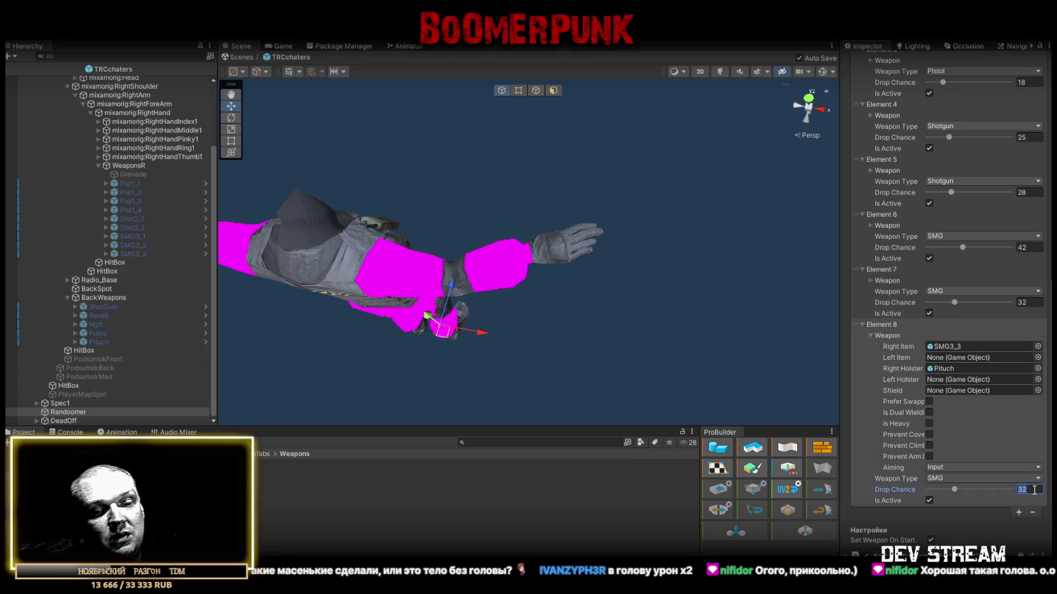
text(38)
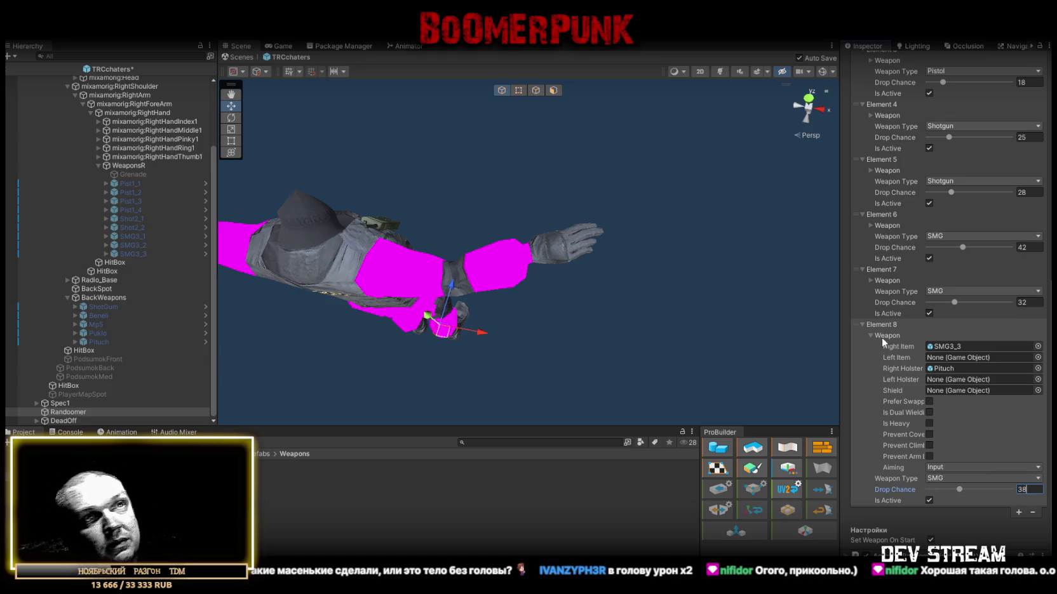
click(870, 335)
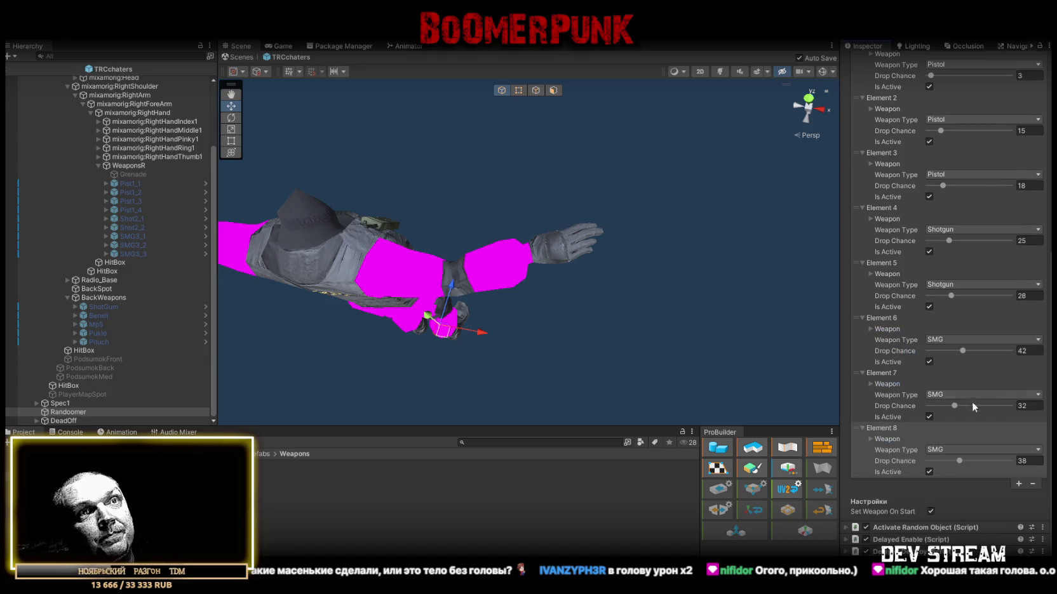
Step: Add and expand Element 9, then duplicate SMG3_3 as SMG3_3 (1)
click(1019, 484)
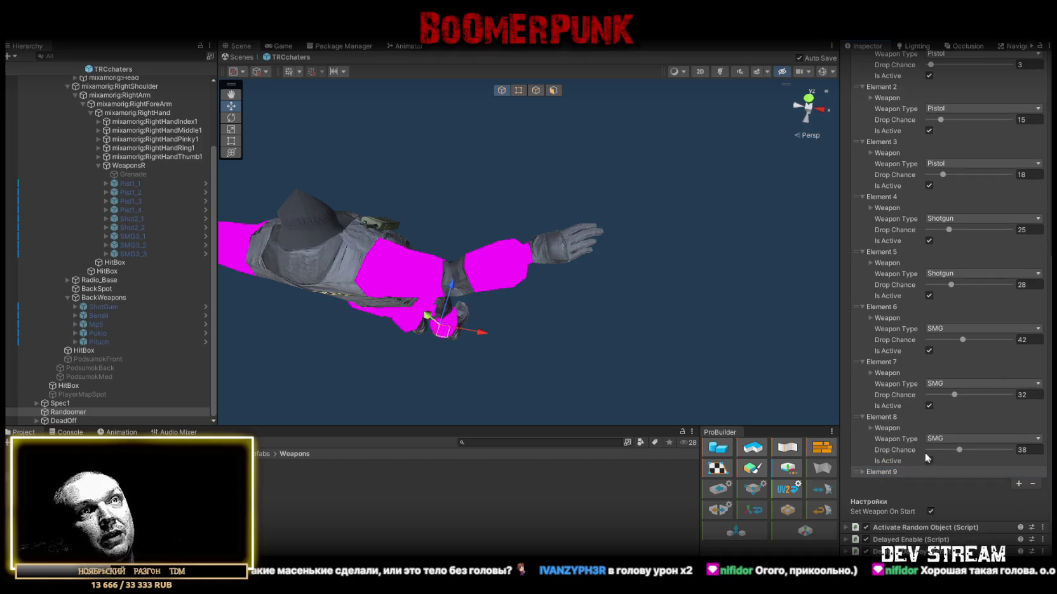
click(864, 471)
scroll(972, 439, down, 3)
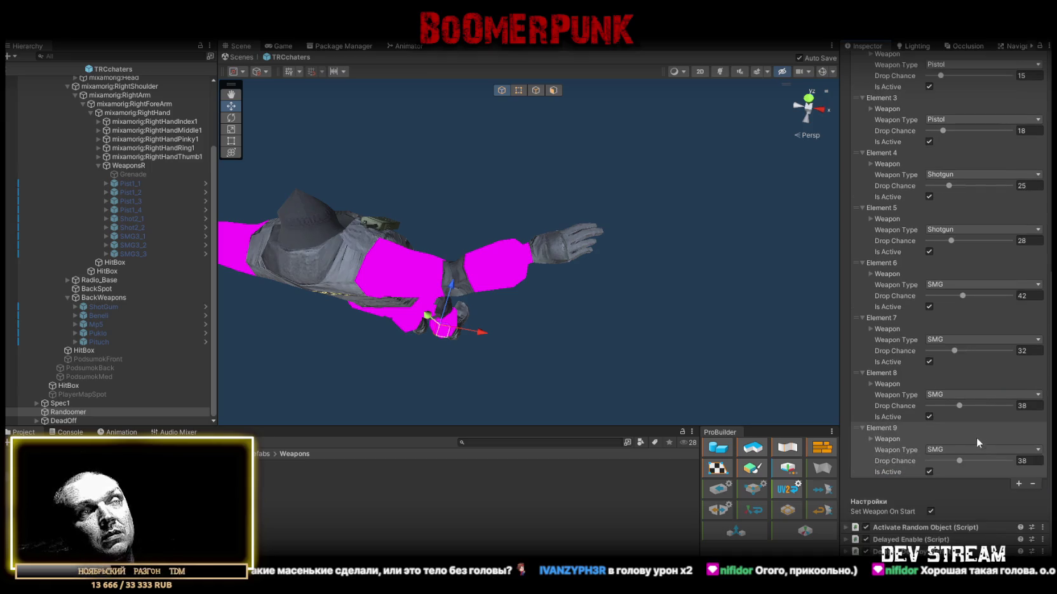
click(871, 438)
scroll(967, 439, down, 8)
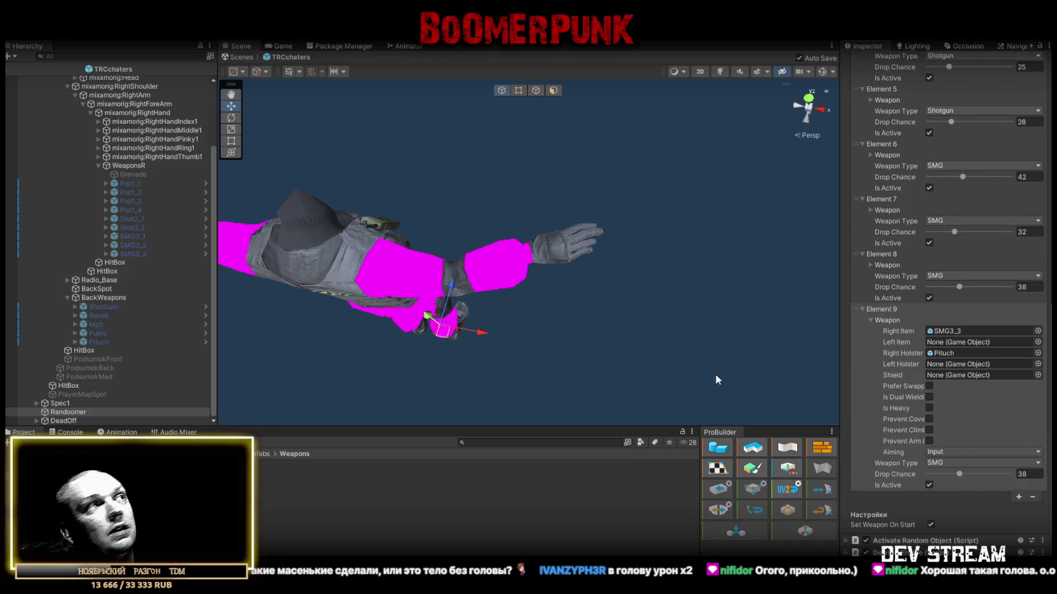
click(129, 253)
key(ctrl+d)
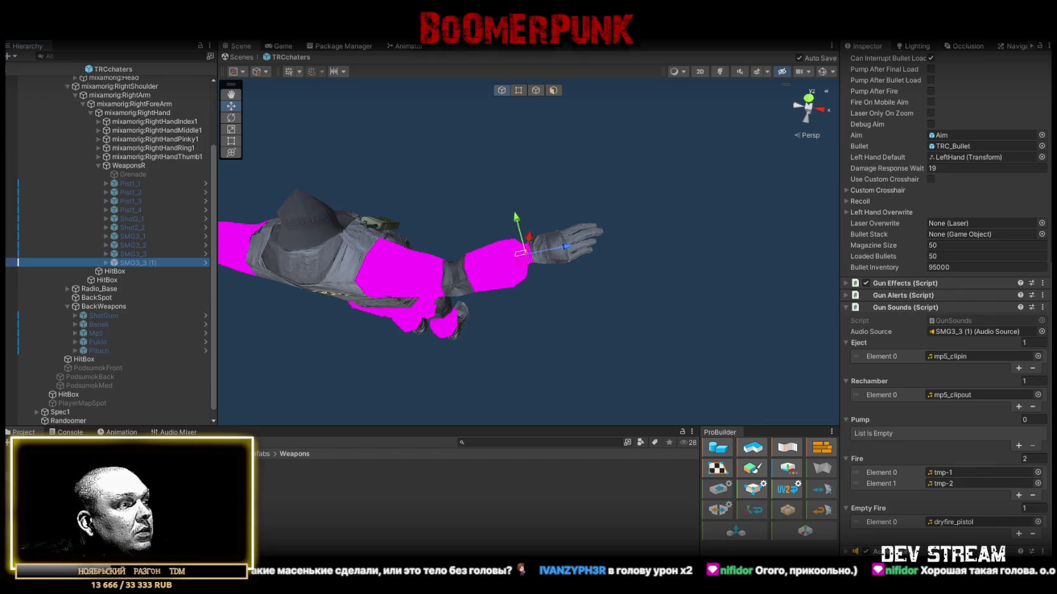
Step: Rename the SMG3_3 (1) duplicate to SMG3_4
click(144, 262)
key(BackSpace)
key(BackSpace)
key(BackSpace)
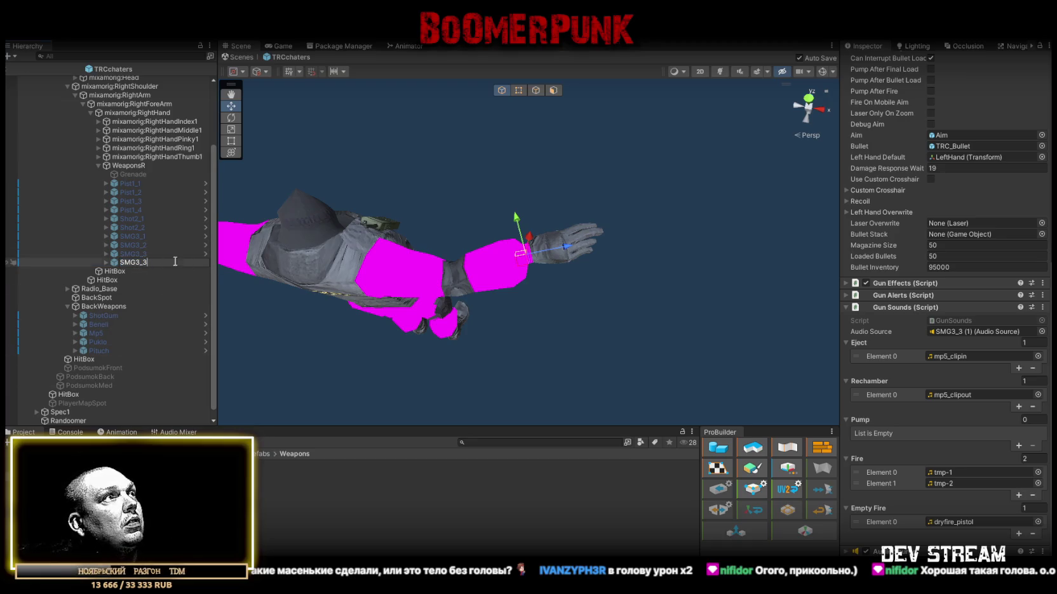
text(4)
key(Return)
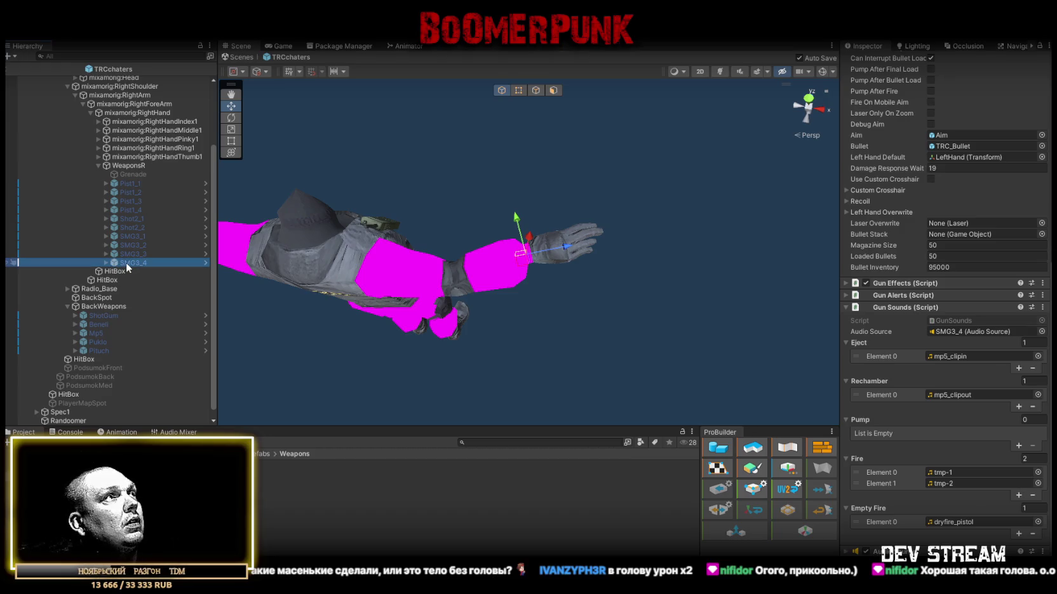
Step: Reduce SMG3_3's fire sounds to a single p90-1 and set the p90_clipin eject sound
click(126, 253)
click(104, 254)
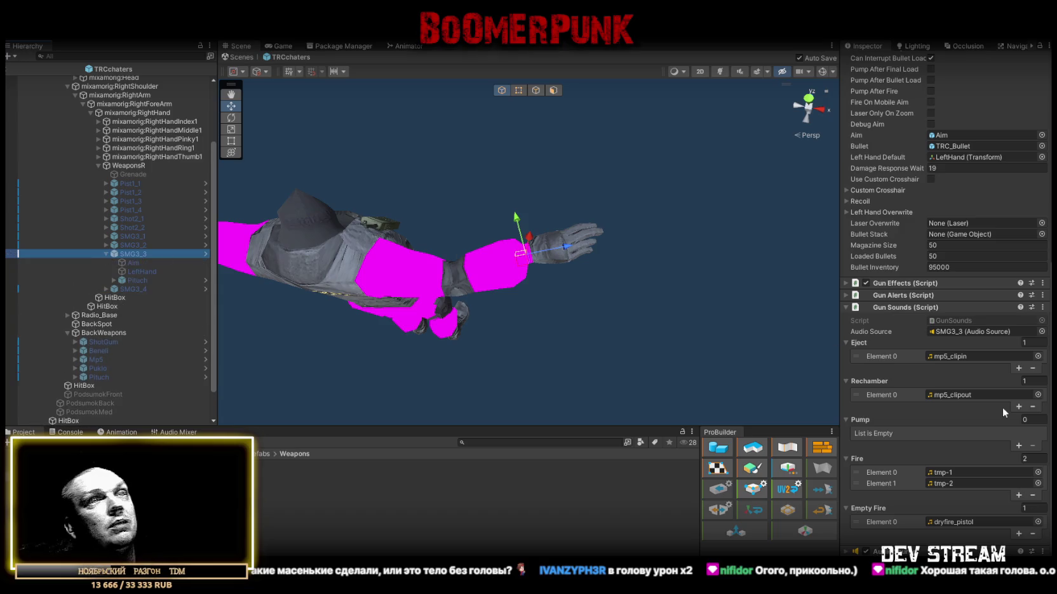
click(946, 472)
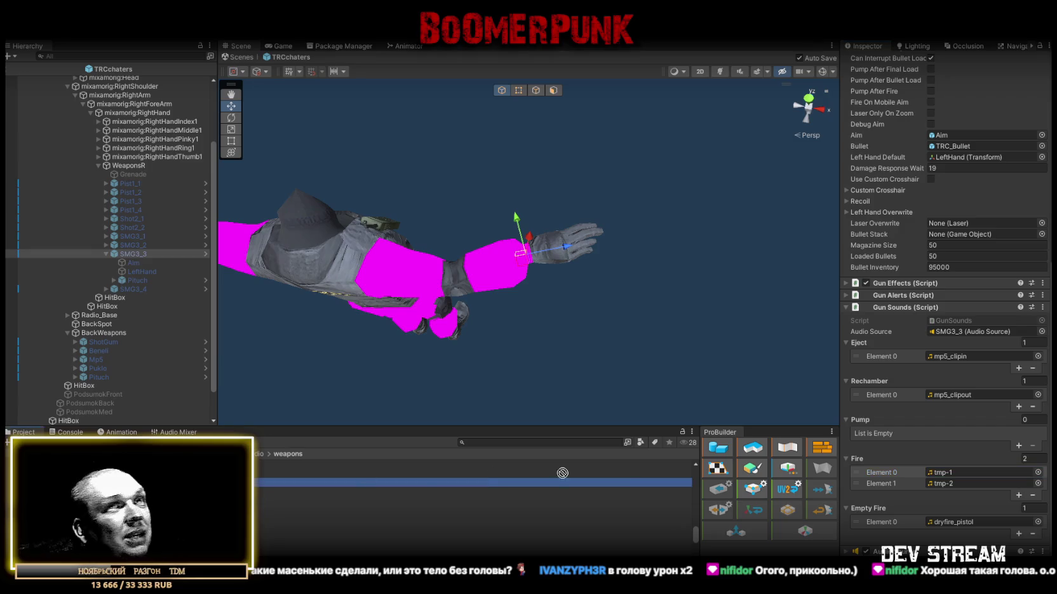
drag(927, 427, 950, 478)
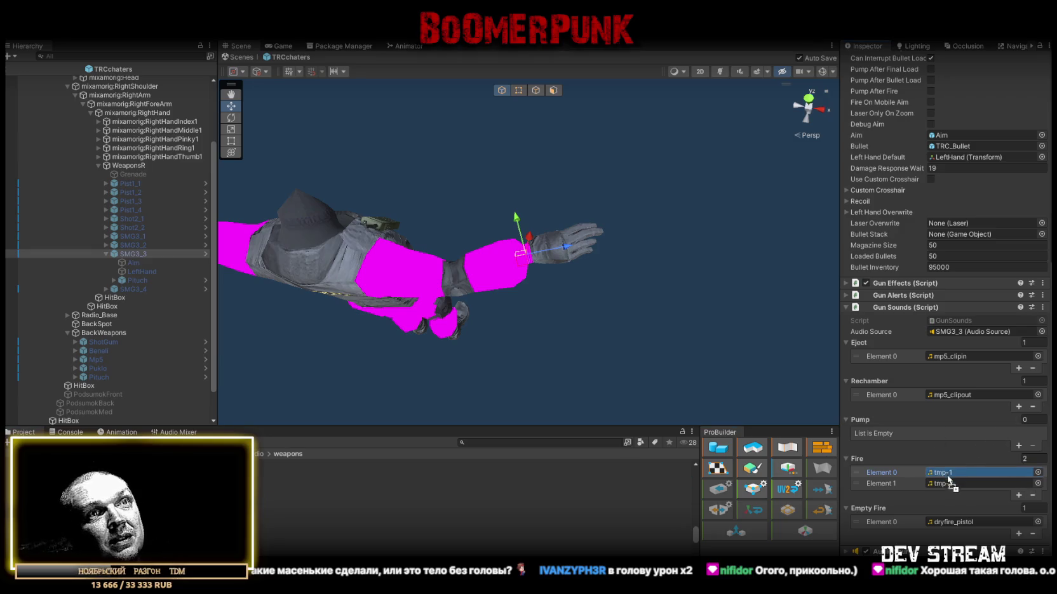
click(1040, 495)
drag(286, 480, 950, 484)
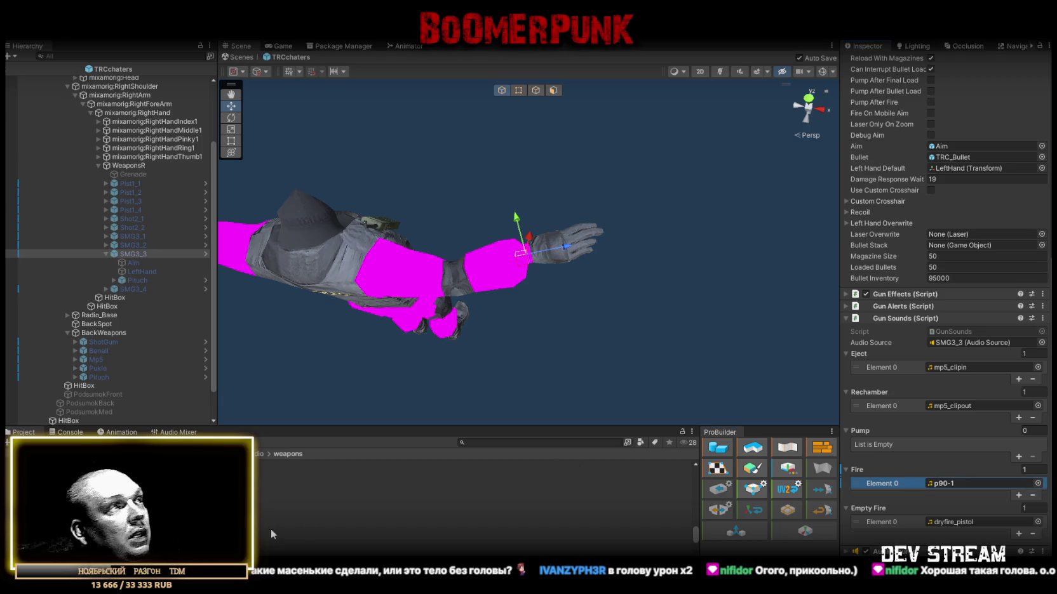
mouse_move(286, 509)
mouse_down()
mouse_move(908, 483)
mouse_move(931, 347)
mouse_move(966, 410)
mouse_up()
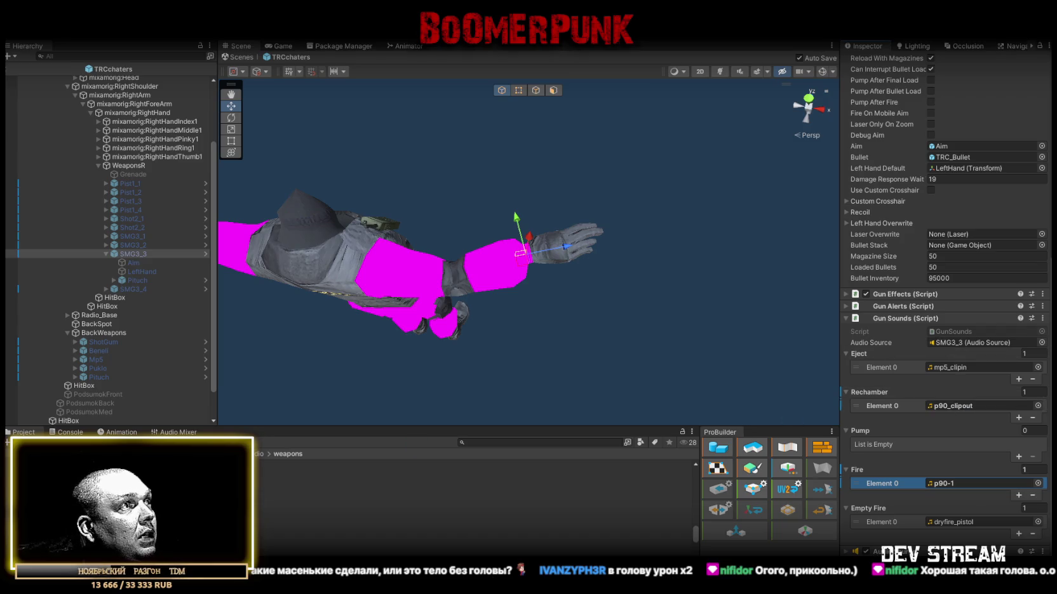
mouse_move(286, 509)
mouse_down()
mouse_move(912, 484)
mouse_move(960, 413)
mouse_move(961, 370)
mouse_up()
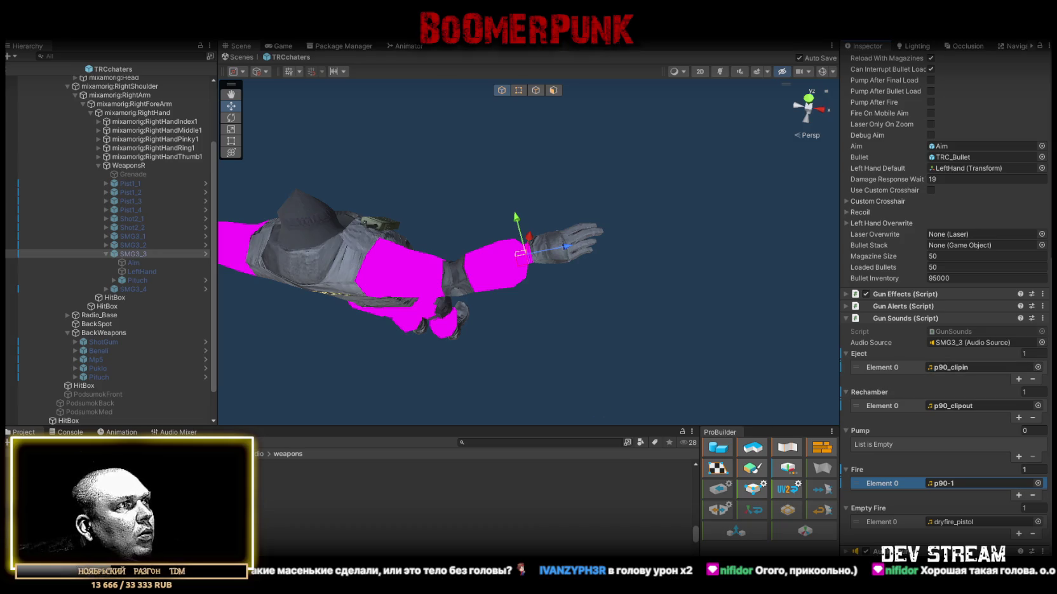
Step: Audition the P90 clips and set SMG3_3's rechamber sound to p90_boltpull
click(286, 500)
click(286, 509)
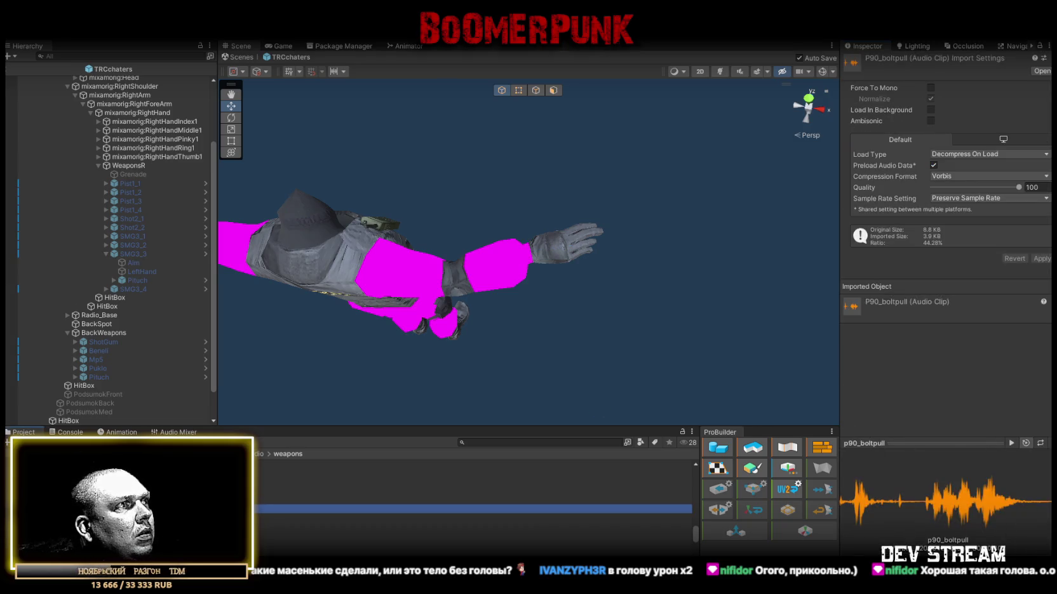
click(285, 518)
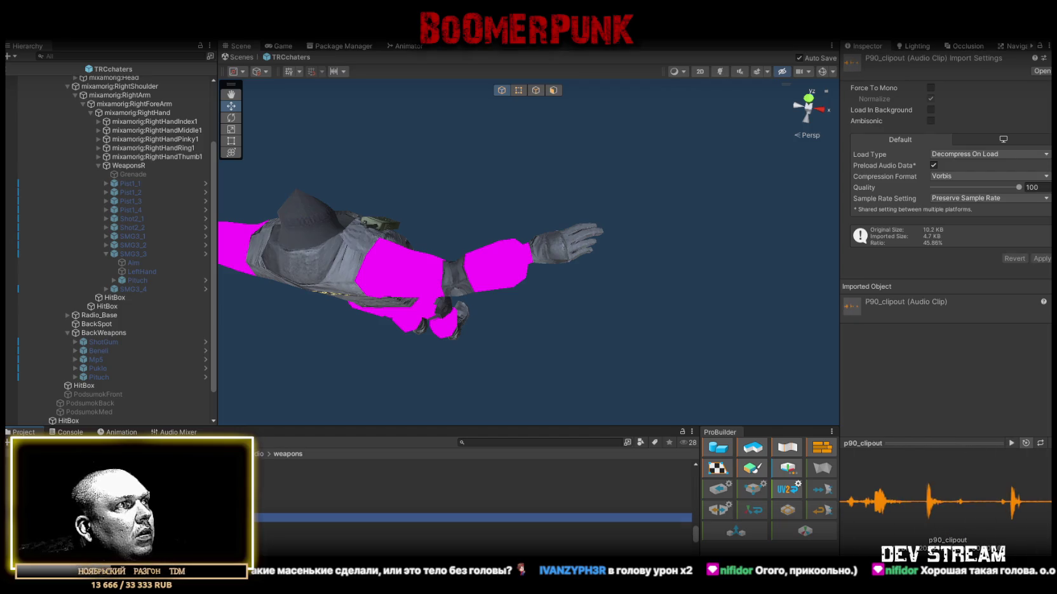
click(165, 501)
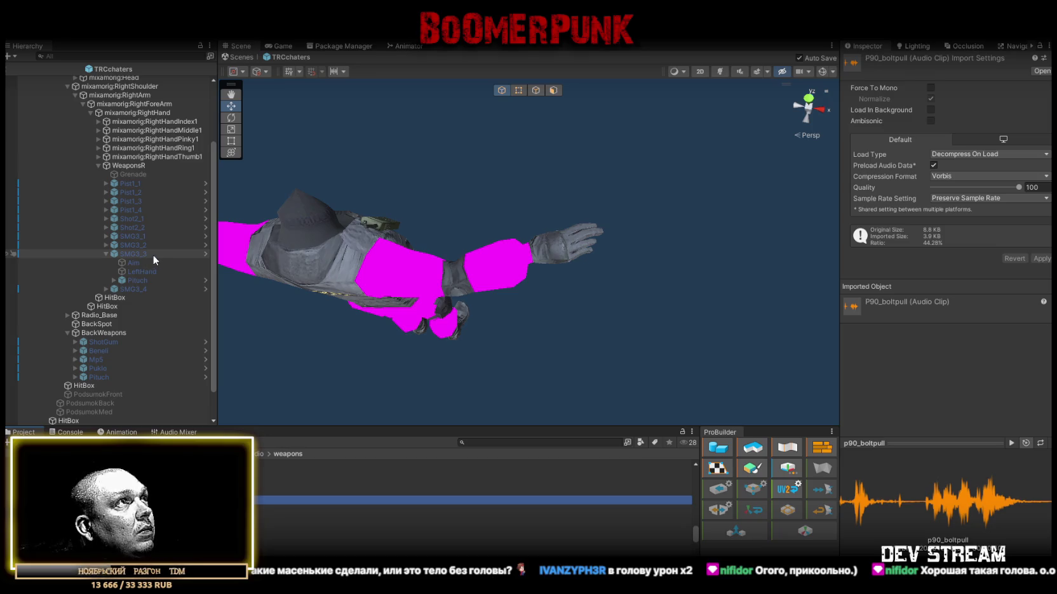
click(136, 253)
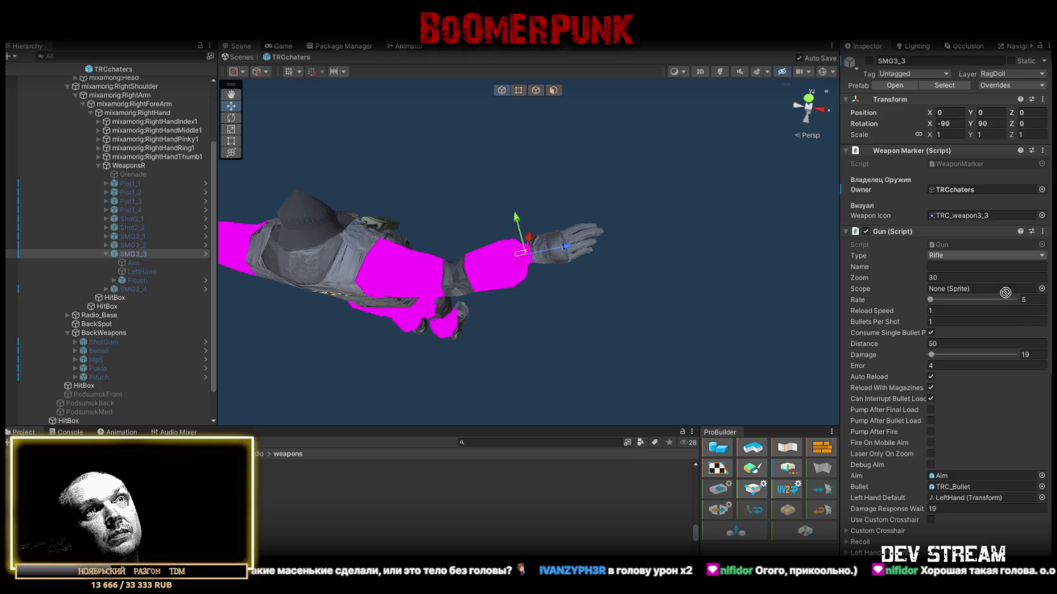
scroll(944, 521, down, 10)
mouse_move(944, 510)
mouse_down()
mouse_move(981, 438)
mouse_move(972, 437)
mouse_move(967, 483)
mouse_up()
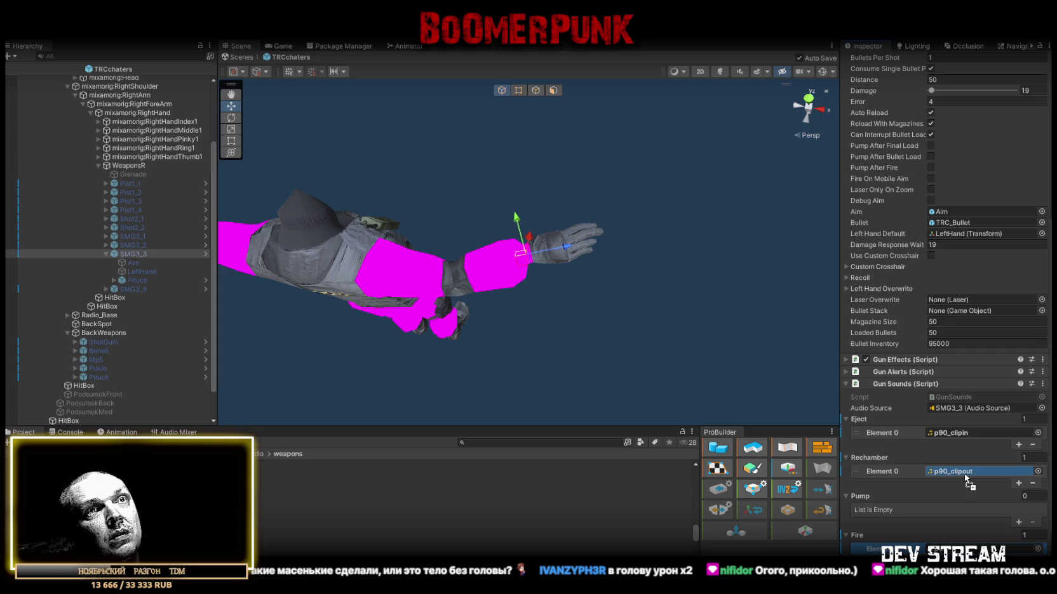
drag(966, 476, 966, 478)
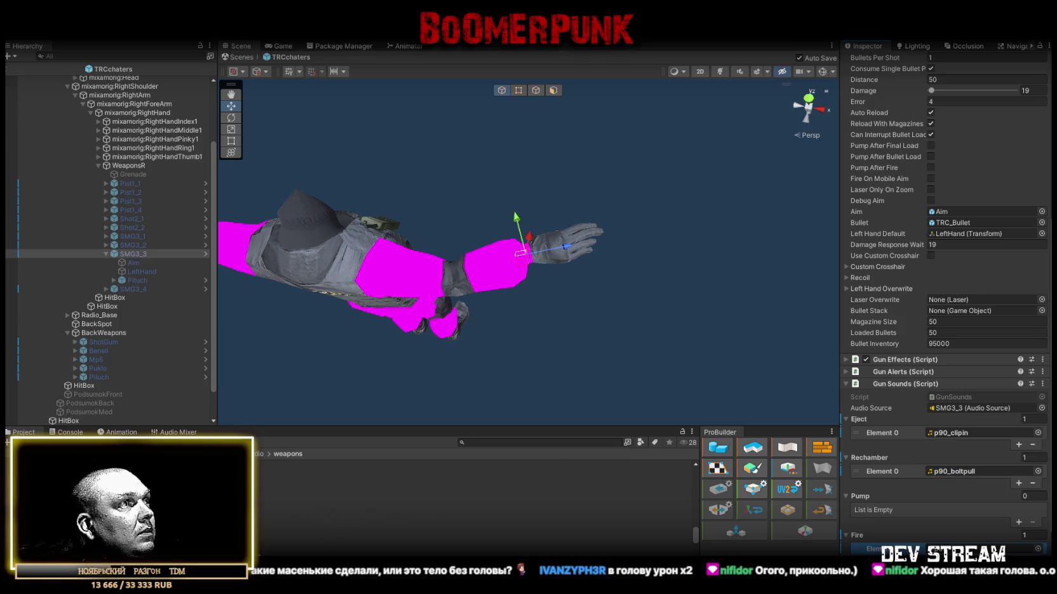
click(317, 512)
click(317, 502)
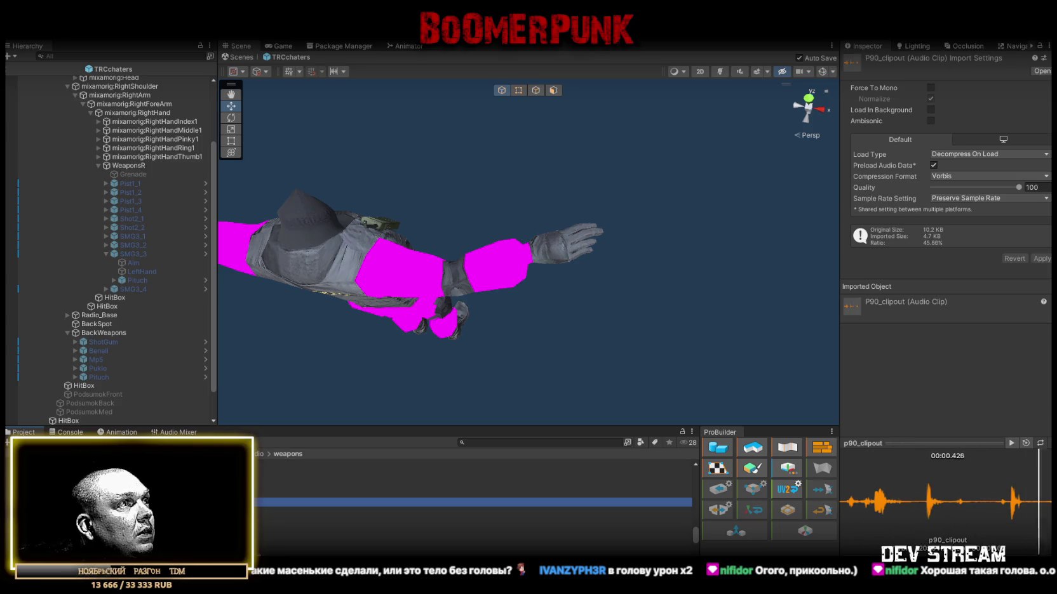
click(318, 512)
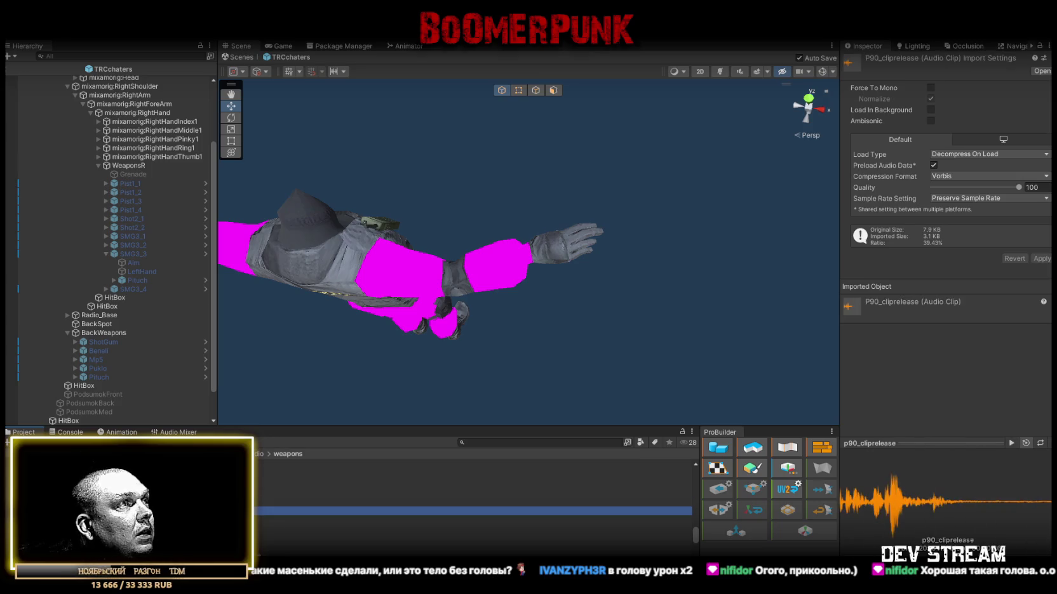
key(Up)
key(Up)
key(Up)
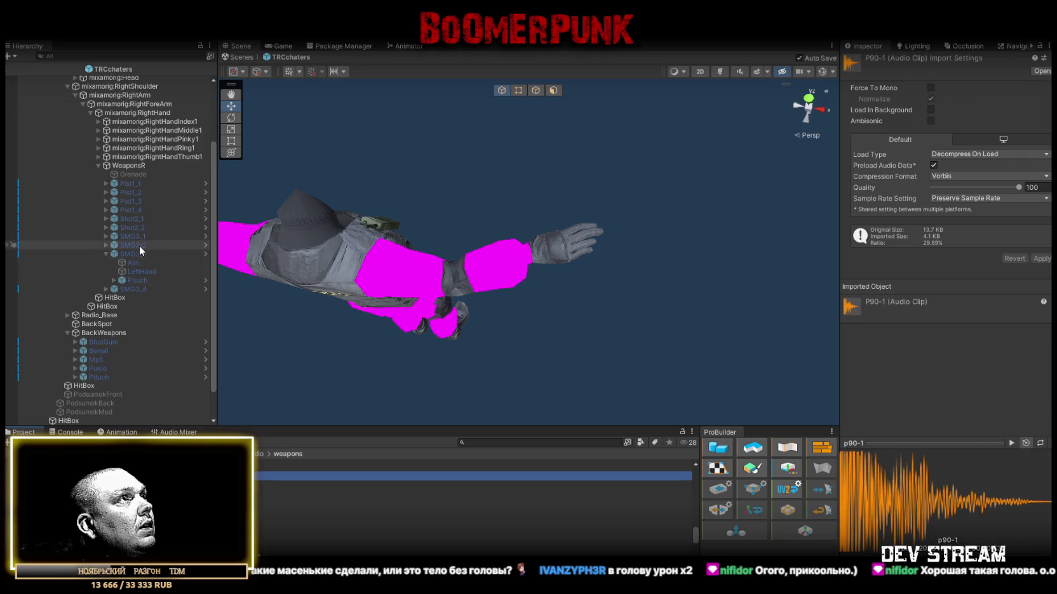
Step: Apply all SMG3_3 prefab overrides and confirm the TRC_weapon3_3 weapon icon
click(123, 253)
scroll(942, 316, down, 5)
scroll(942, 316, up, 5)
click(1013, 85)
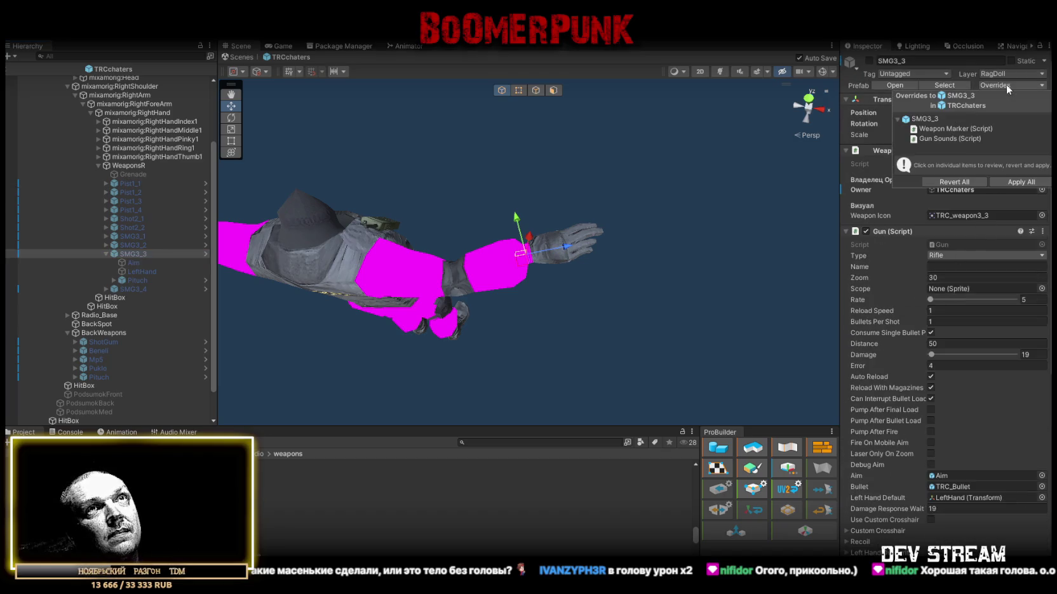
click(1018, 181)
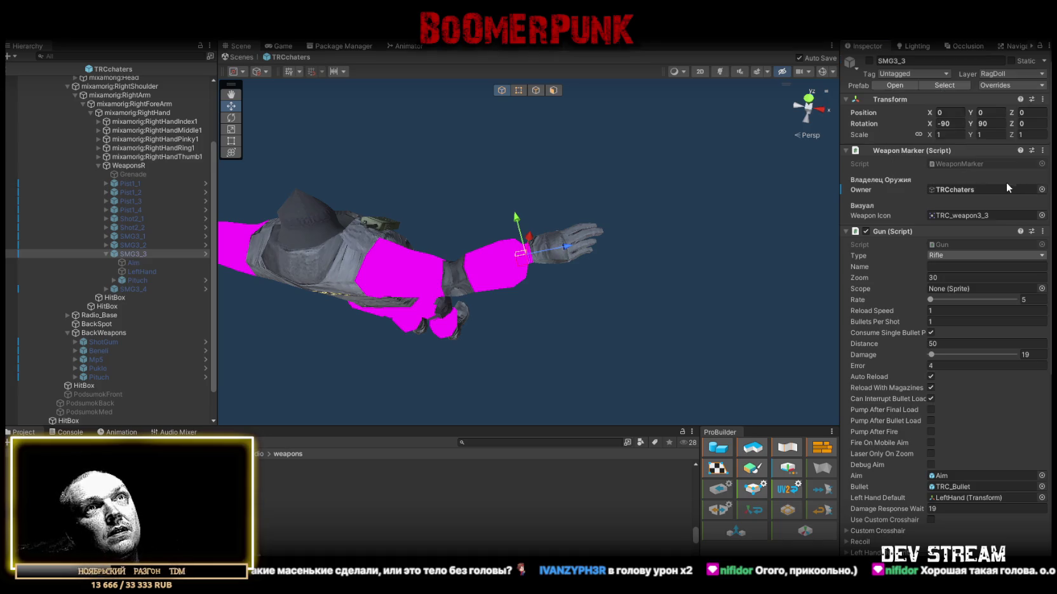
scroll(983, 260, down, 5)
scroll(985, 256, up, 3)
click(1042, 156)
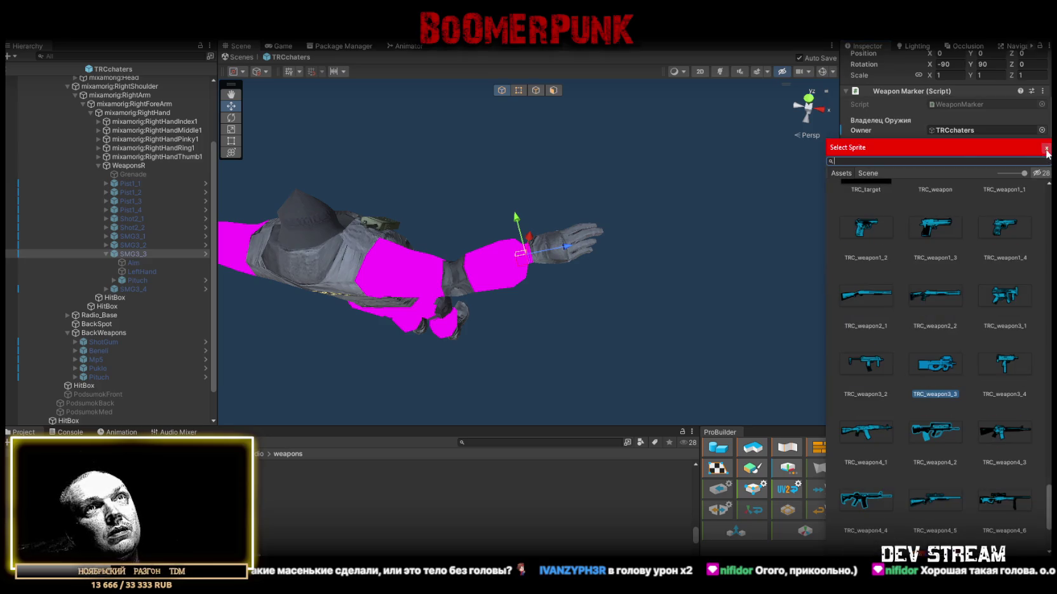
click(1046, 148)
scroll(1016, 178, down, 2)
scroll(991, 213, down, 2)
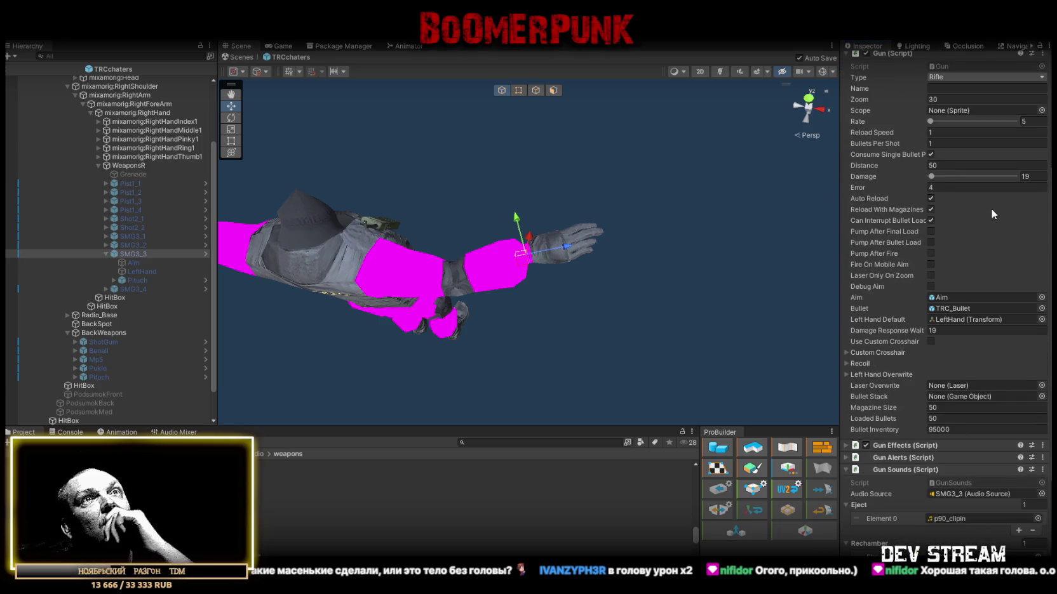
scroll(988, 205, up, 3)
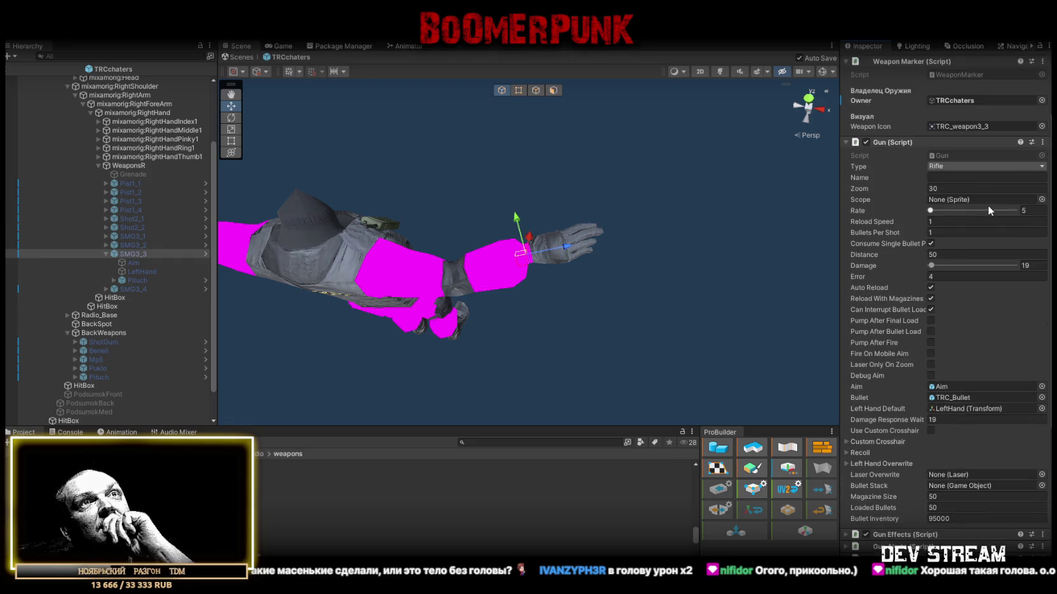
scroll(985, 215, up, 2)
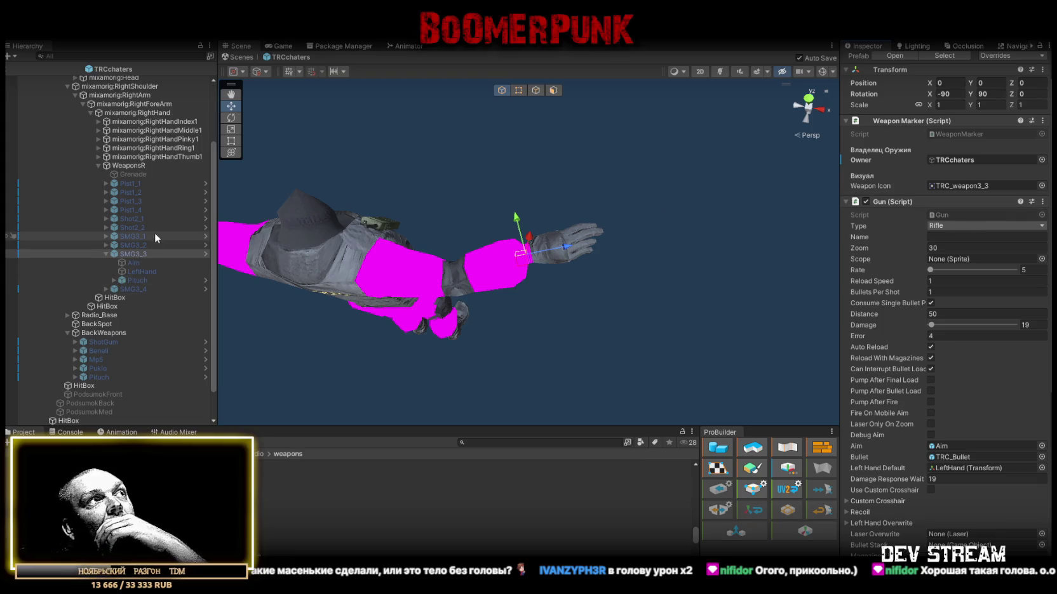
Step: Change Pist1_3's reload speed and apply its prefab overrides
click(131, 184)
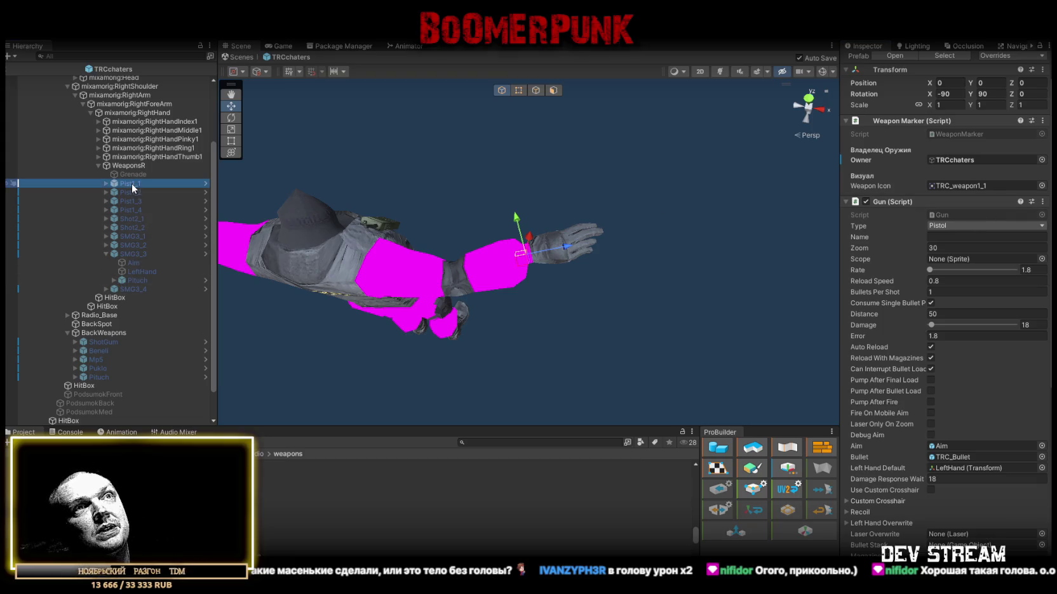
key(Down)
key(Down)
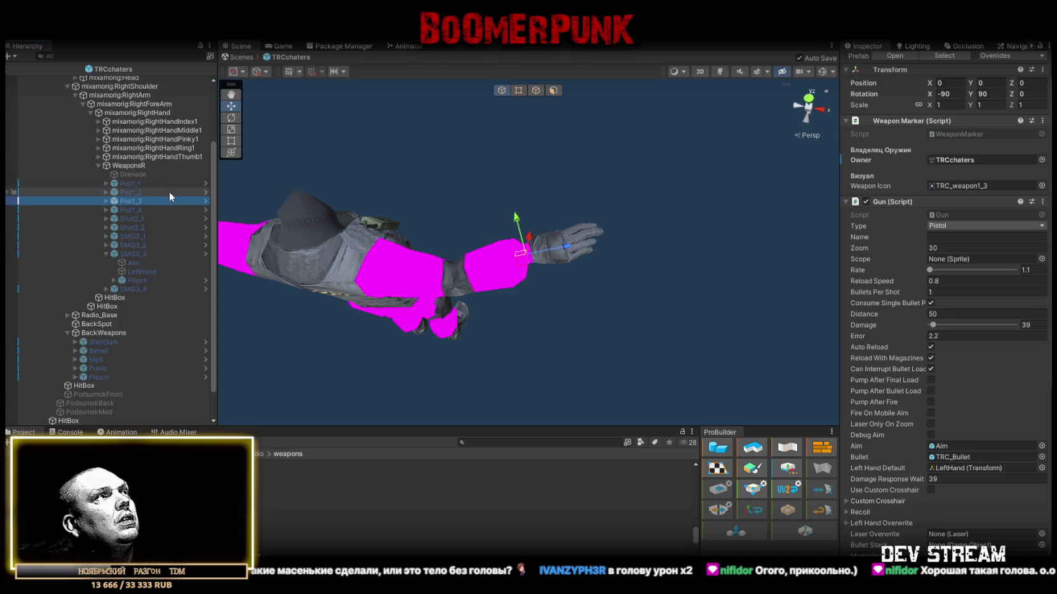
click(938, 281)
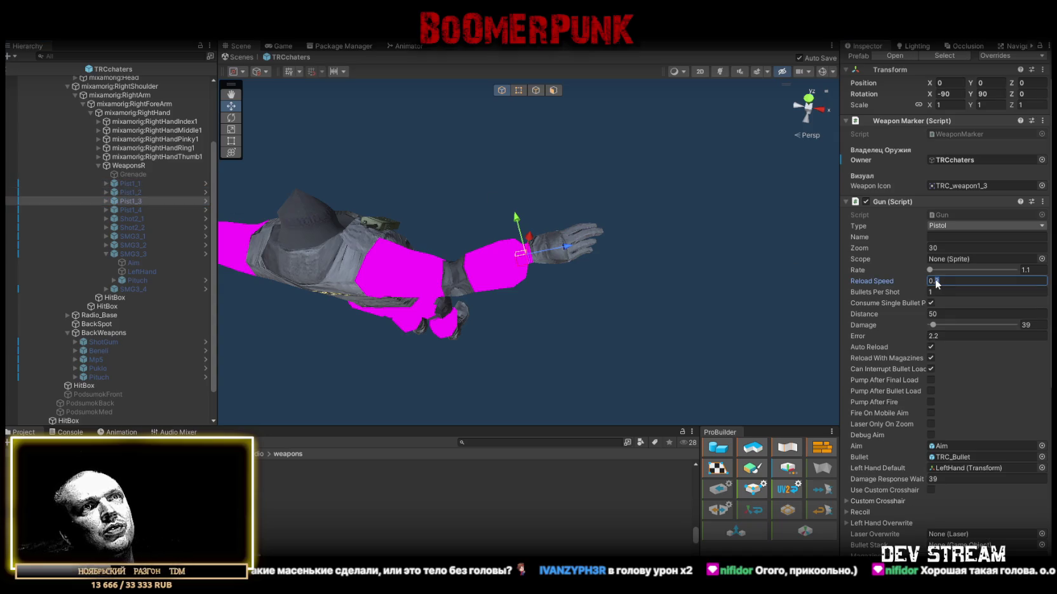
text(7)
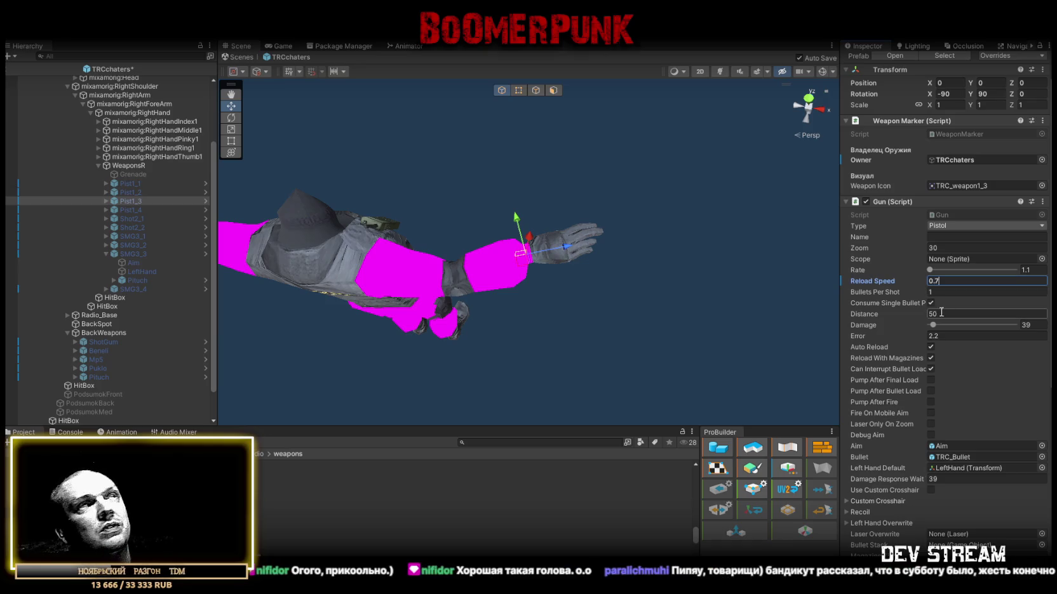
scroll(985, 190, up, 2)
click(1025, 86)
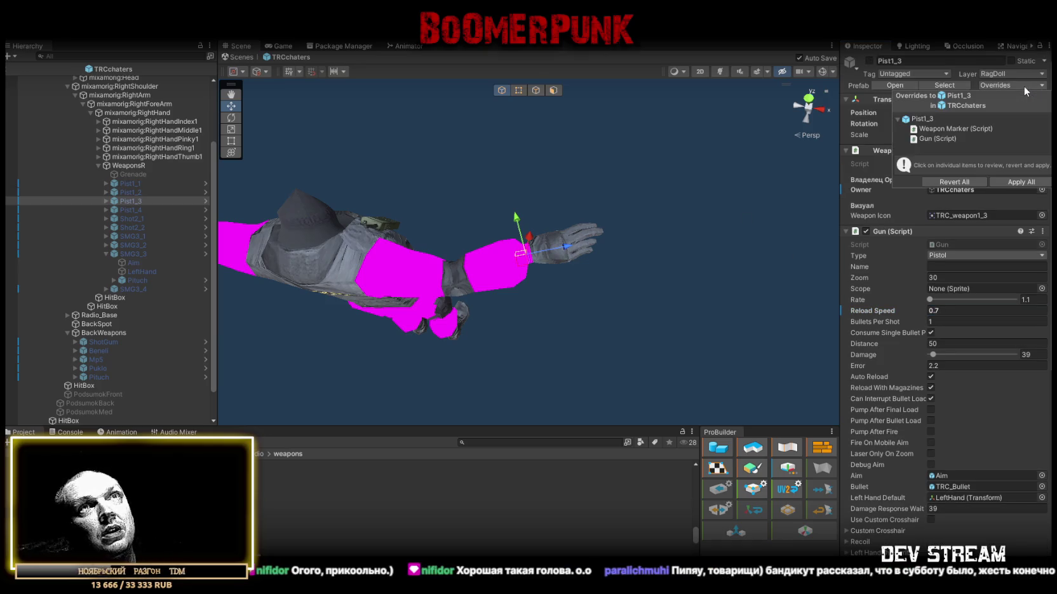
click(1021, 182)
Step: Set Pist1_2's reload speed to 0.6 and apply its prefab overrides
click(140, 193)
click(968, 320)
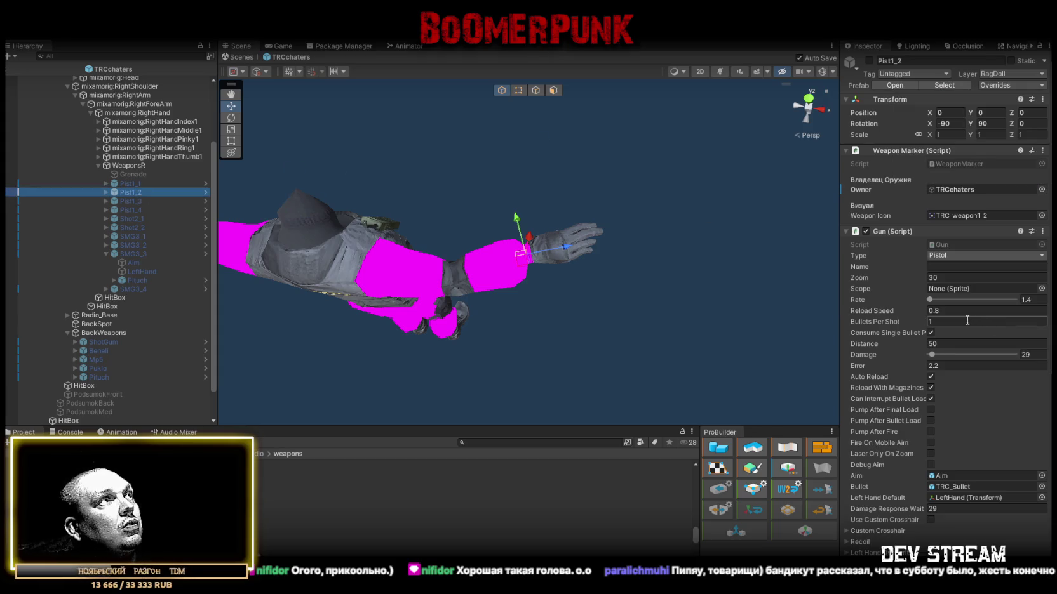
click(935, 311)
key(BackSpace)
text(6)
key(Return)
click(1017, 84)
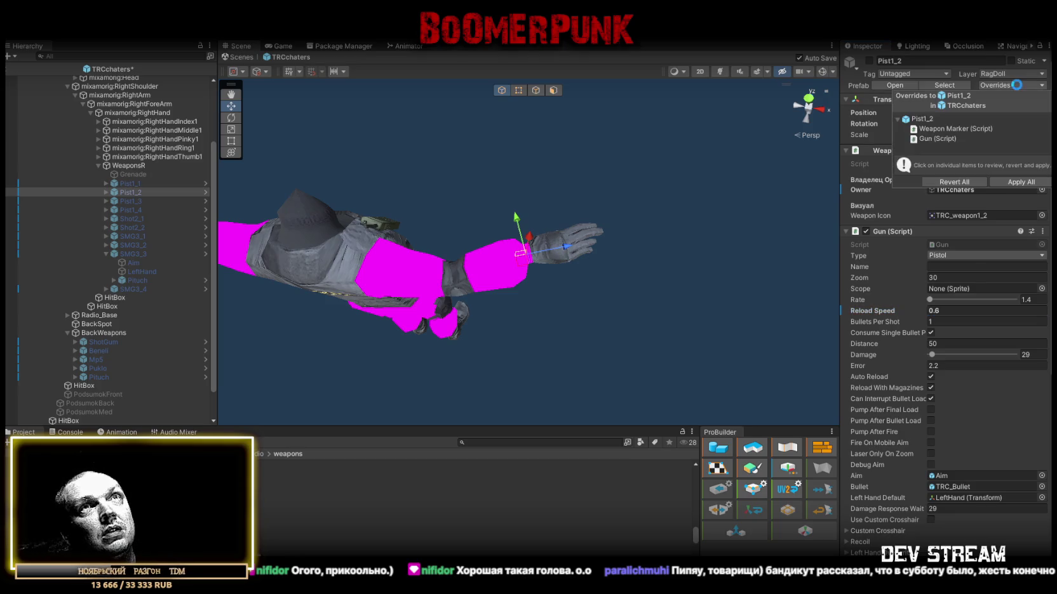
click(1020, 182)
Step: Set Pist1_4's reload speed to 0.75 and apply its prefab overrides
click(132, 185)
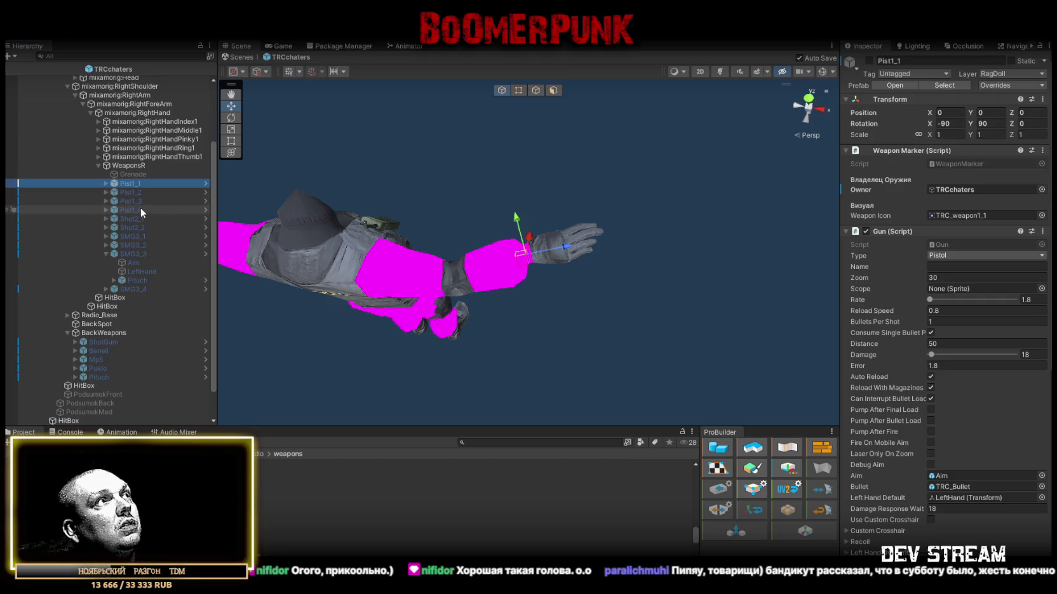
click(140, 209)
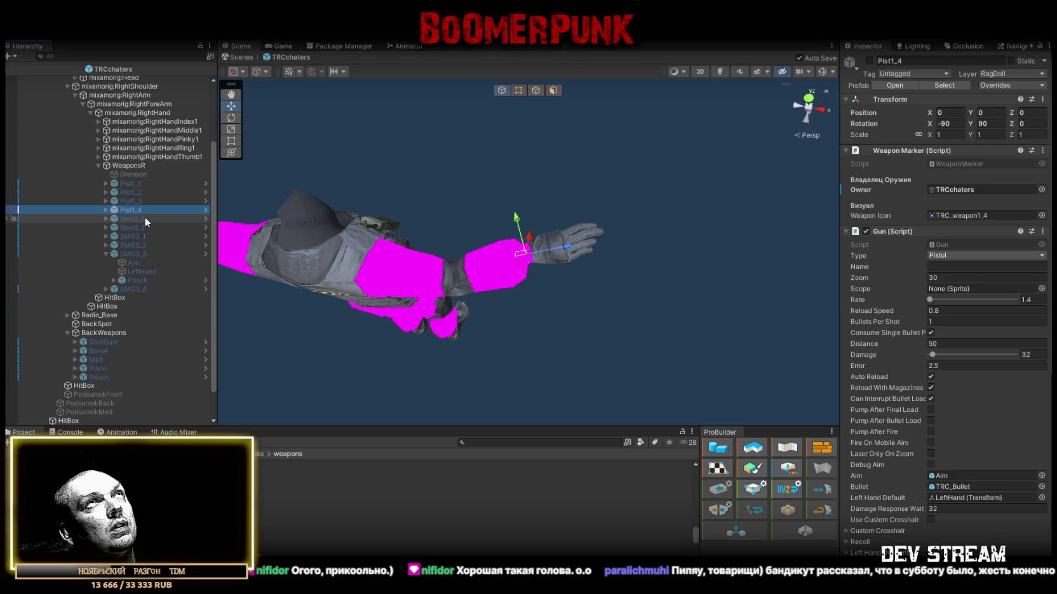
click(937, 311)
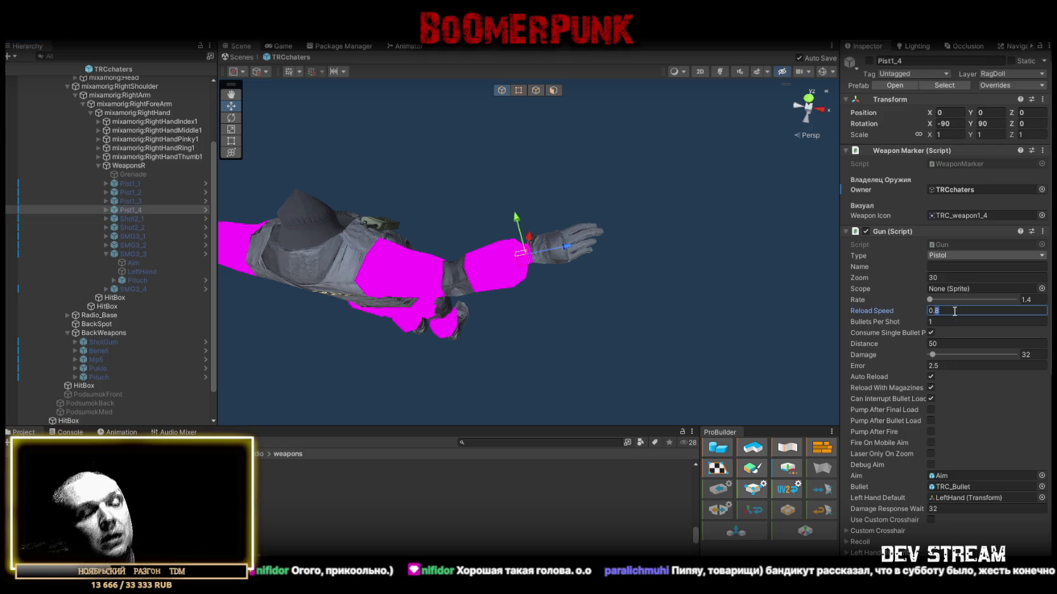
text(0.75)
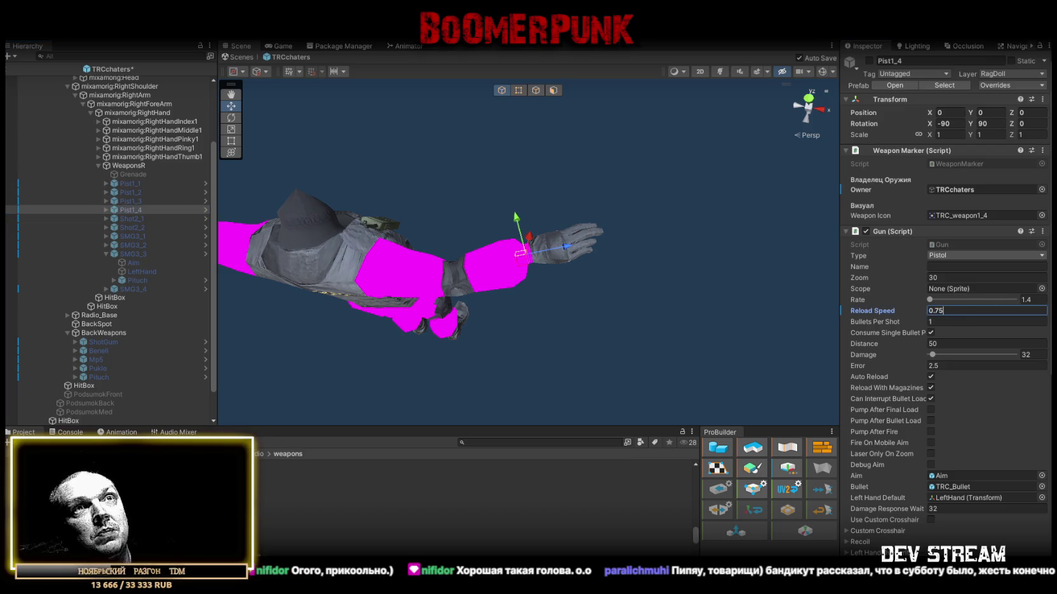
click(1010, 86)
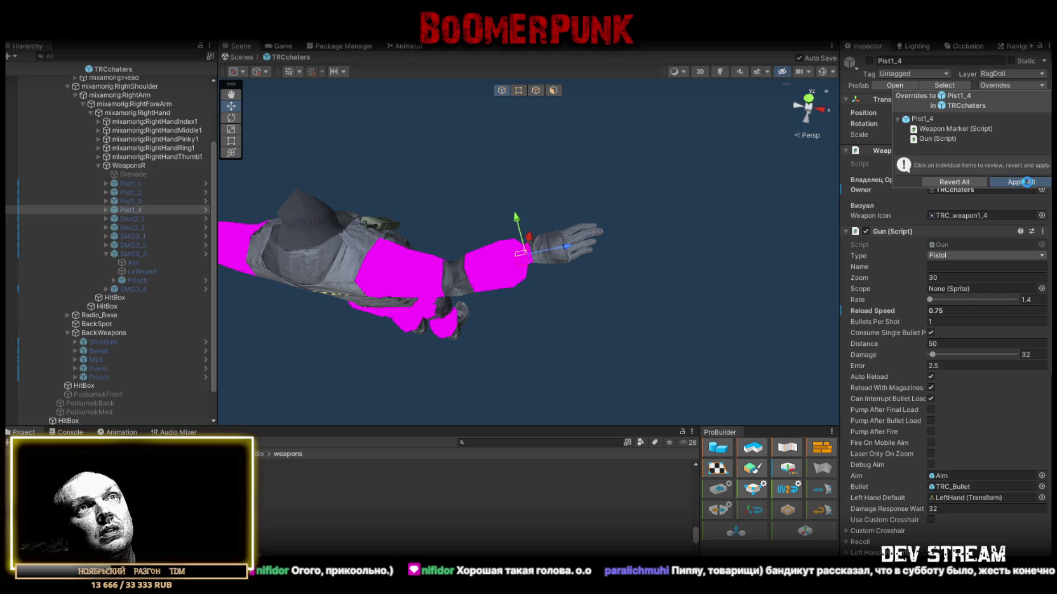
click(1021, 182)
click(132, 217)
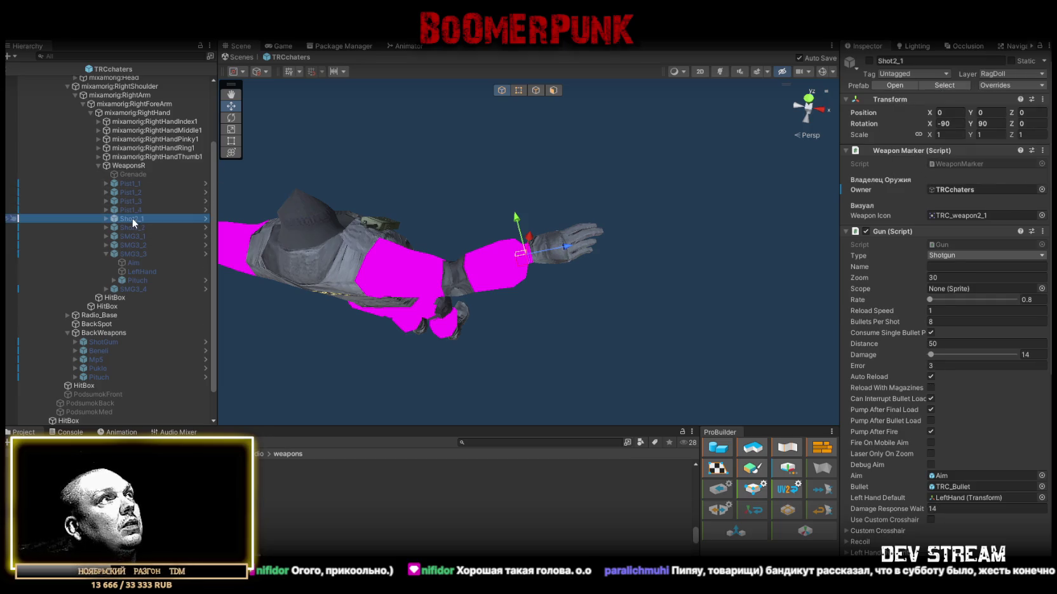
Step: Set Shot2_2's reload speed to 1.1 and apply its prefab overrides
click(132, 226)
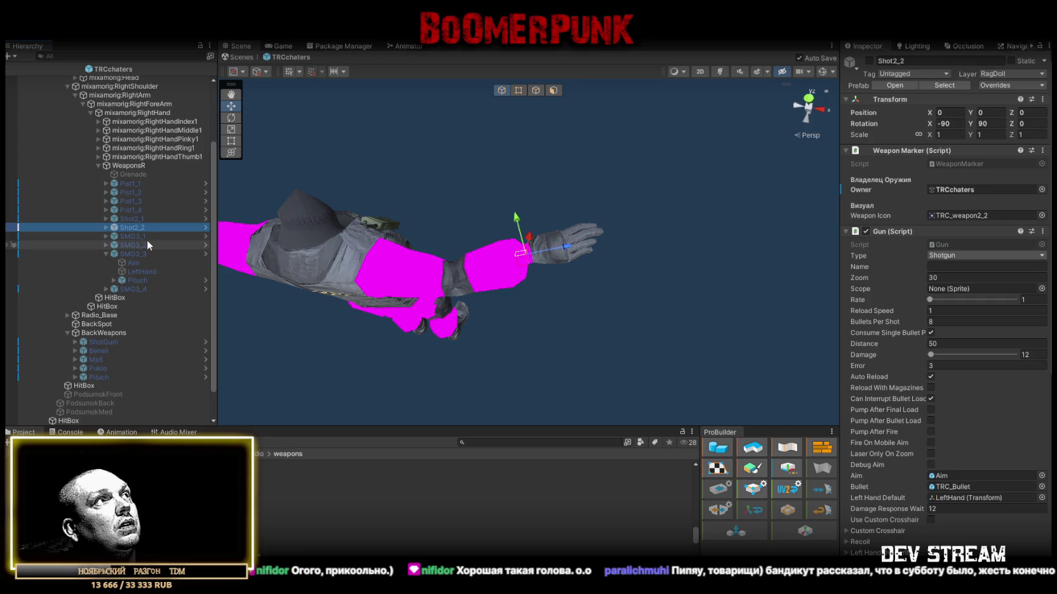
click(963, 310)
text(1.1)
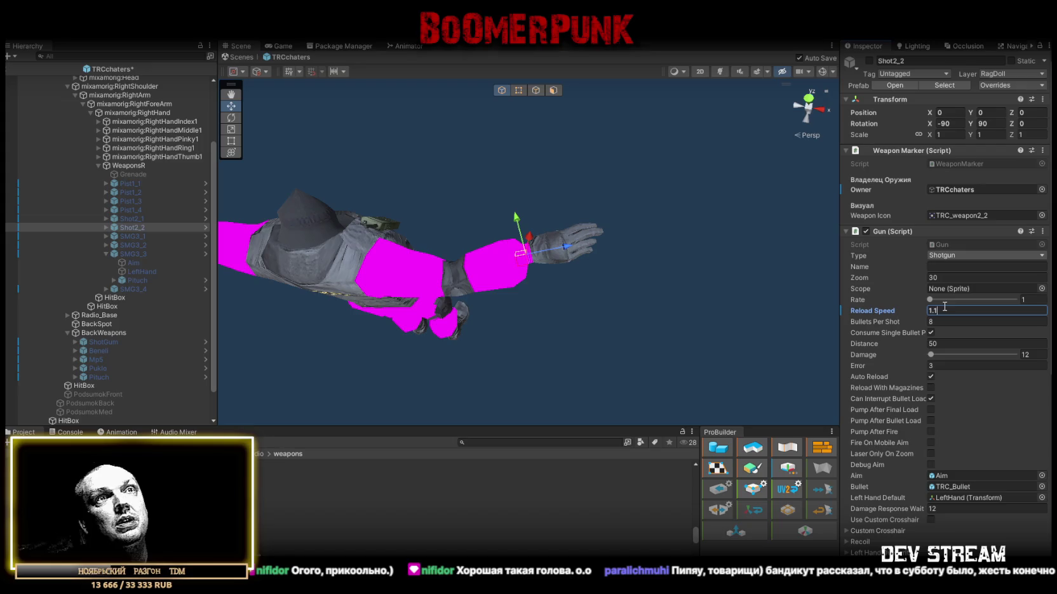
click(997, 87)
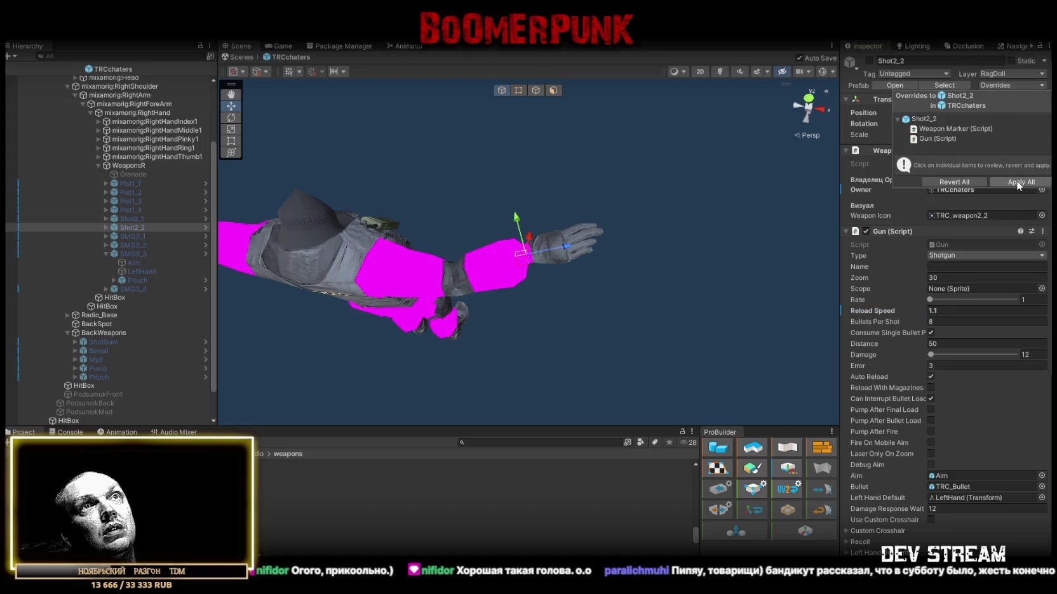
click(1021, 182)
Step: Set SMG3_1's reload speed to 1.4 and apply its prefab overrides
click(144, 236)
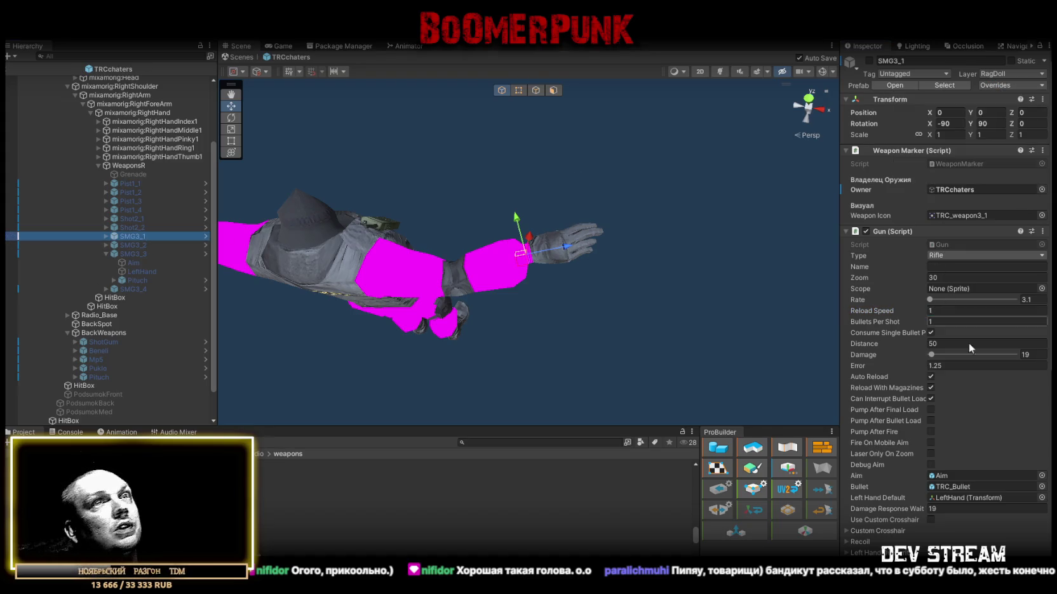
click(946, 310)
text(.4)
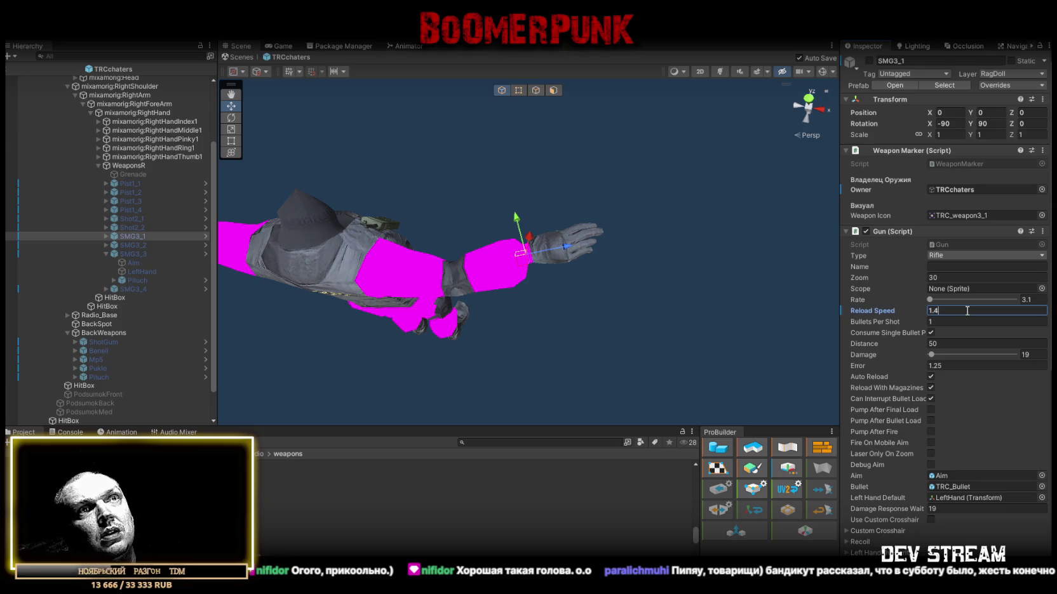
key(Return)
click(177, 245)
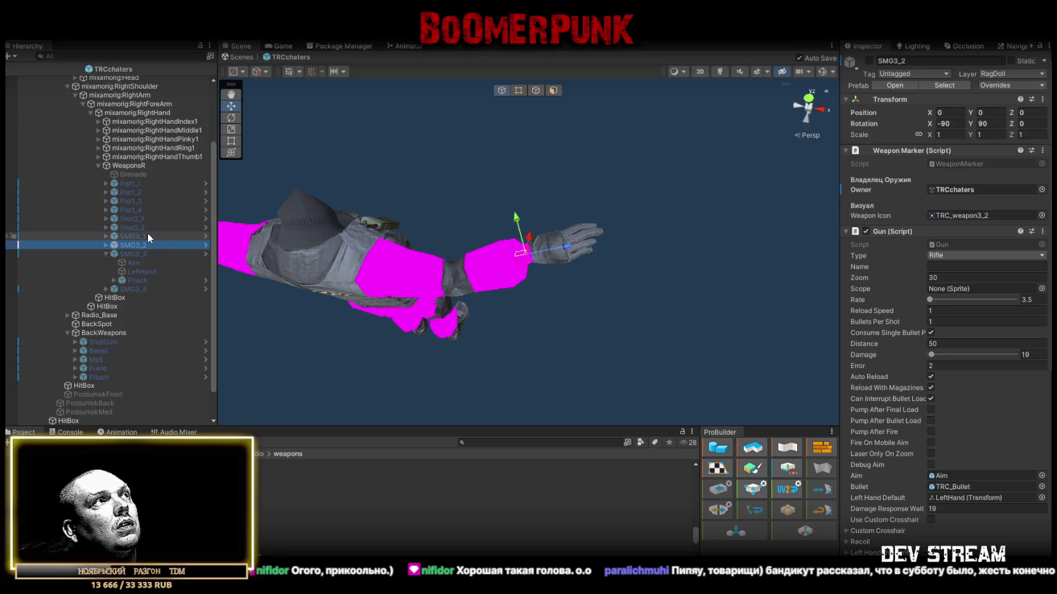
click(151, 237)
click(1020, 85)
click(1029, 182)
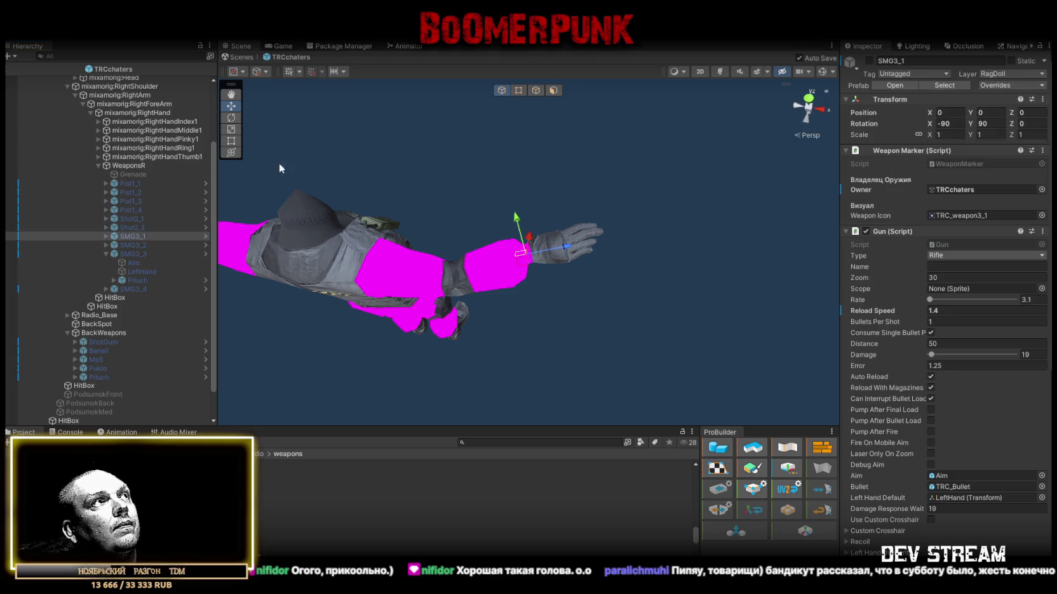
Step: Set SMG3_2's reload speed to 1.25 and apply its prefab overrides
click(133, 245)
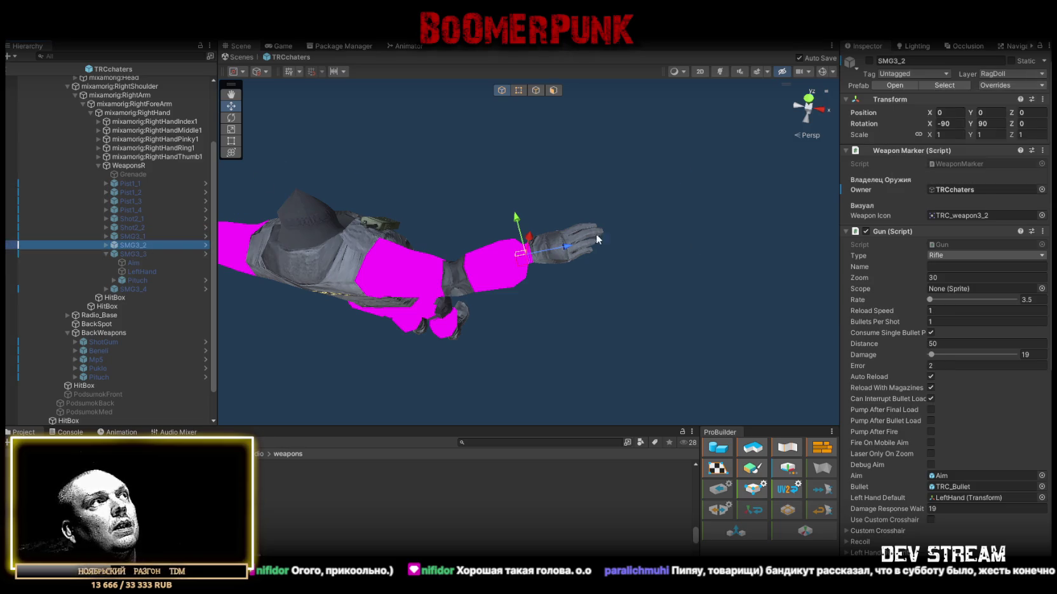
click(950, 311)
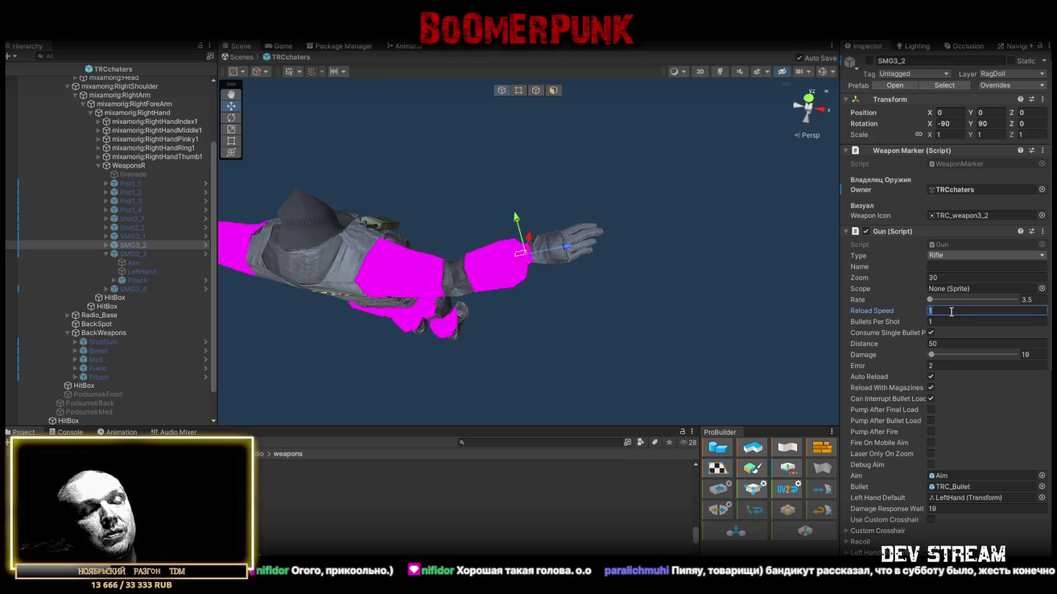
text(.25)
click(1010, 86)
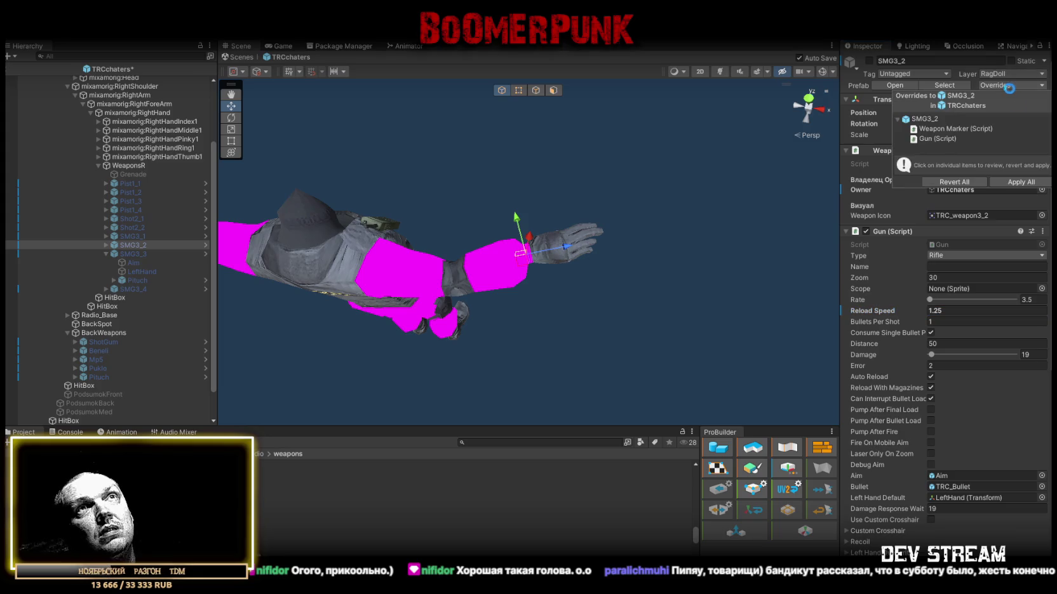
click(1021, 182)
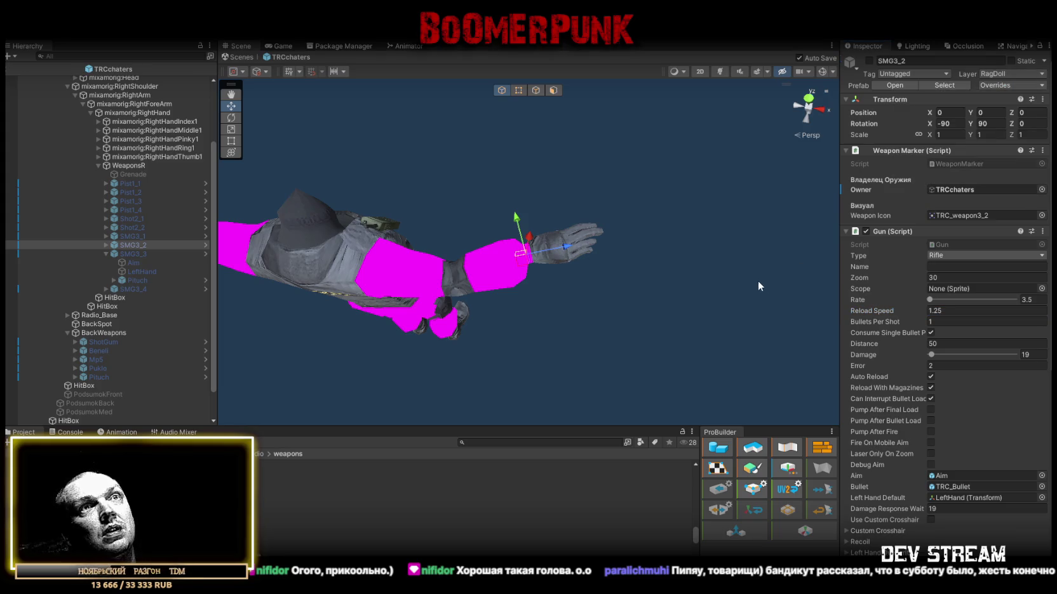
Step: Set SMG3_3's reload speed to 0.8 and apply its prefab overrides
click(138, 254)
click(956, 311)
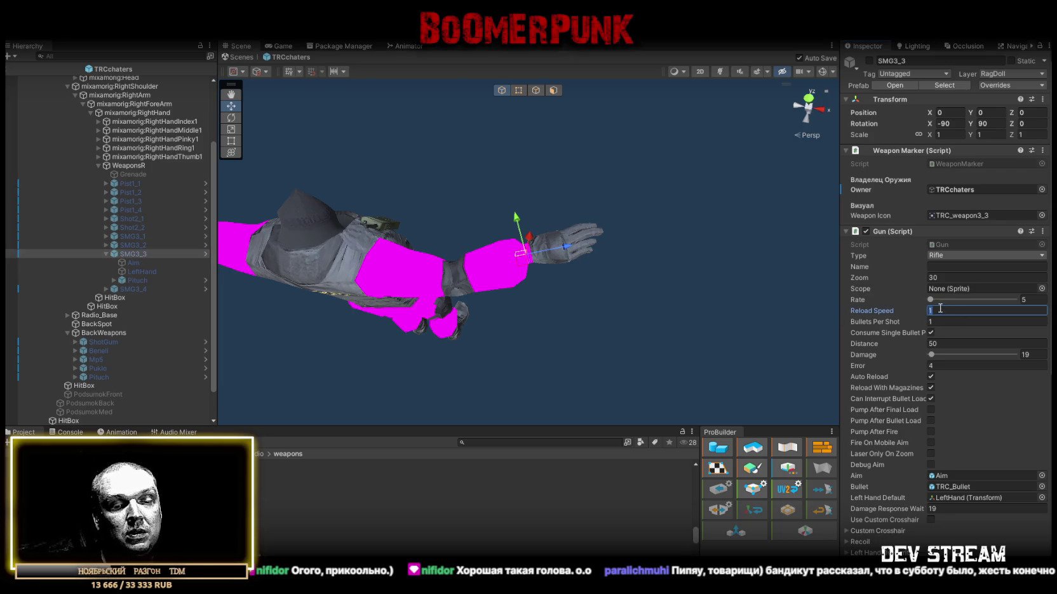
key(BackSpace)
text(.8)
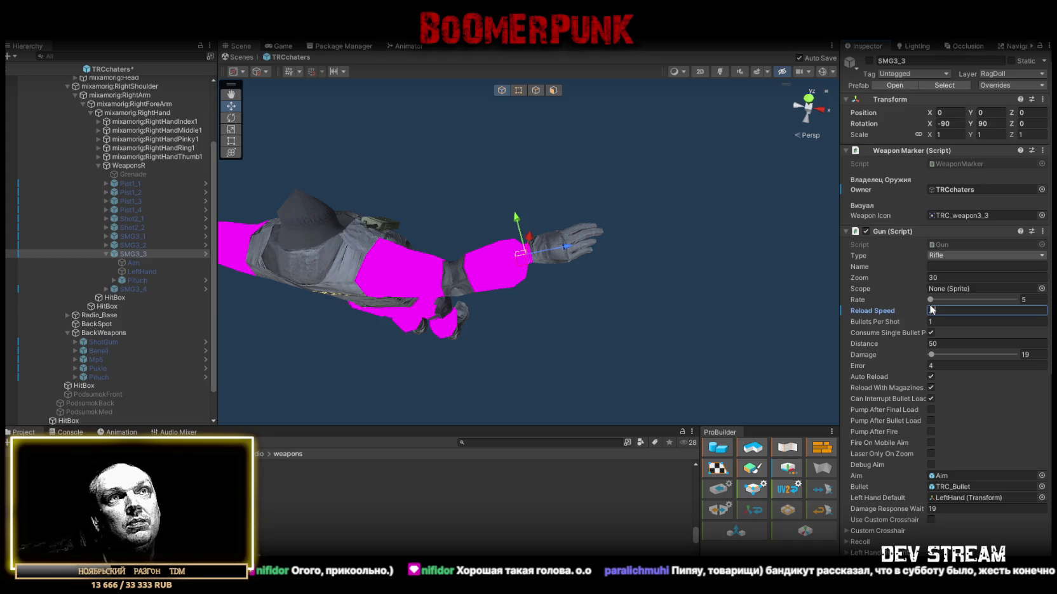
click(1029, 85)
click(1022, 182)
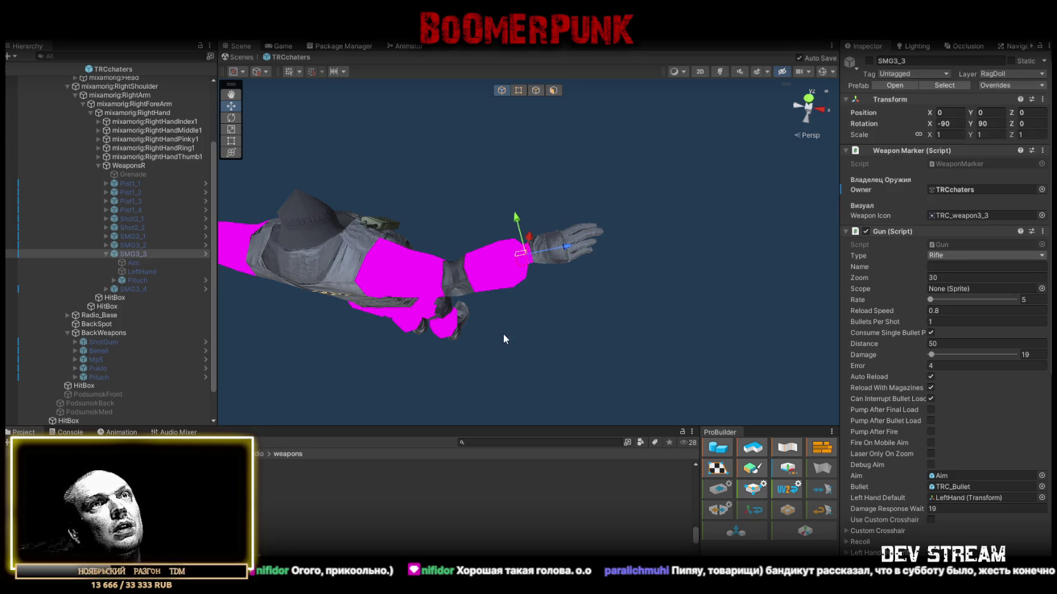
click(132, 288)
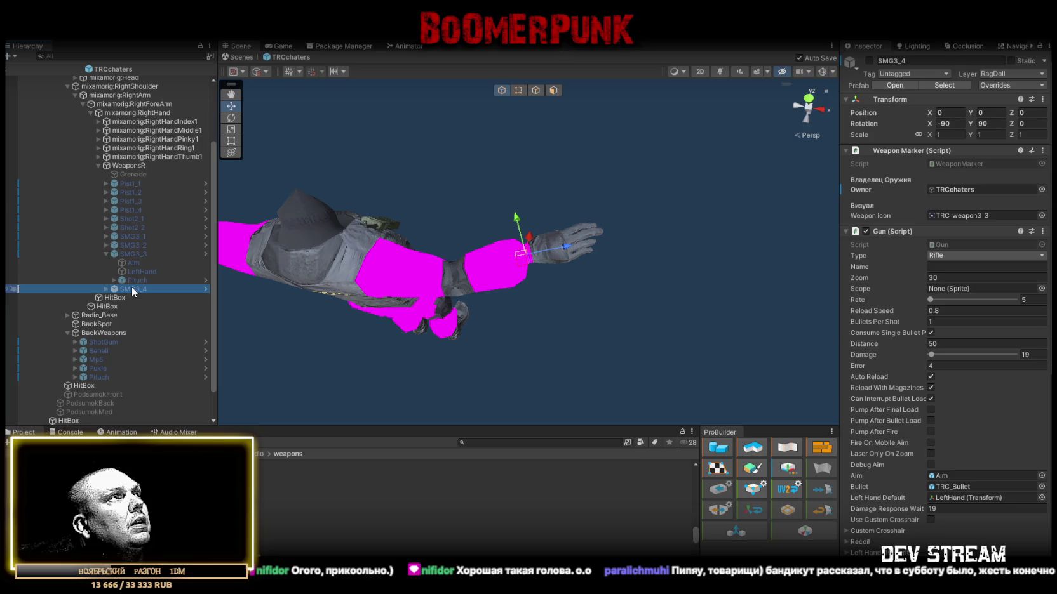
Step: Activate SMG3_4 and unpack it from its prefab
click(106, 254)
click(106, 262)
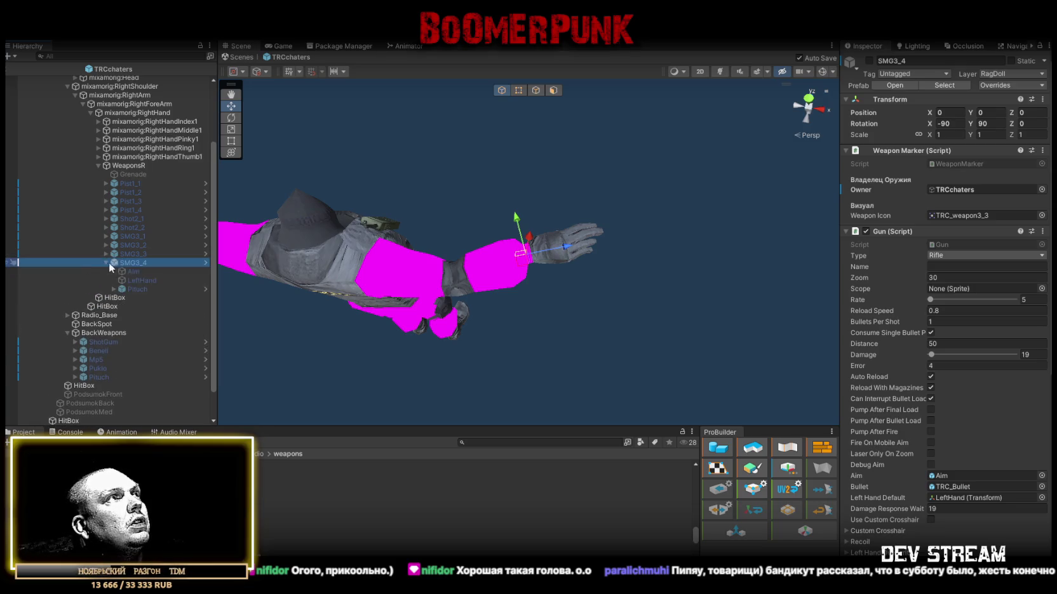
click(869, 60)
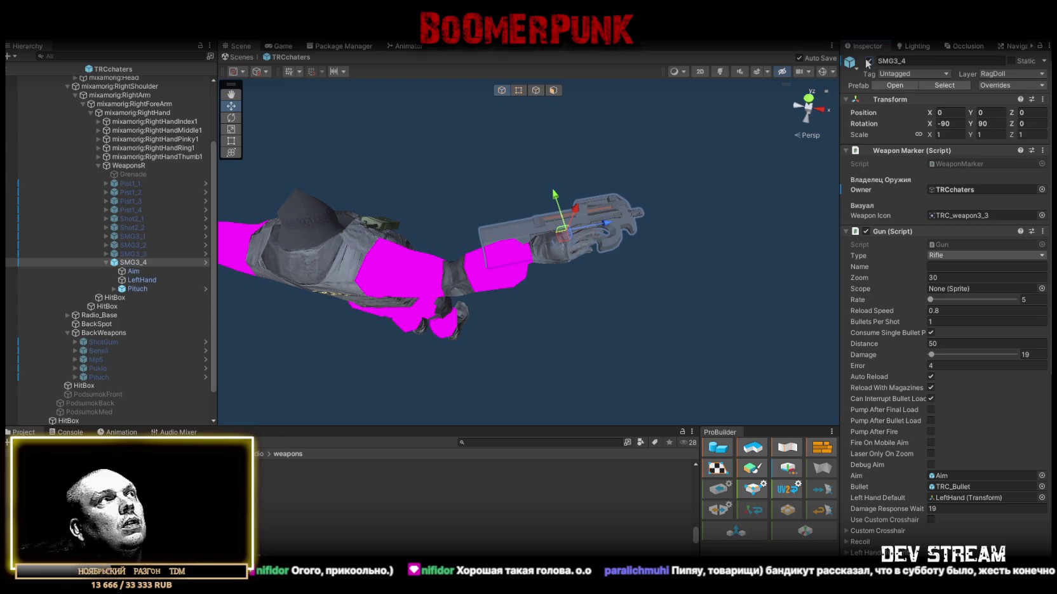
right_click(123, 263)
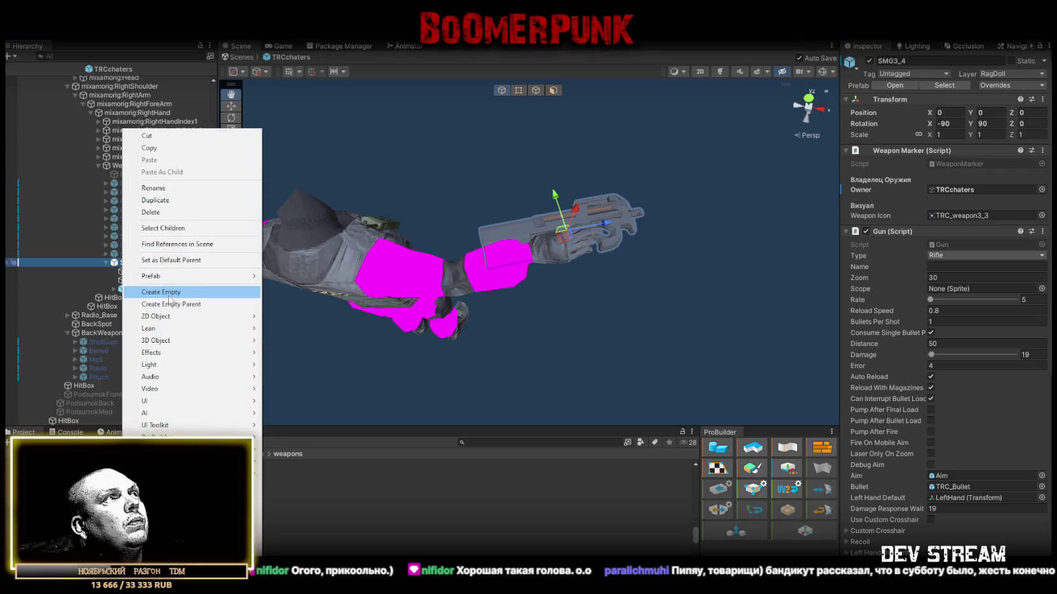
mouse_move(169, 286)
click(300, 327)
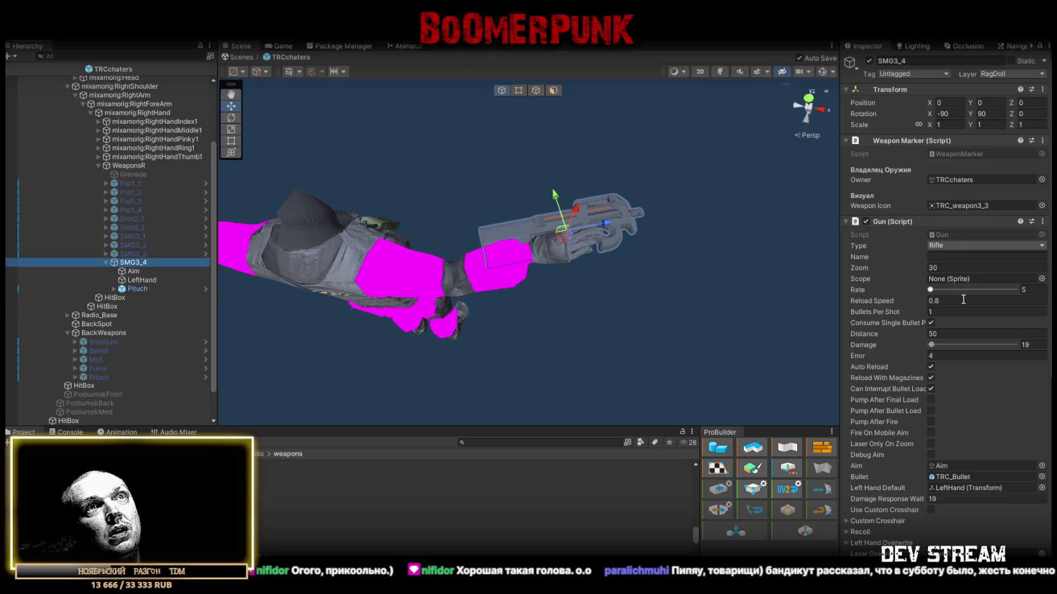
Step: Edit SMG3_4's reload speed and review its magazine and loaded-bullet counts
click(950, 297)
text(1.2)
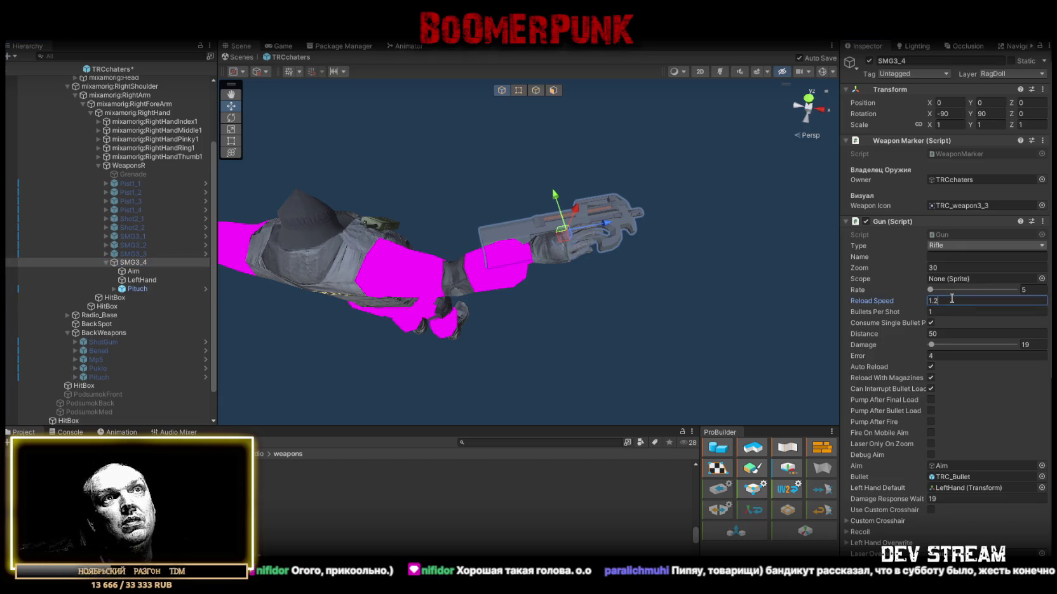
drag(483, 245, 493, 236)
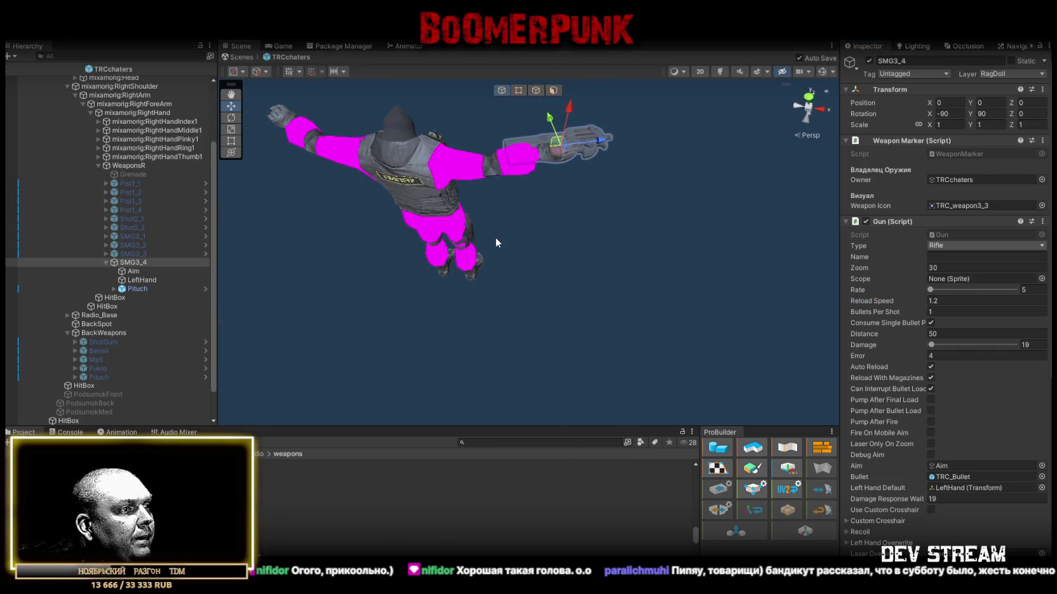
scroll(917, 518, down, 3)
click(932, 487)
click(928, 496)
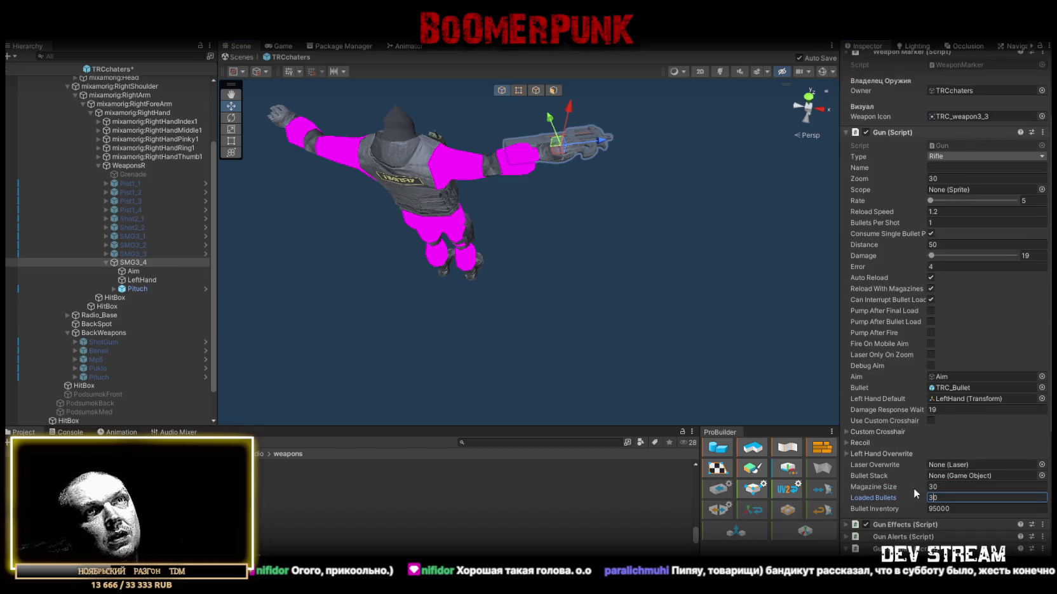
Step: Set SMG3_4's Error spread value to 3.8
click(946, 266)
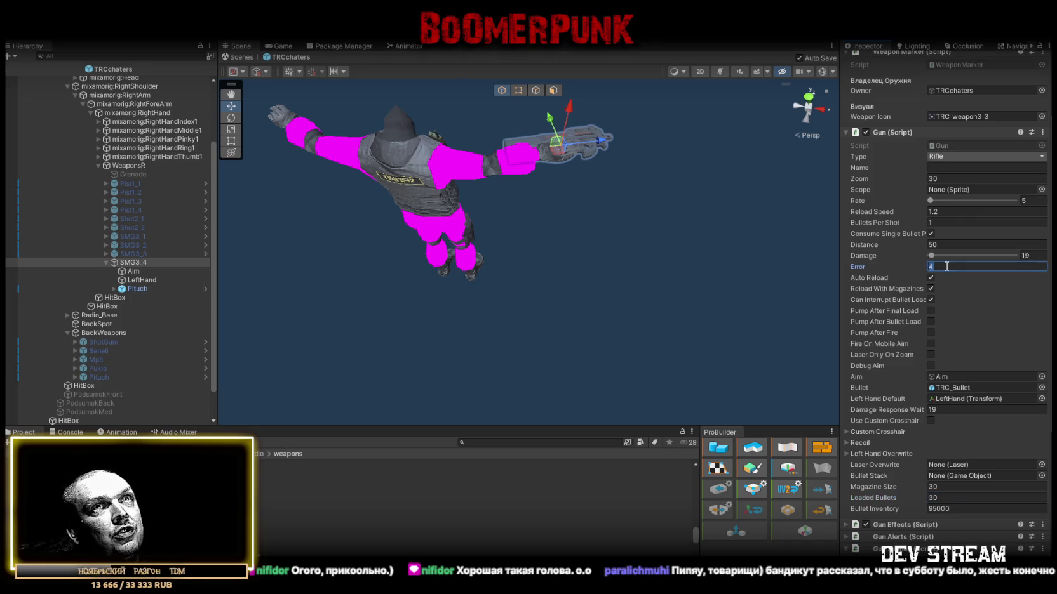
text(3.5)
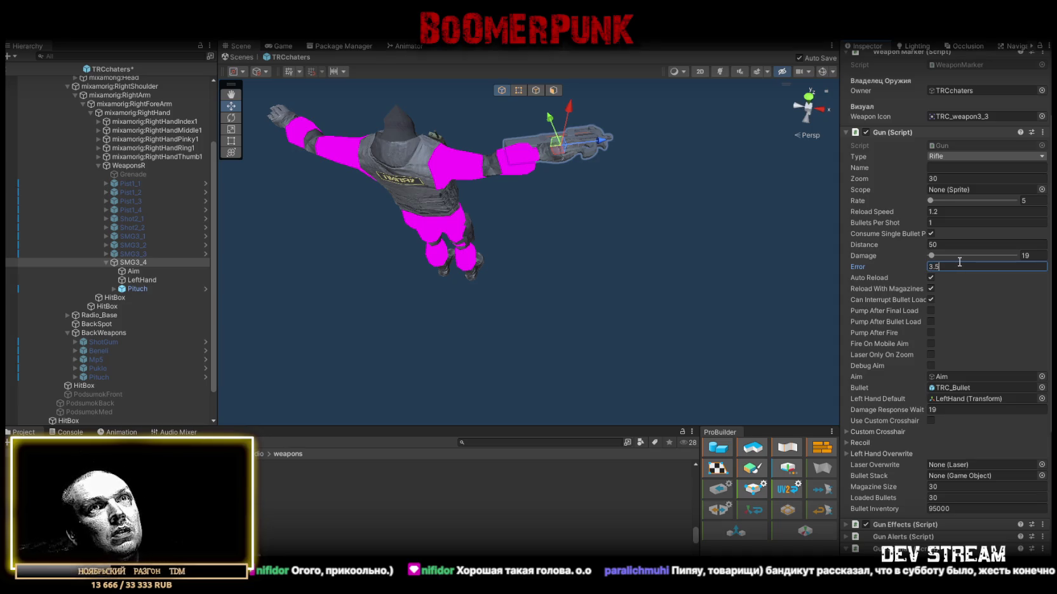
key(BackSpace)
key(BackSpace)
key(BackSpace)
text(4)
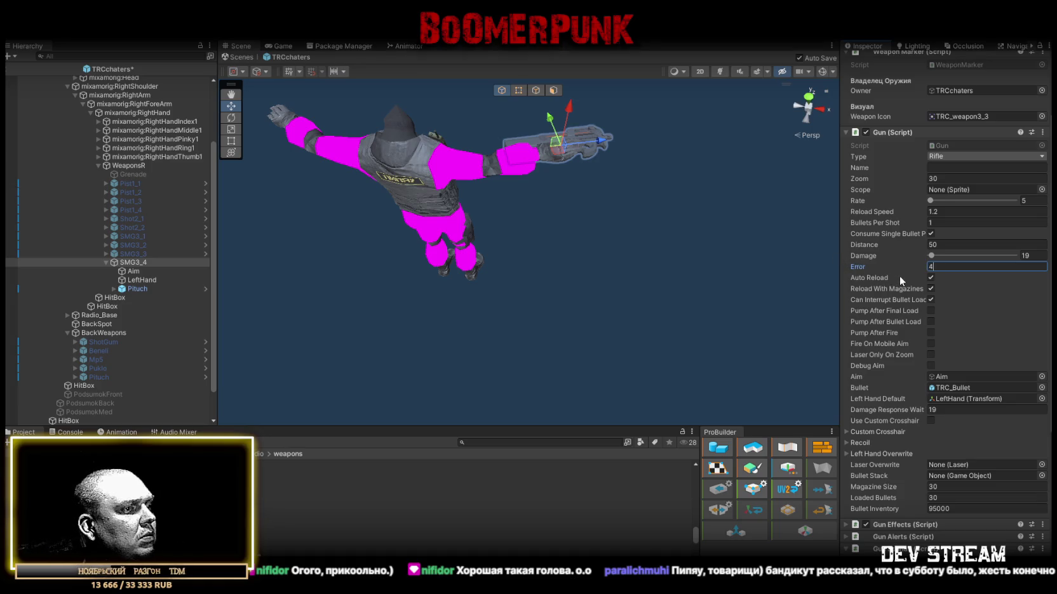
text(4)
key(BackSpace)
key(BackSpace)
text(3,5)
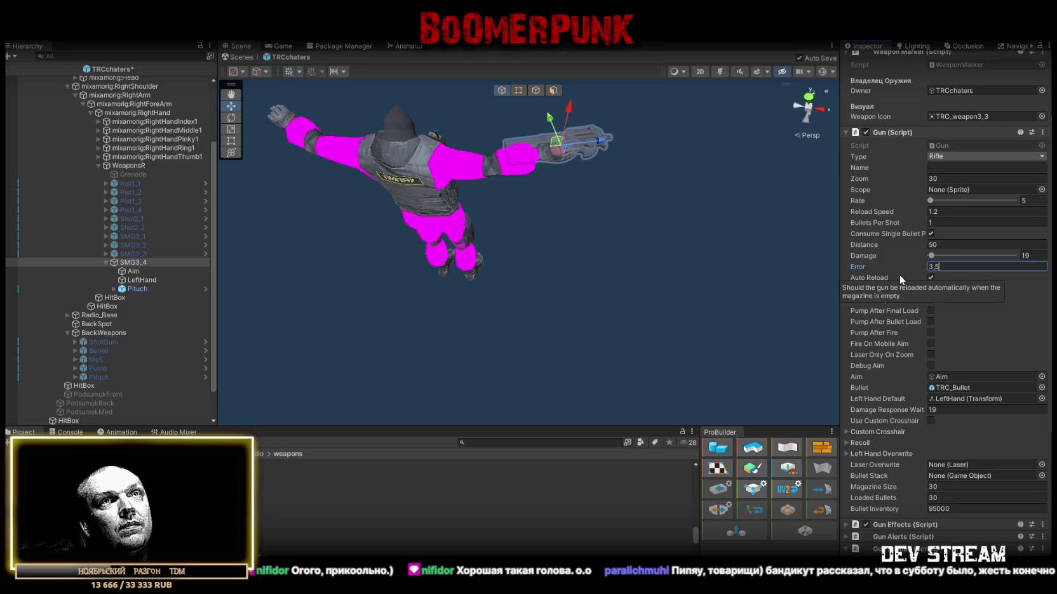
key(BackSpace)
text(8)
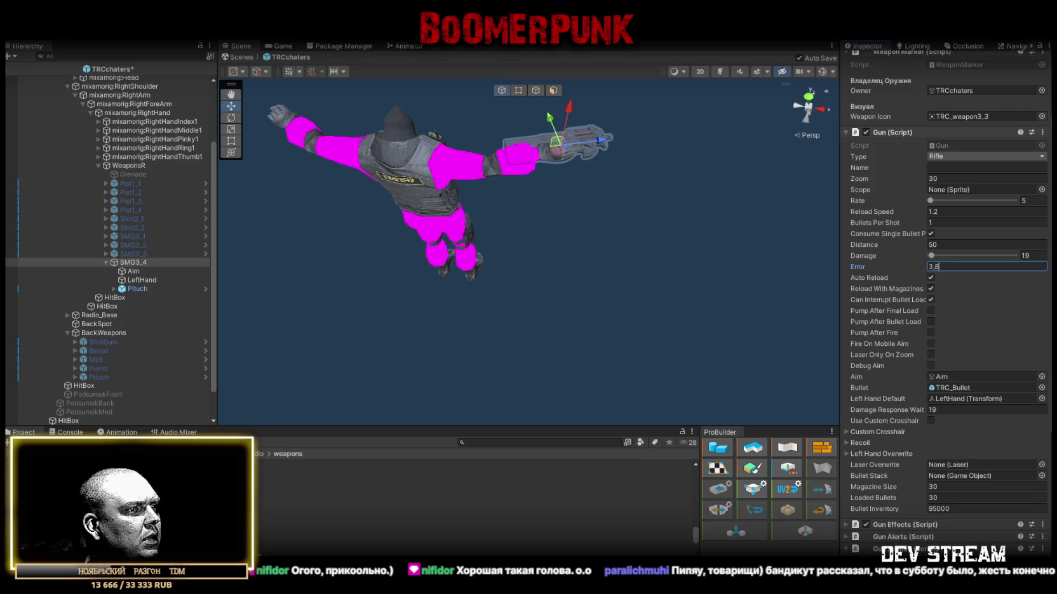
Step: Set SMG3_4's damage to 21 and fire rate to 4, then view SMG3_1's stats
click(1020, 257)
text(21)
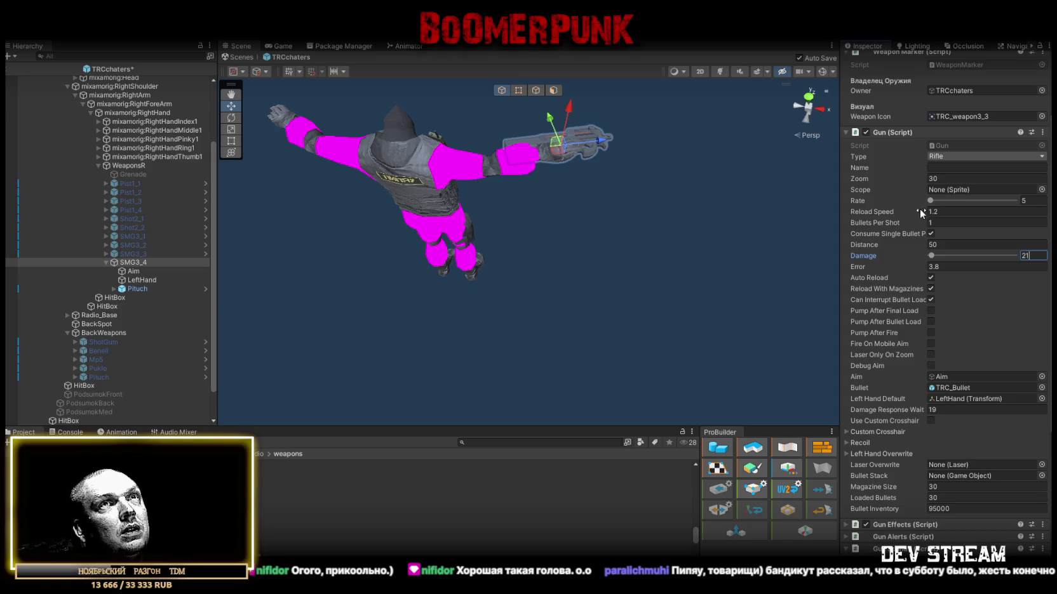
click(1038, 200)
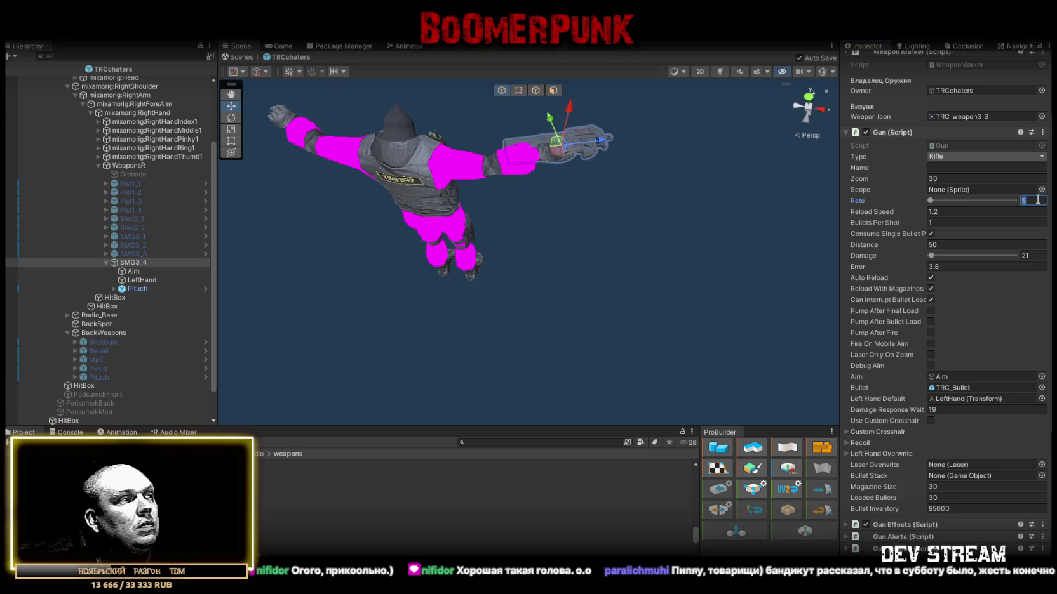
text(4)
mouse_move(759, 205)
mouse_down()
mouse_move(571, 219)
mouse_move(606, 220)
mouse_up()
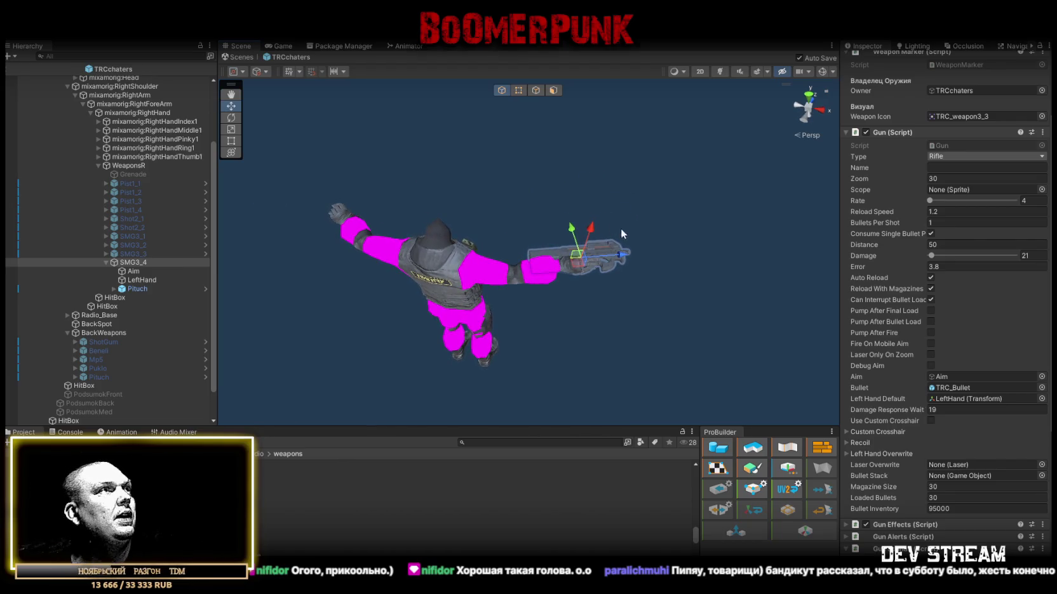
click(150, 235)
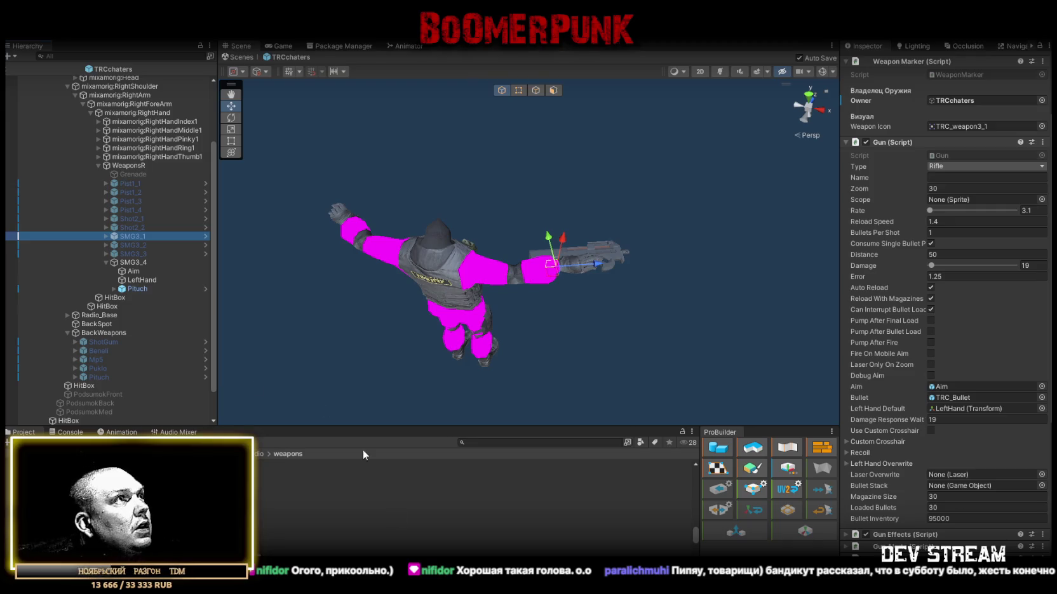
Step: Set SMG3_1's fire rate to 4.1 and compare SMG3_2 and SMG3_3 stats
click(1025, 210)
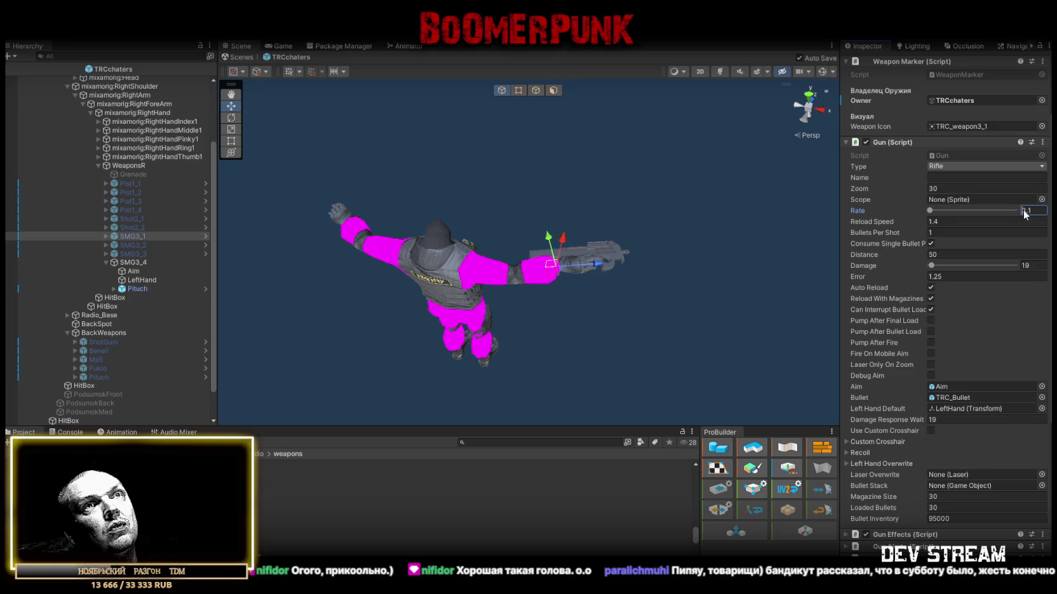
text(4)
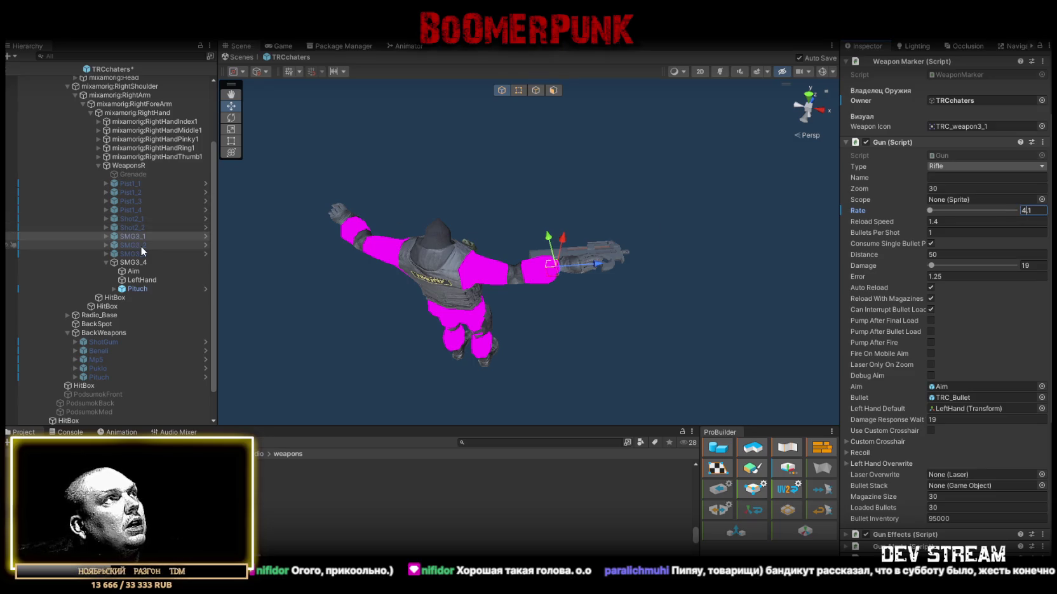
click(141, 246)
click(155, 254)
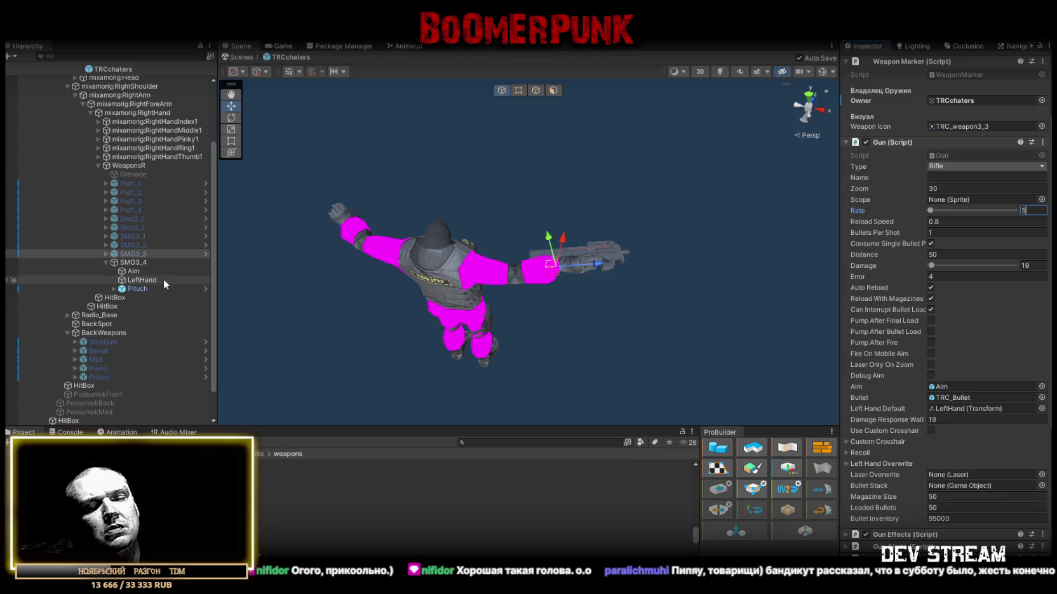
Step: Set SMG3_4's fire rate to 4.3
click(135, 262)
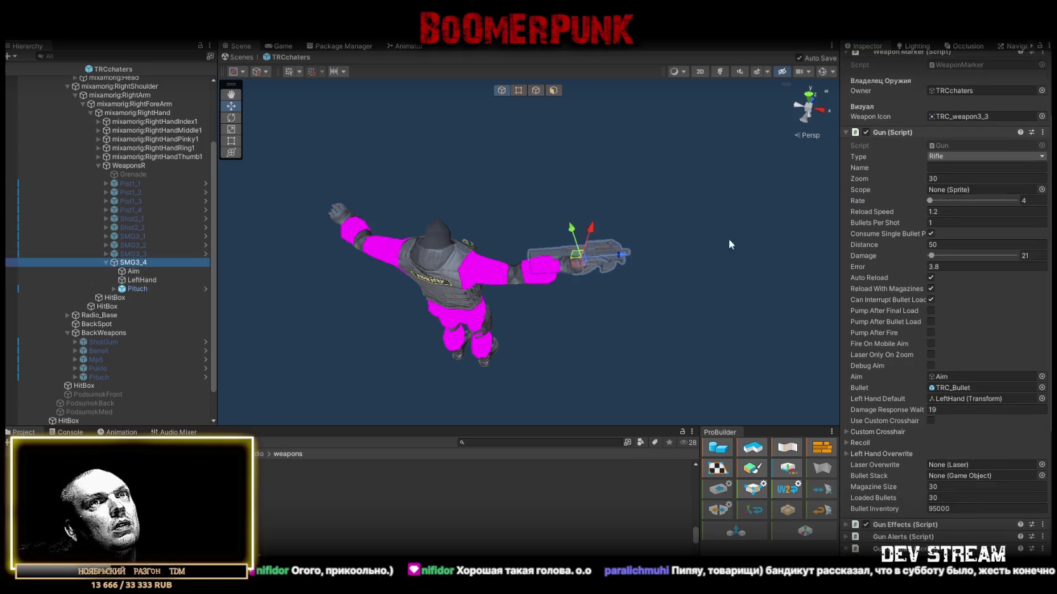
click(1030, 200)
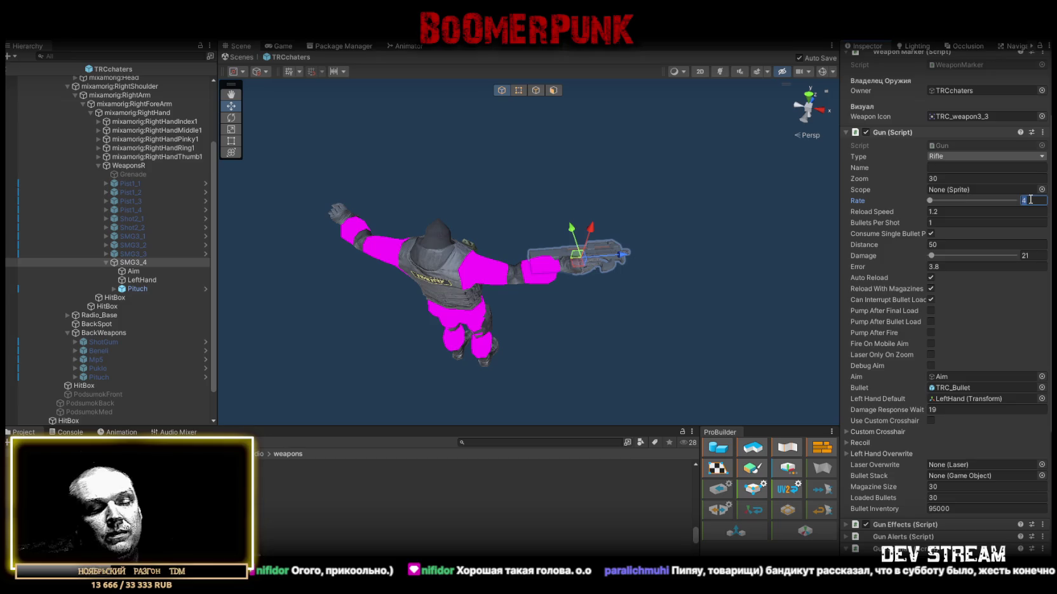
text(,3)
text(4.3)
key(Return)
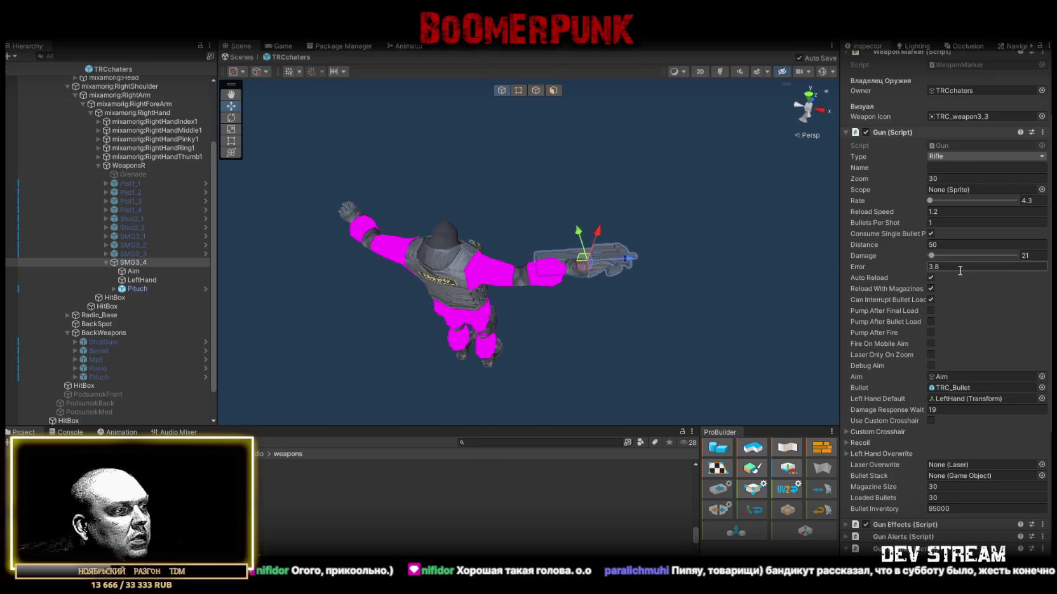
key(Return)
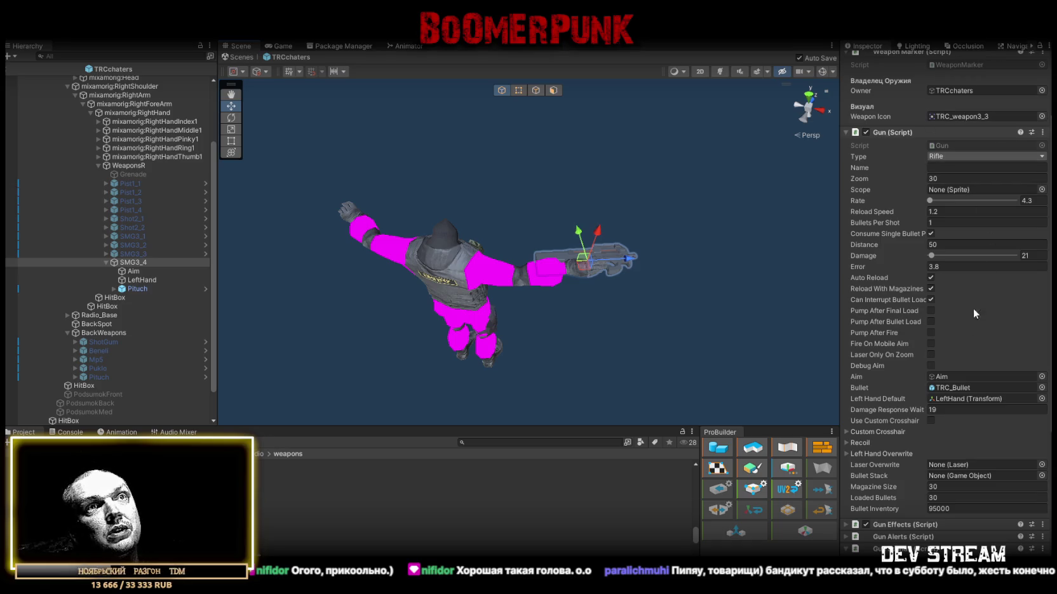
Step: Drag the Mac prefab from the WeaponFill folder under SMG3_4 as its gun model
scroll(944, 362, down, 1)
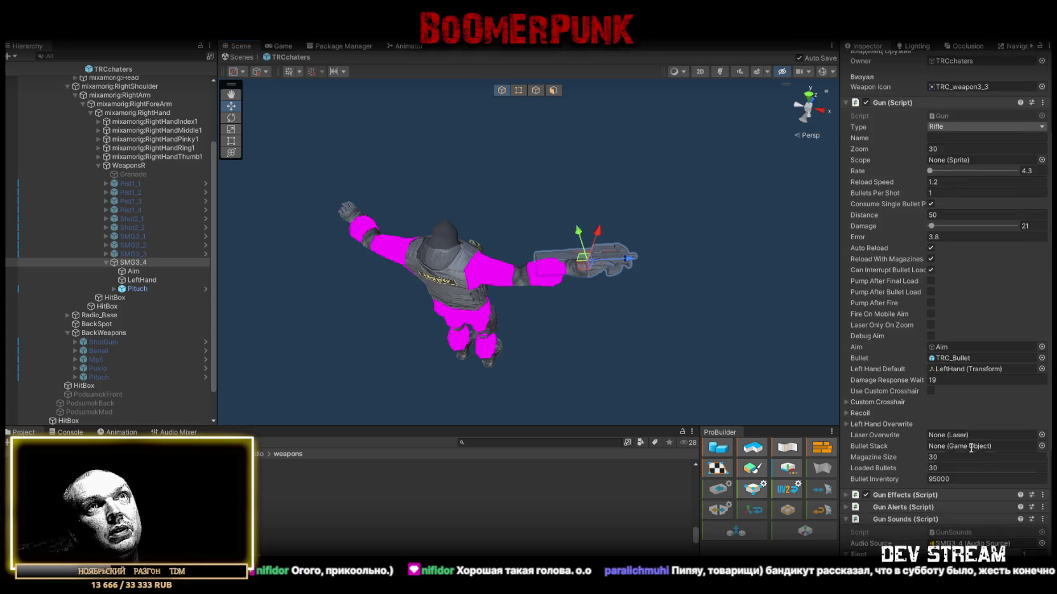
scroll(972, 450, up, 2)
click(1042, 146)
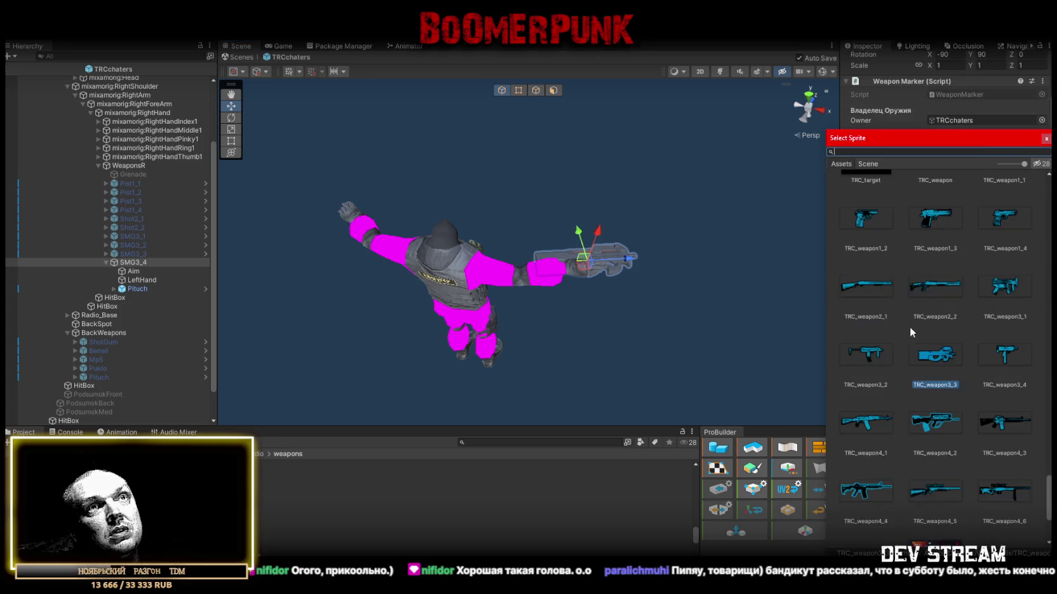
key(Escape)
scroll(978, 373, down, 5)
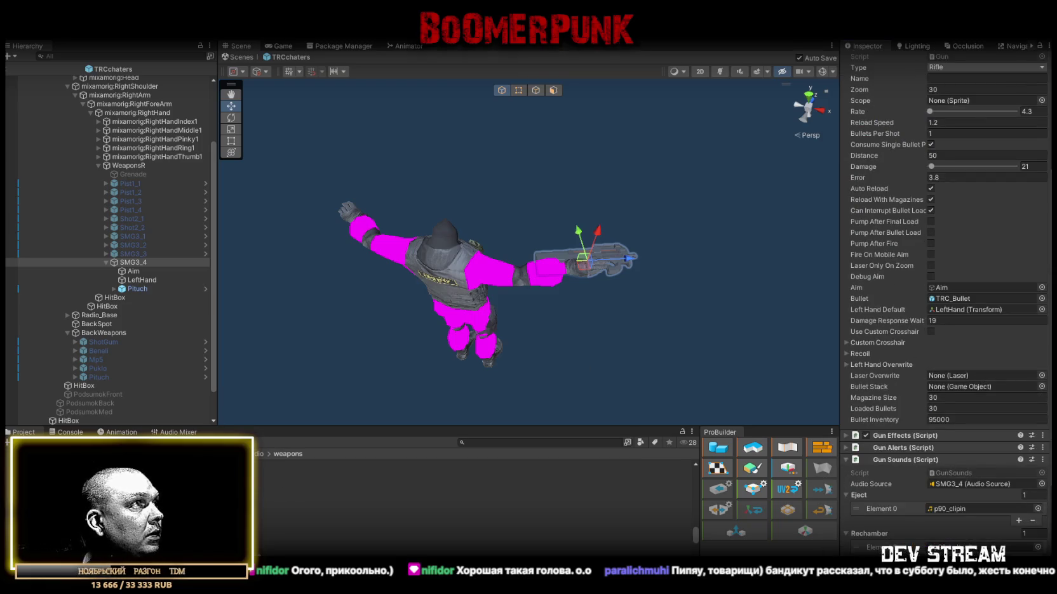
click(63, 519)
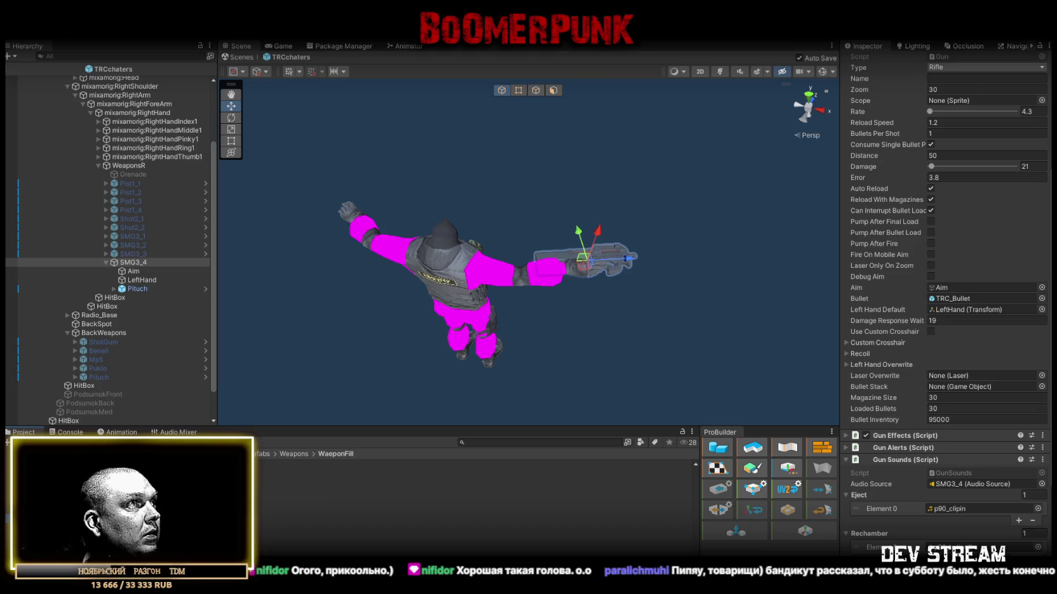
mouse_move(285, 502)
mouse_down()
mouse_move(128, 267)
mouse_move(130, 236)
mouse_move(136, 275)
mouse_move(159, 276)
mouse_up()
drag(580, 279, 576, 342)
scroll(576, 342, down, 3)
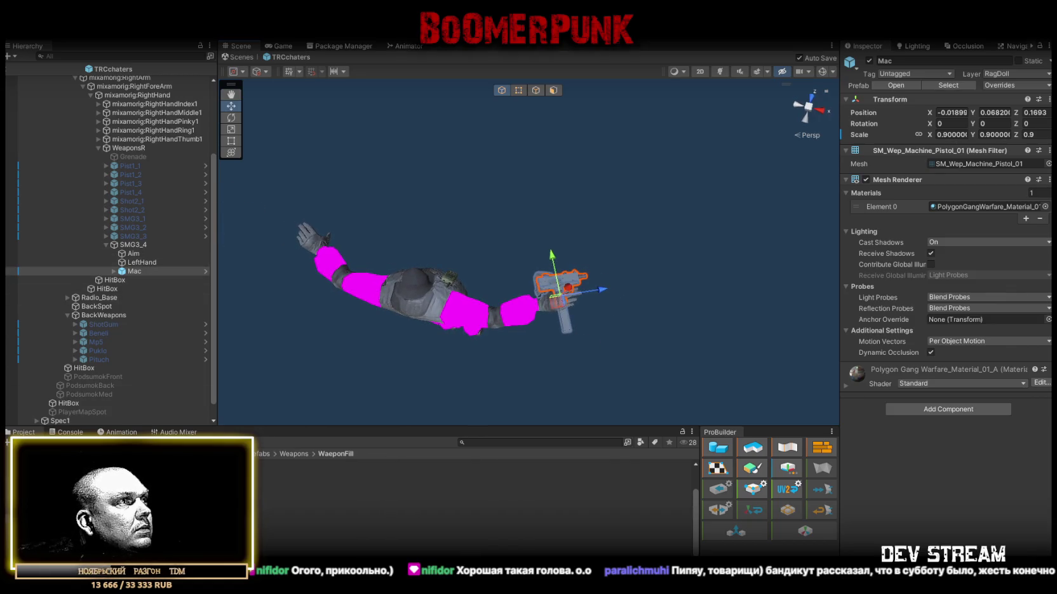
scroll(134, 271, down, 1)
mouse_move(134, 253)
mouse_down()
mouse_move(123, 301)
mouse_move(100, 301)
mouse_up()
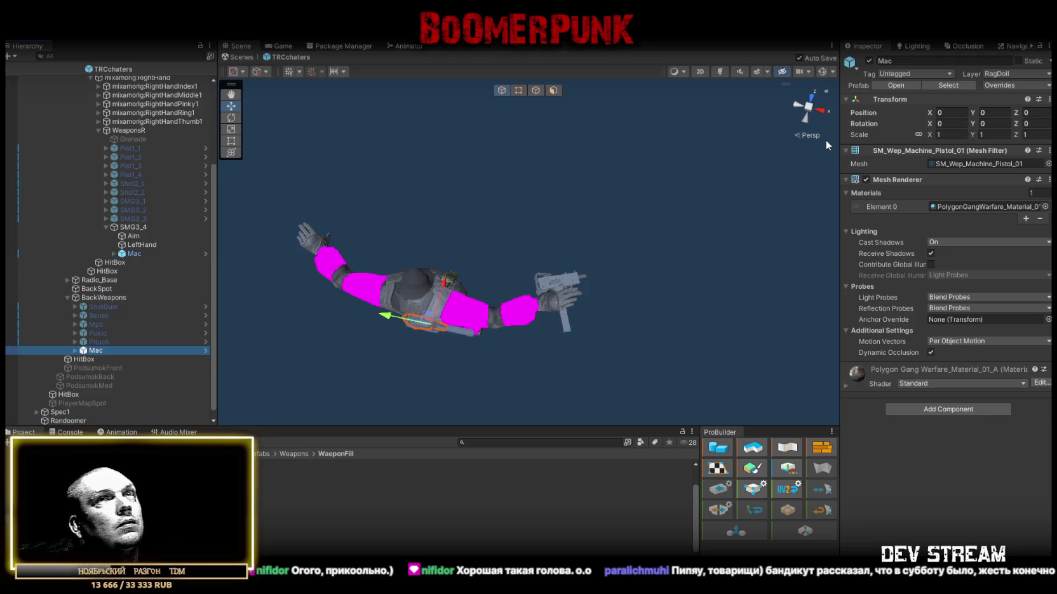
click(952, 134)
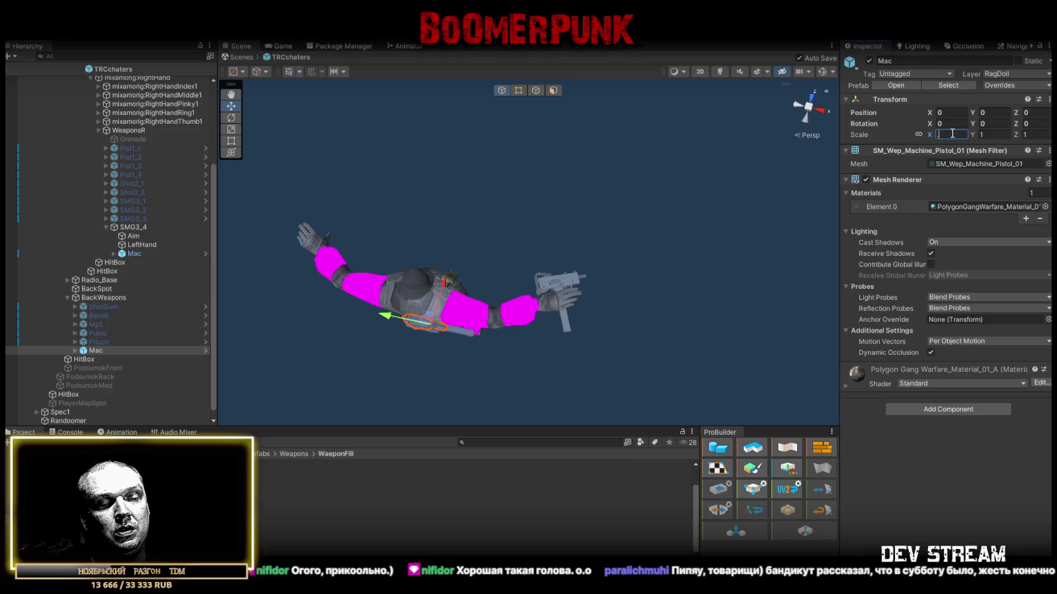
text(0.9)
mouse_move(526, 155)
mouse_down()
mouse_move(505, 120)
mouse_move(560, 70)
mouse_move(561, 111)
mouse_move(543, 132)
mouse_move(519, 208)
mouse_move(533, 229)
mouse_up()
key(e)
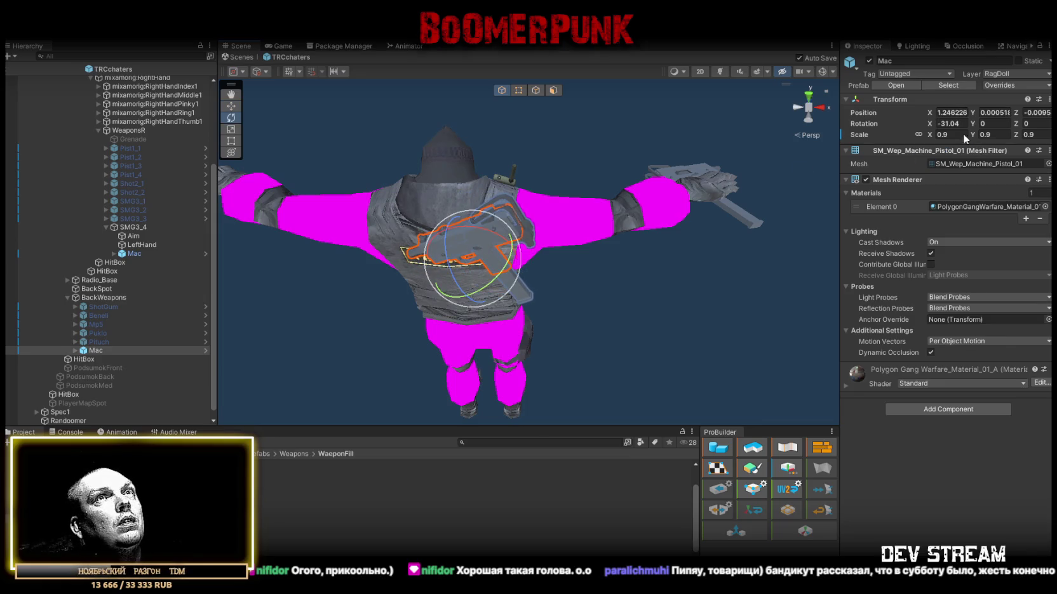
mouse_move(611, 240)
mouse_down()
mouse_move(371, 247)
mouse_move(531, 268)
mouse_move(643, 263)
mouse_move(597, 292)
mouse_move(465, 208)
mouse_move(452, 187)
mouse_up()
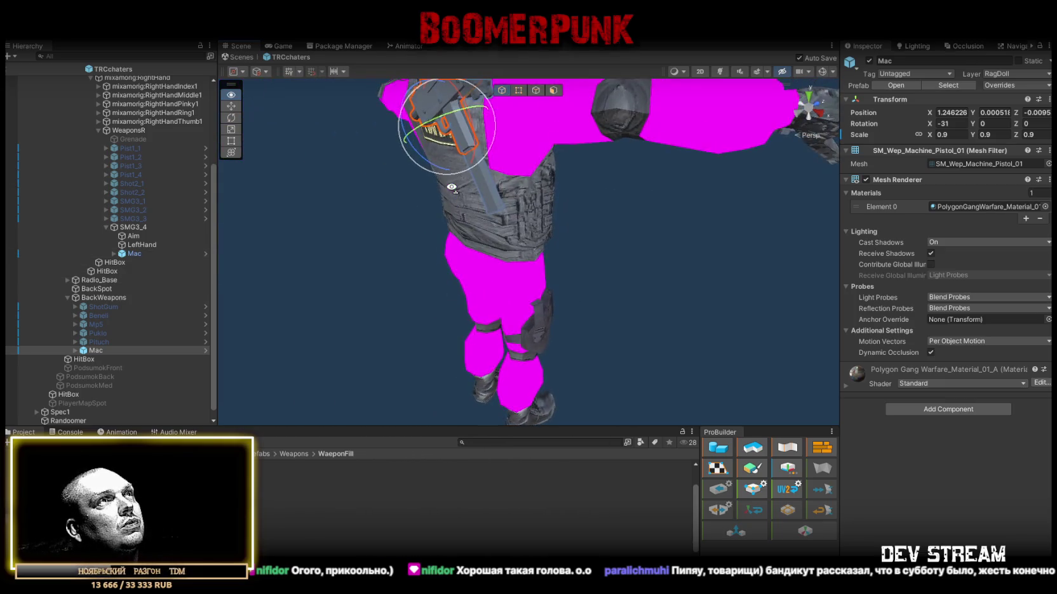
click(103, 350)
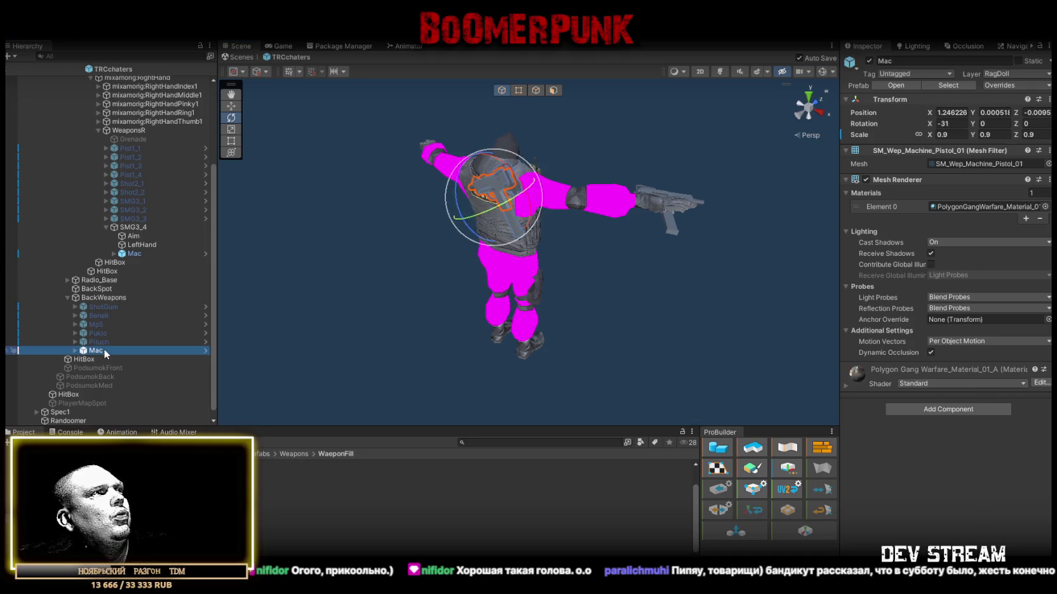
key(Delete)
scroll(111, 254, up, 5)
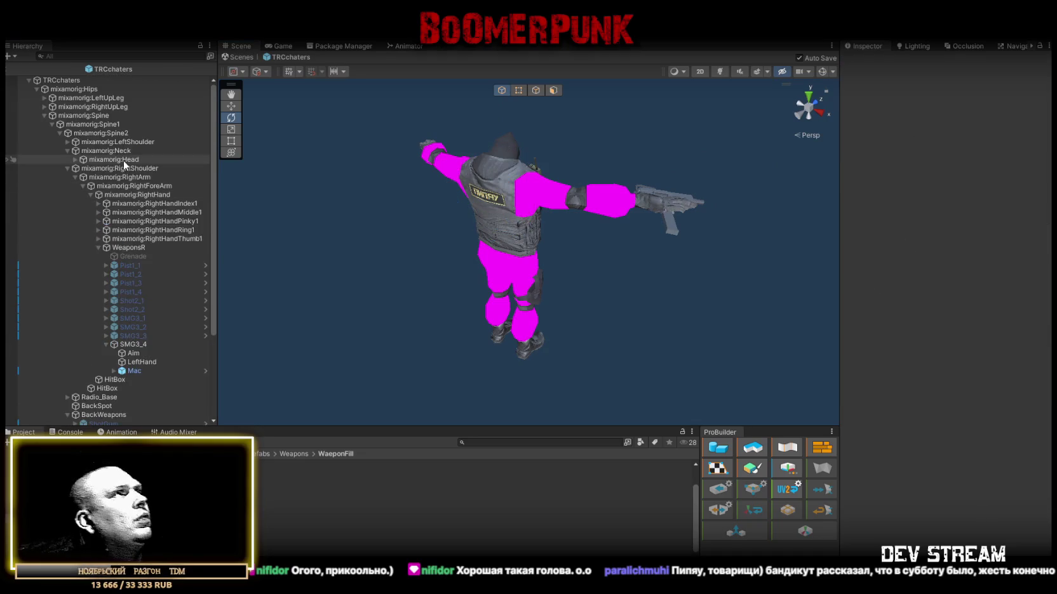
Step: Place a Mac copy directly under the Kobura thigh holster
click(44, 107)
click(53, 133)
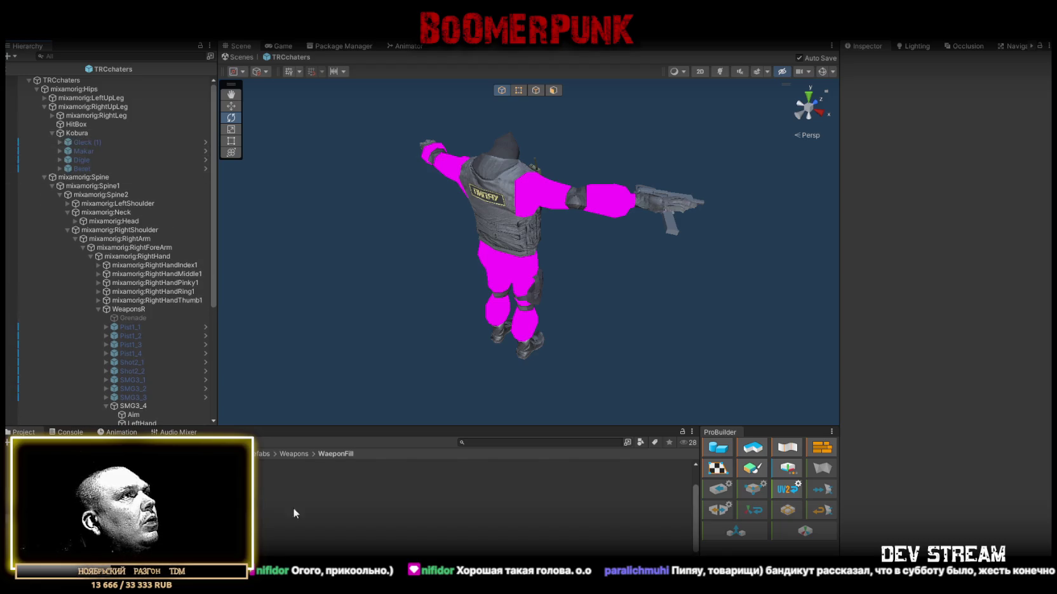
drag(273, 513, 88, 170)
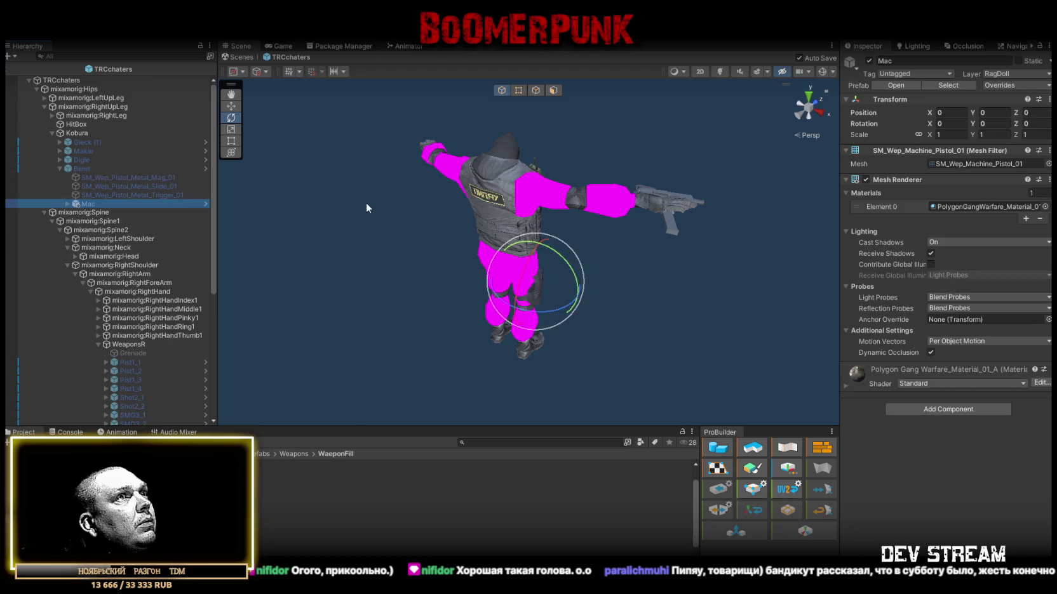
drag(91, 201, 78, 134)
key(f)
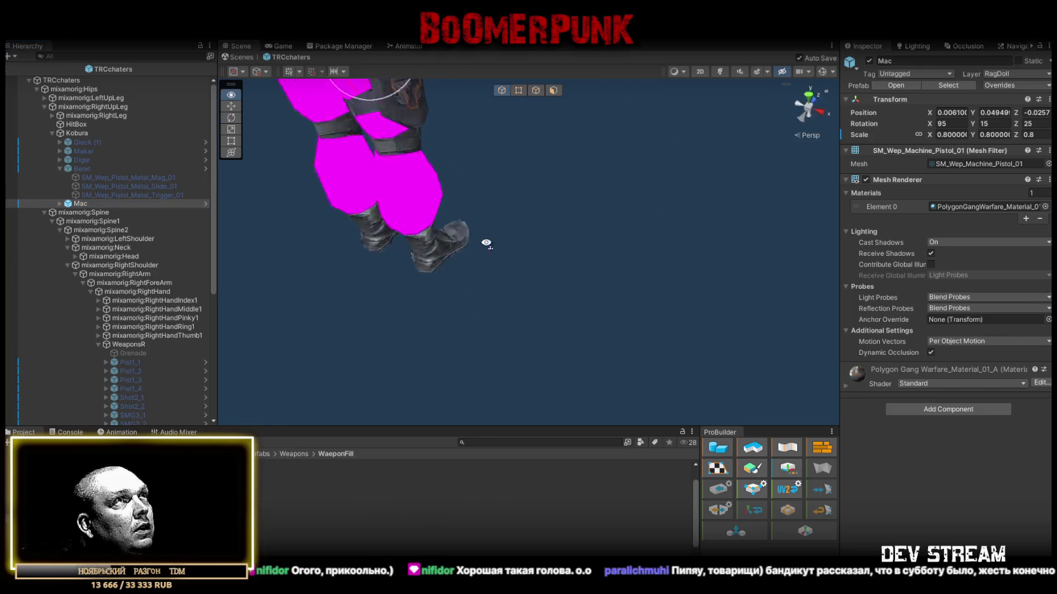
mouse_move(370, 187)
mouse_down()
mouse_move(253, 194)
mouse_move(310, 194)
mouse_move(545, 264)
mouse_up()
scroll(546, 265, down, 10)
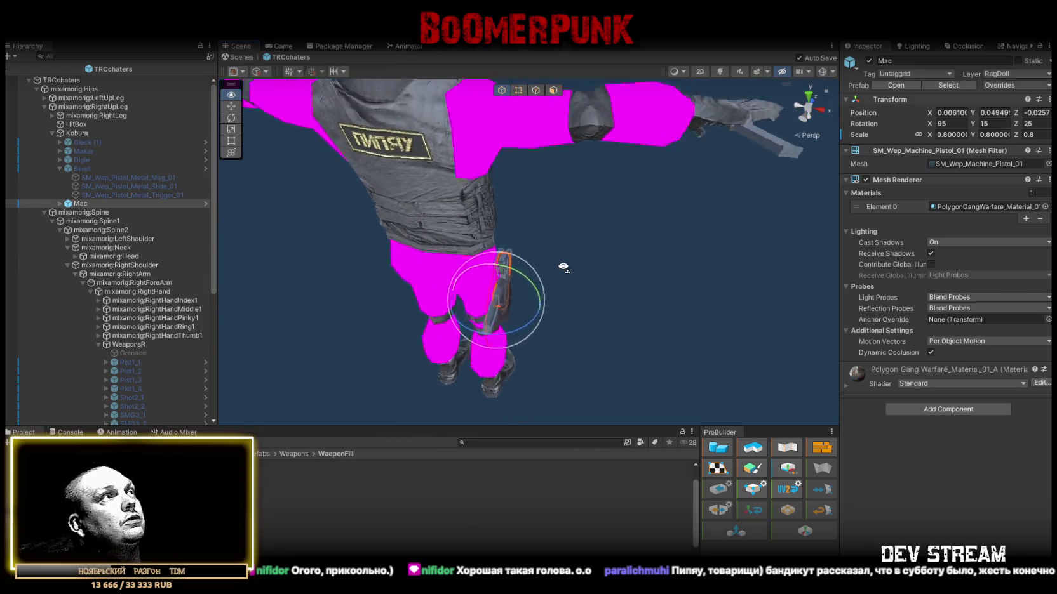
click(59, 167)
Step: Set the holstered Mac's scale to 0.9, comparing with the hand-held Mac
click(108, 176)
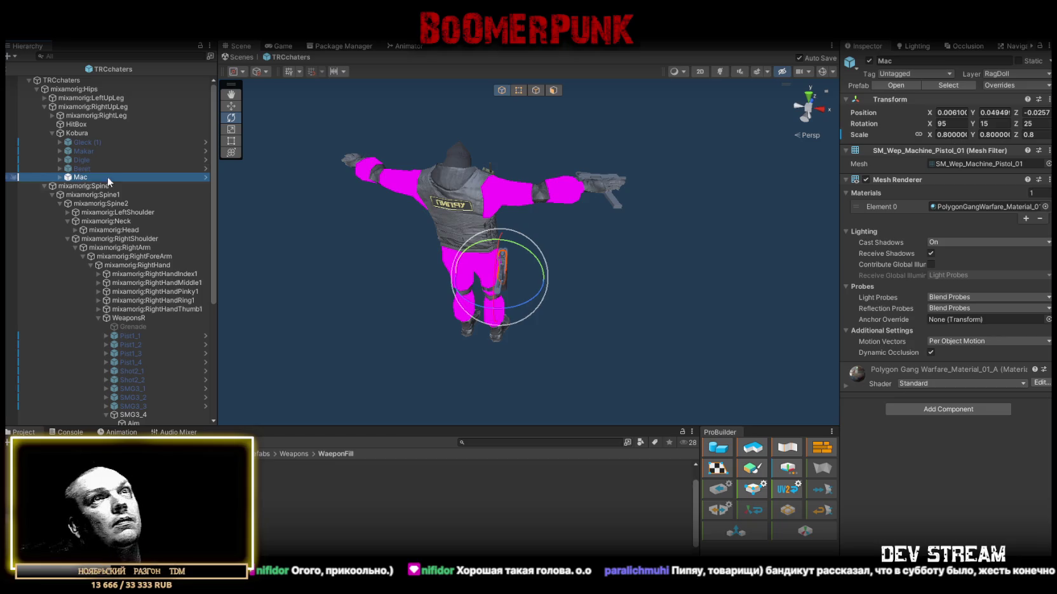
drag(944, 135, 1000, 138)
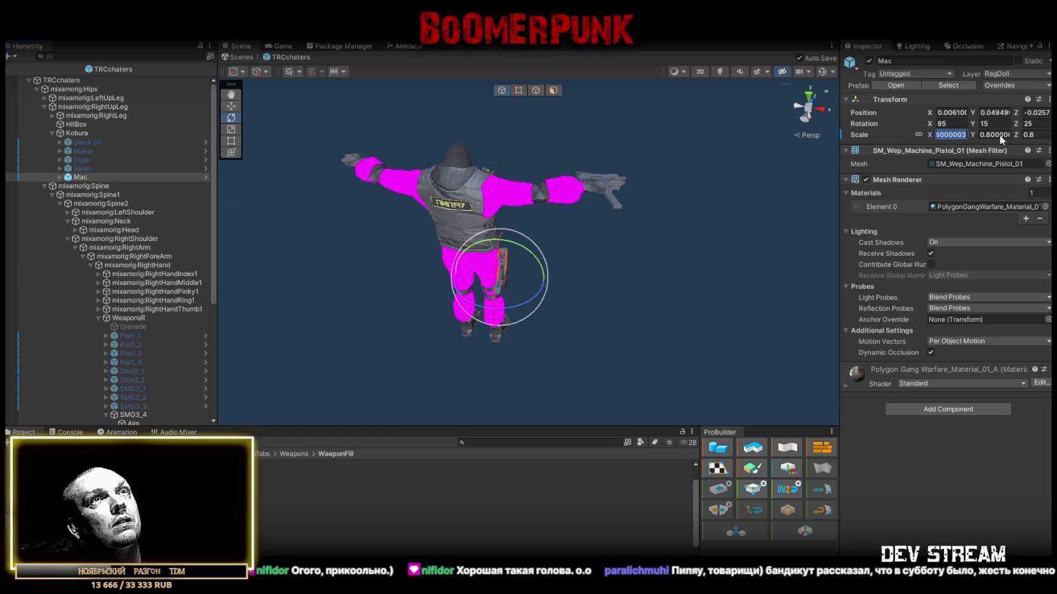
text(0.9)
key(Return)
mouse_move(508, 190)
mouse_down()
mouse_move(477, 124)
mouse_move(498, 140)
mouse_up()
scroll(191, 356, down, 3)
click(171, 375)
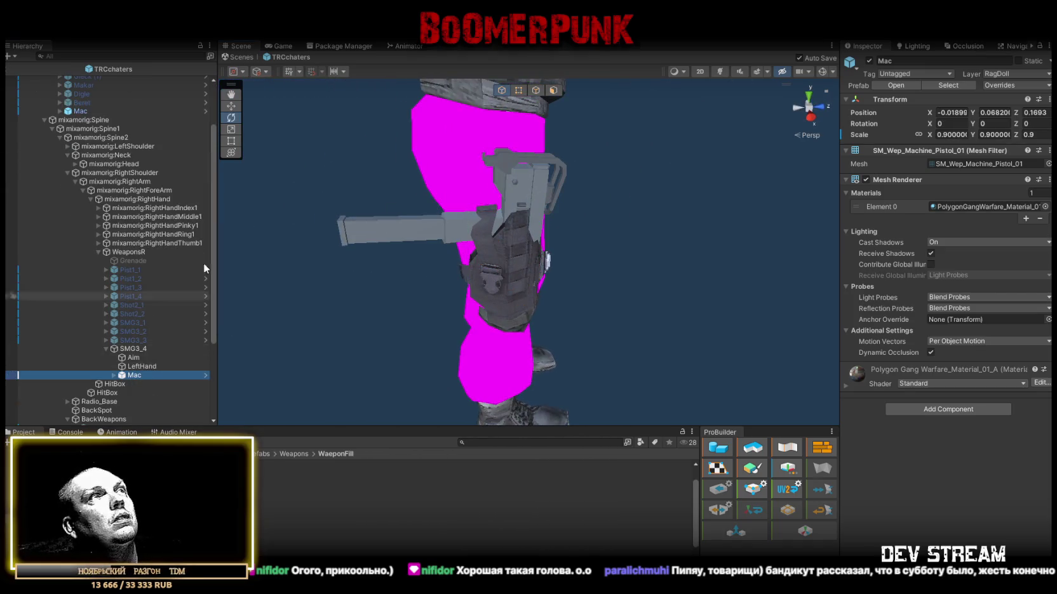
scroll(124, 165, up, 3)
Step: Reposition the Beret pistol and the holstered Mac on the thigh
click(120, 168)
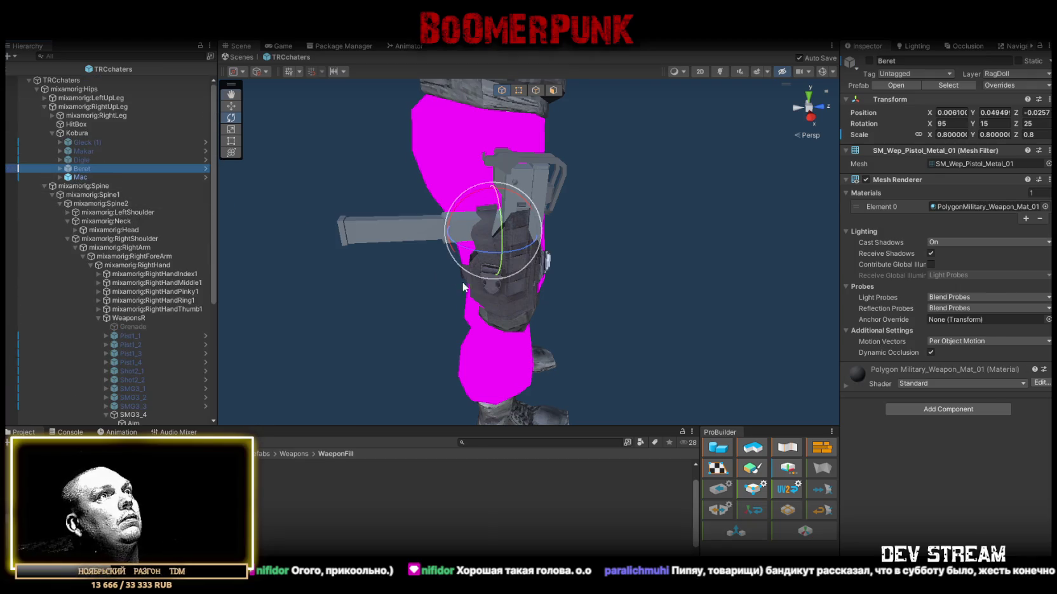
key(f)
key(w)
drag(517, 218, 516, 224)
click(532, 228)
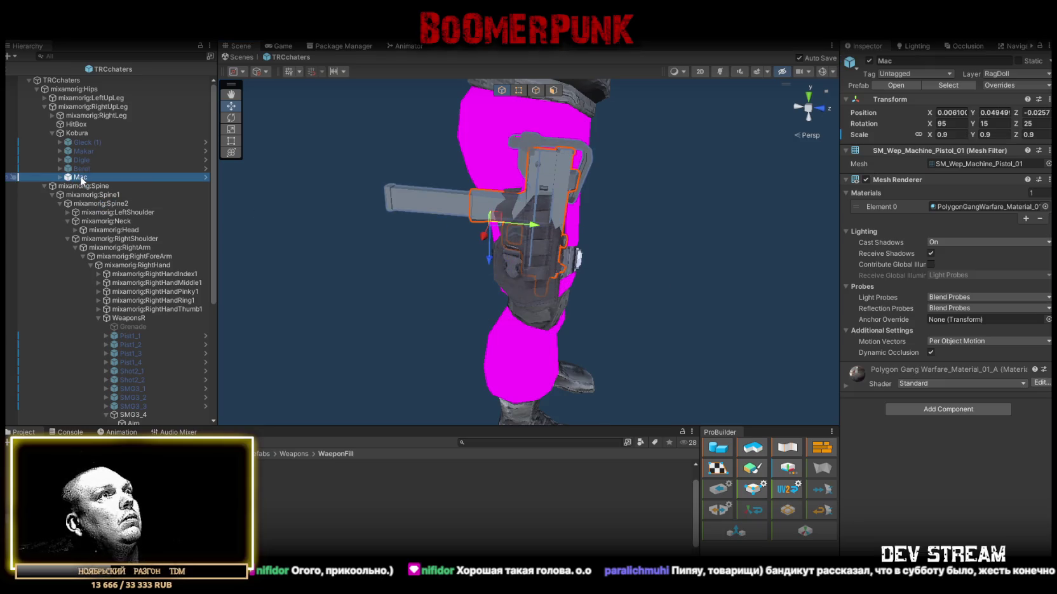
mouse_move(499, 223)
mouse_down()
mouse_move(488, 279)
mouse_move(367, 281)
mouse_move(356, 274)
mouse_move(378, 230)
mouse_up()
Step: Rotate the holstered Mac slightly and deactivate it
key(e)
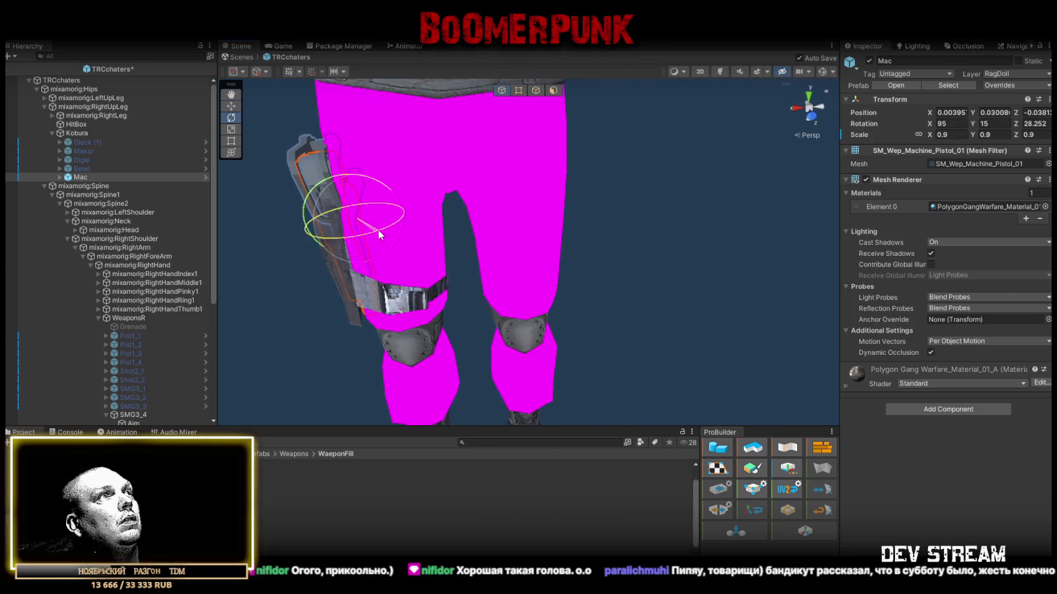
mouse_move(281, 274)
mouse_down()
mouse_move(466, 258)
mouse_move(368, 247)
mouse_move(318, 223)
mouse_up()
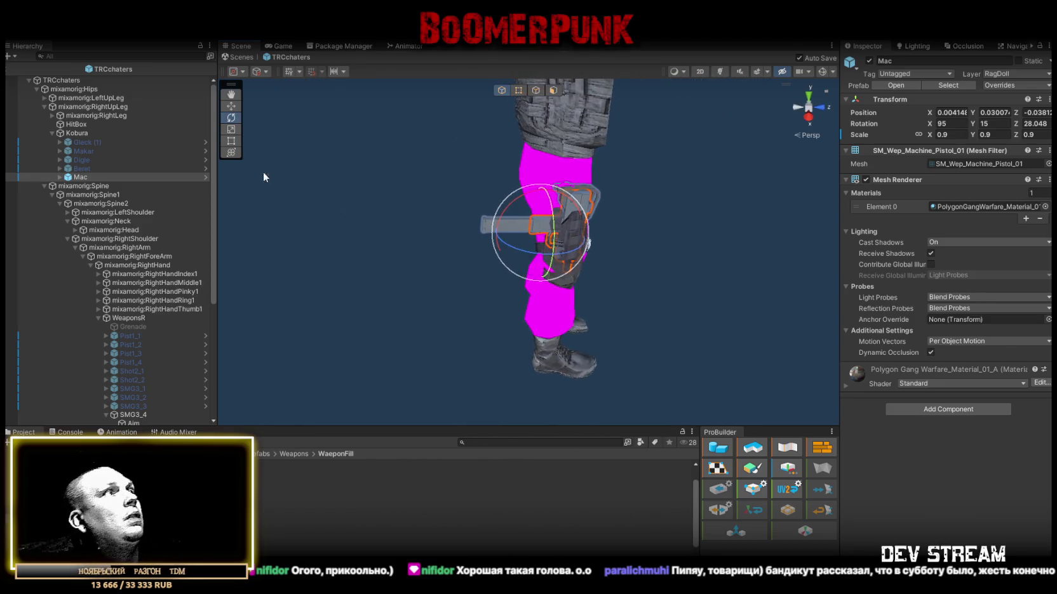
click(868, 61)
mouse_move(80, 177)
mouse_down()
mouse_move(130, 298)
mouse_move(139, 277)
mouse_move(138, 287)
mouse_up()
Step: Assign mac10-1 fire, mac10_boltpull rechamber and mac10_clipin eject sounds to SMG3_4
click(137, 287)
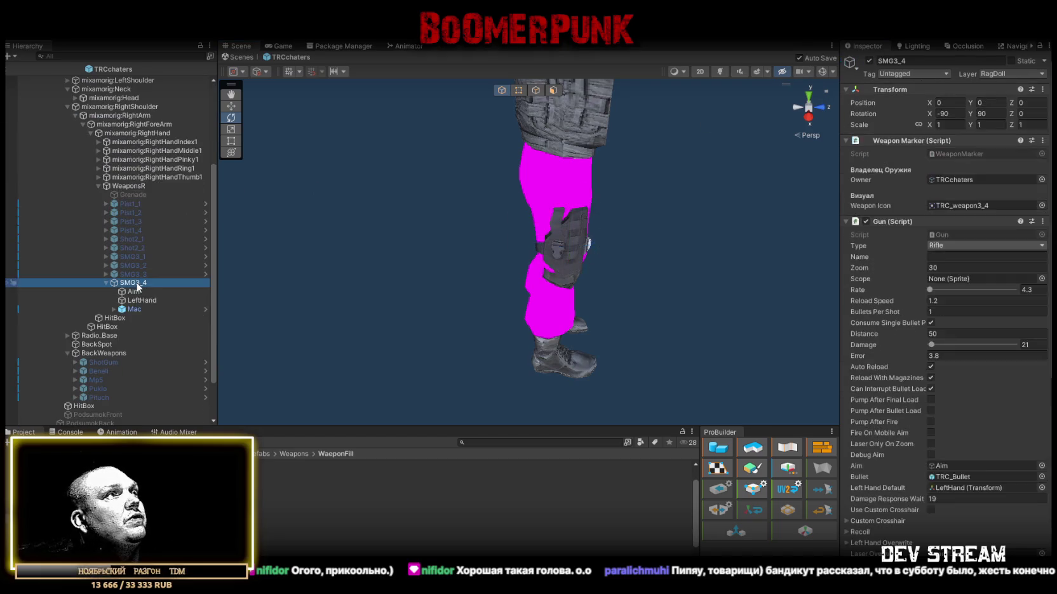
scroll(867, 274, down, 10)
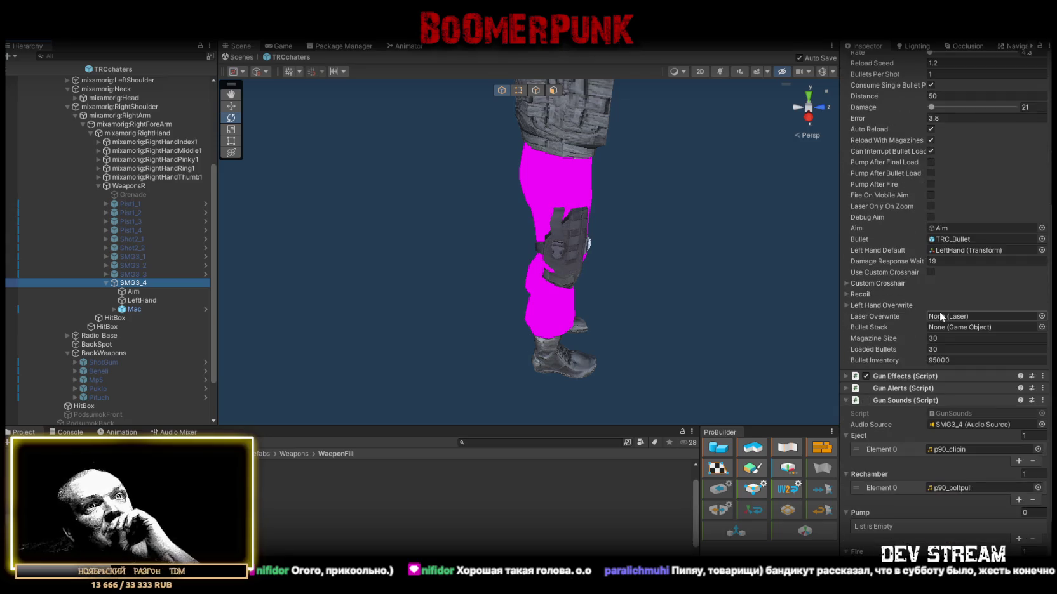
scroll(940, 309, down, 3)
click(938, 484)
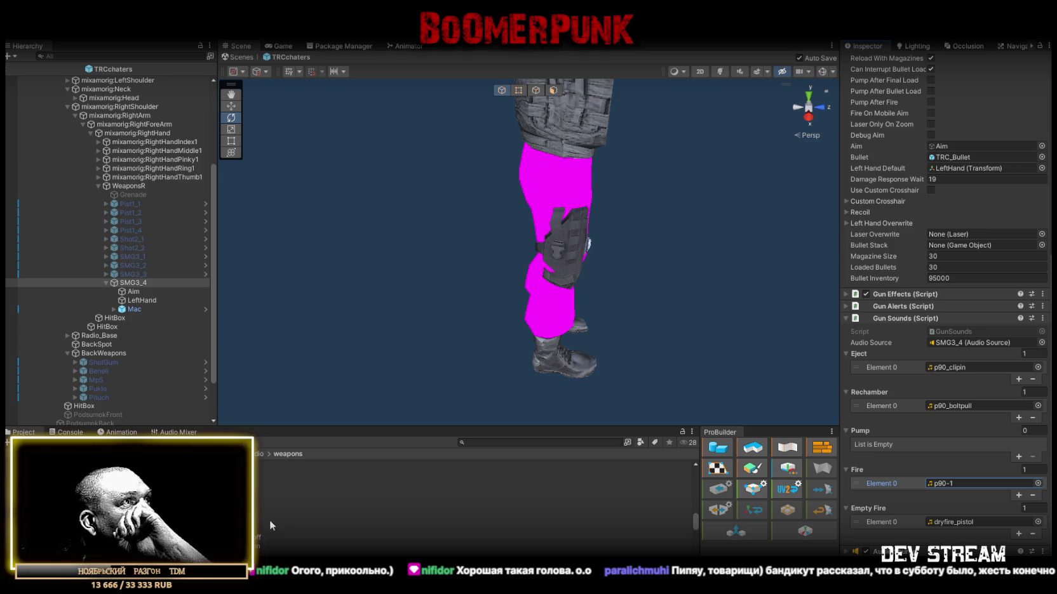
scroll(268, 521, down, 3)
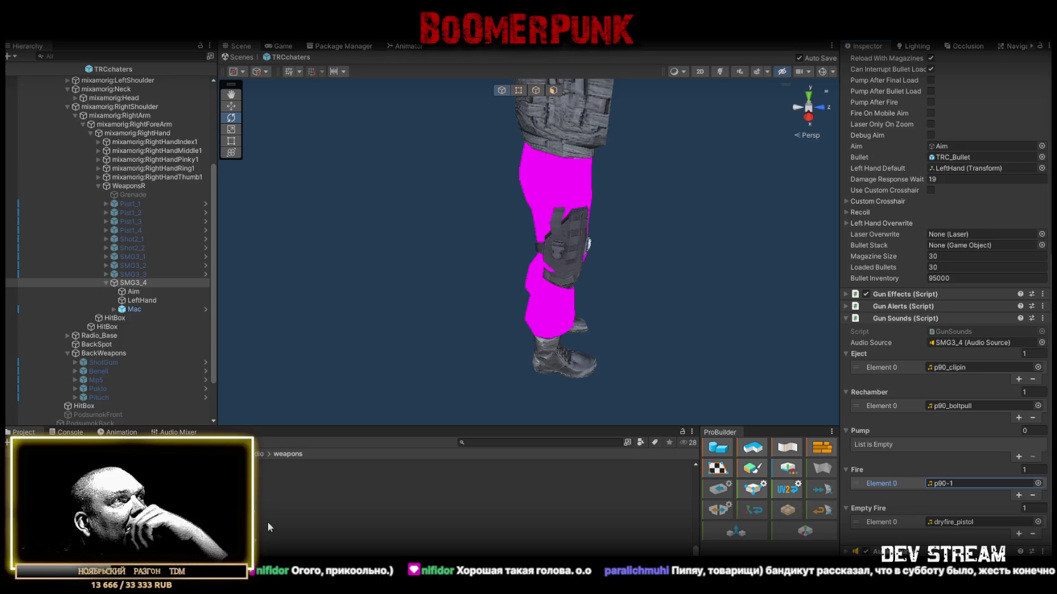
scroll(270, 518, up, 2)
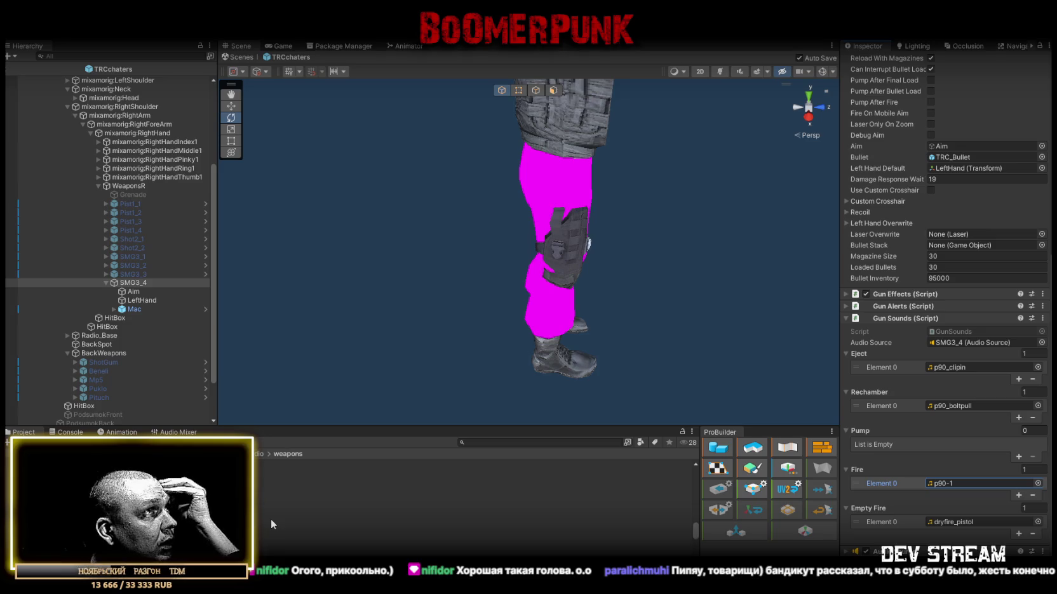
mouse_move(286, 503)
mouse_down()
mouse_move(699, 483)
mouse_move(1006, 416)
mouse_move(960, 492)
mouse_up()
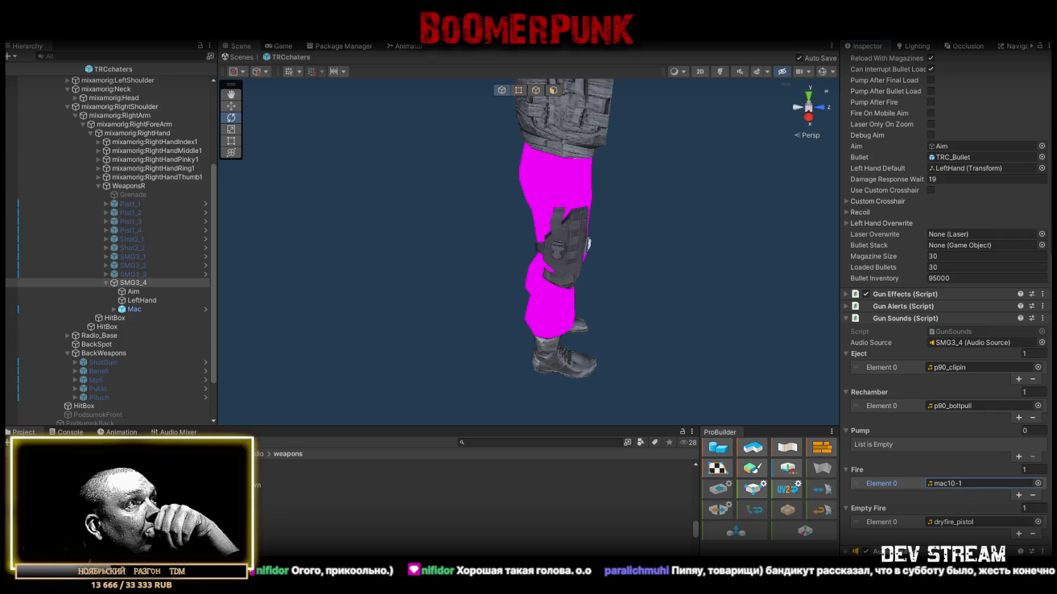
mouse_move(255, 513)
mouse_down()
mouse_move(635, 444)
mouse_move(992, 344)
mouse_move(972, 410)
mouse_up()
mouse_move(318, 516)
mouse_down()
mouse_move(635, 444)
mouse_move(968, 406)
mouse_move(972, 367)
mouse_up()
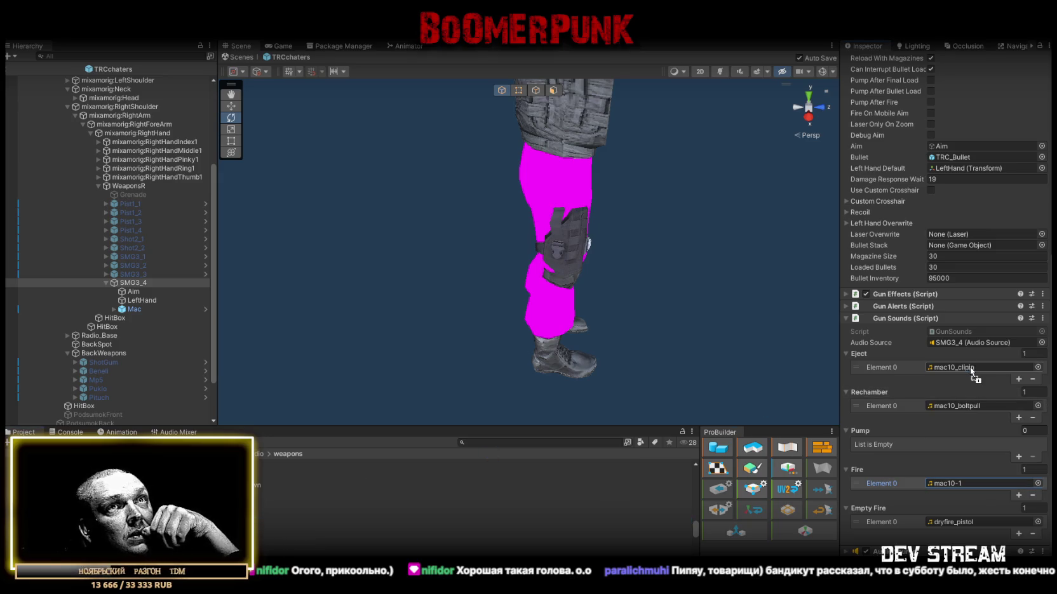
Step: Preview the mac10_clipin, mac10_clipout and mac10_boltpull clips and reselect SMG3_4
click(380, 516)
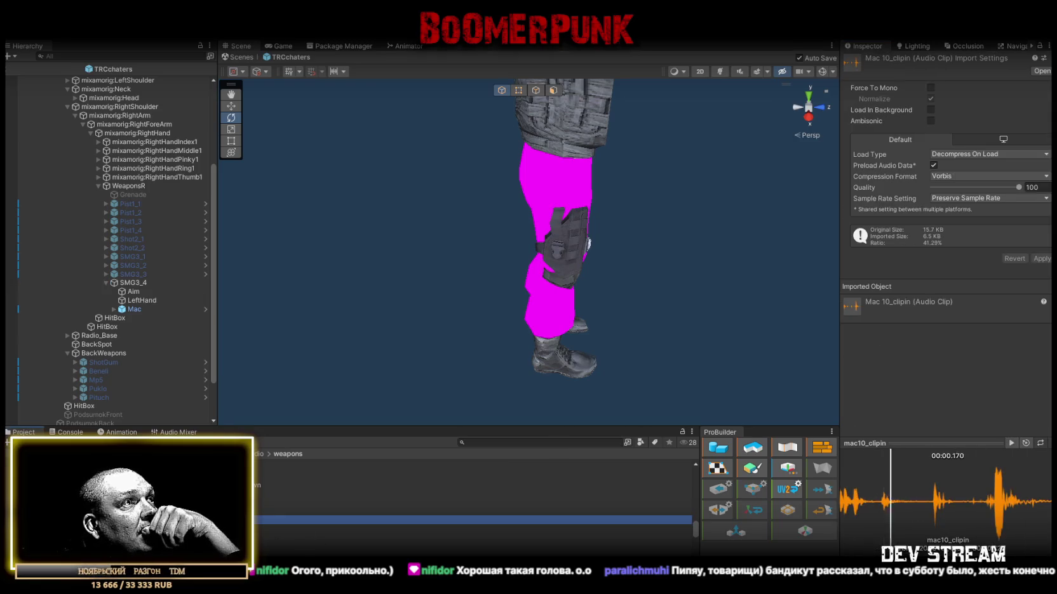
click(381, 529)
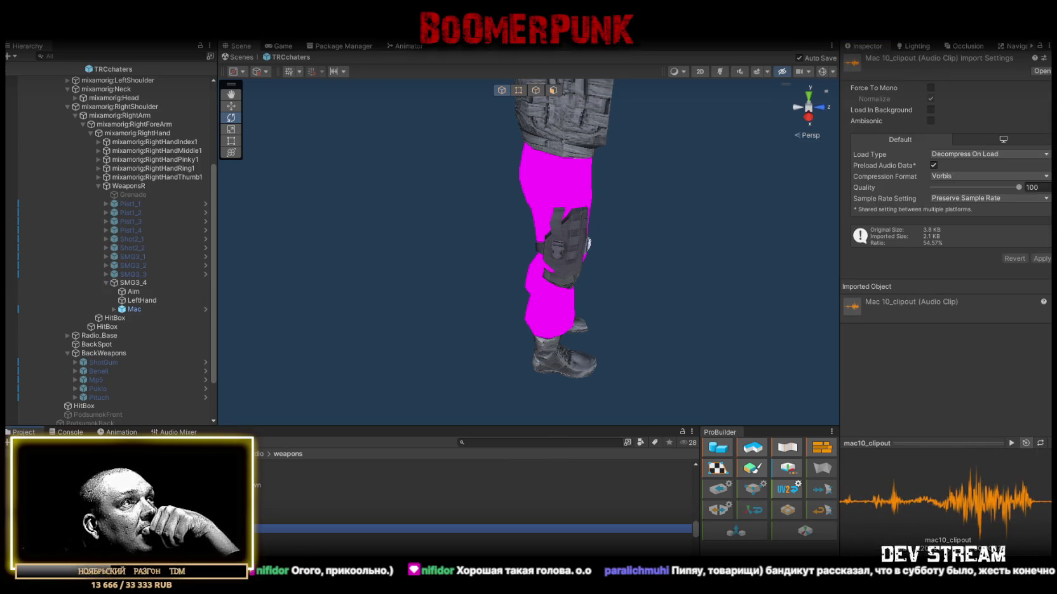
click(263, 520)
click(263, 512)
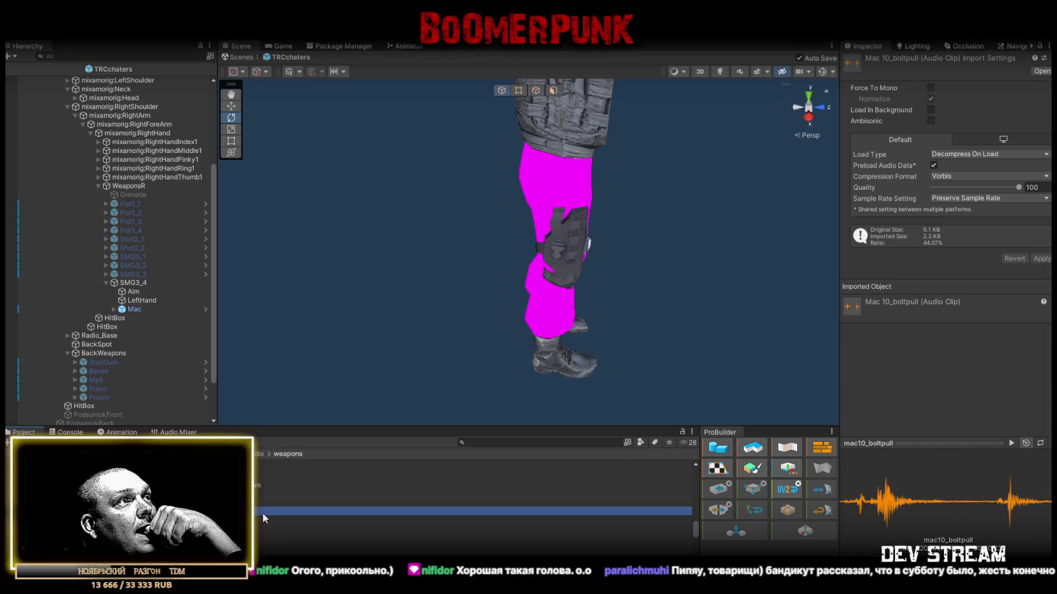
click(139, 282)
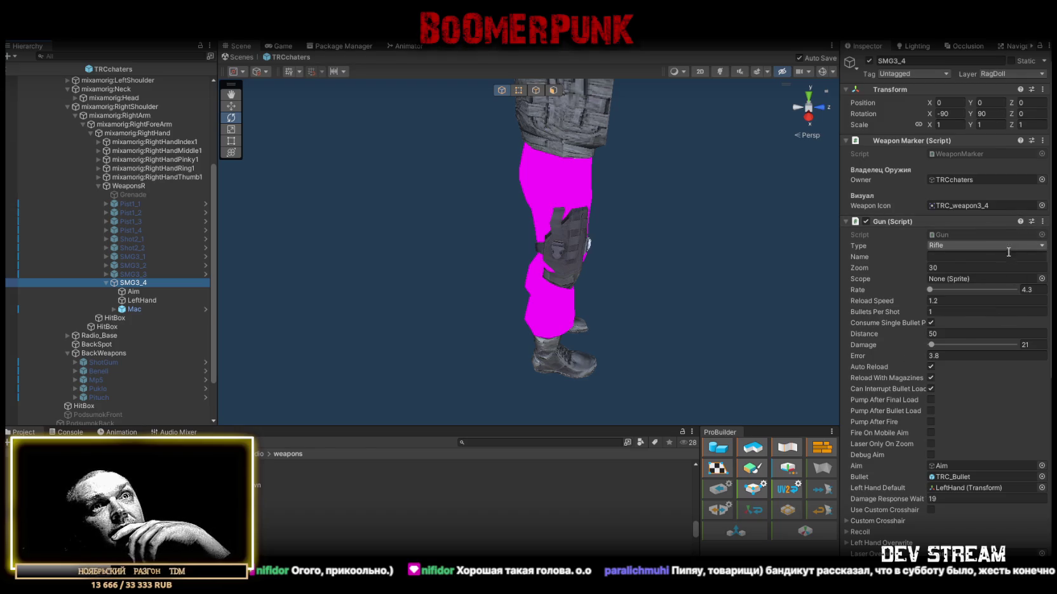
Step: Set SMG3_4's Damage Response Wait to 21
scroll(1005, 273, down, 2)
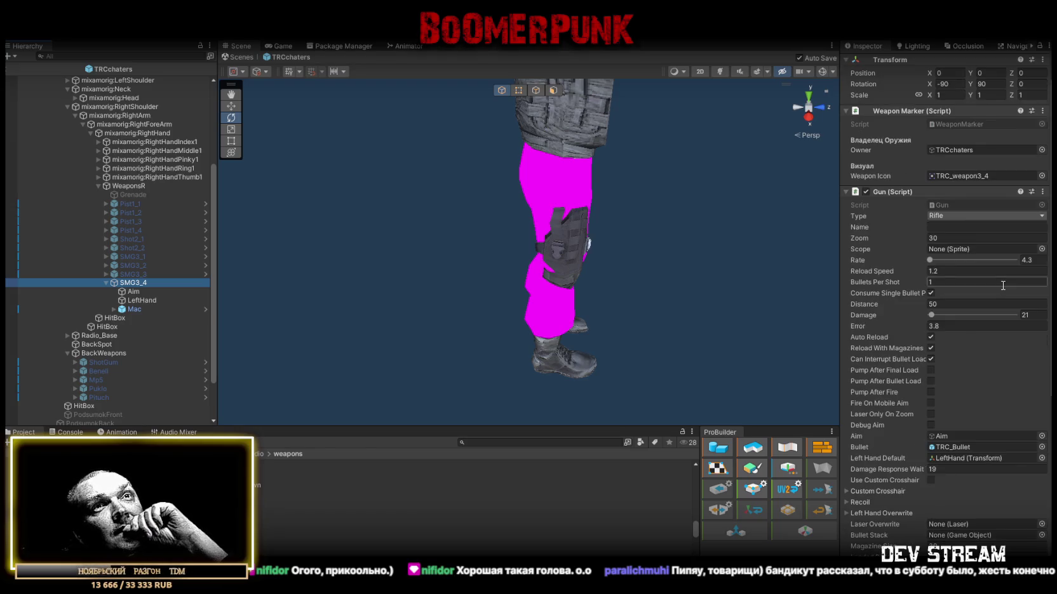
scroll(972, 264, down, 2)
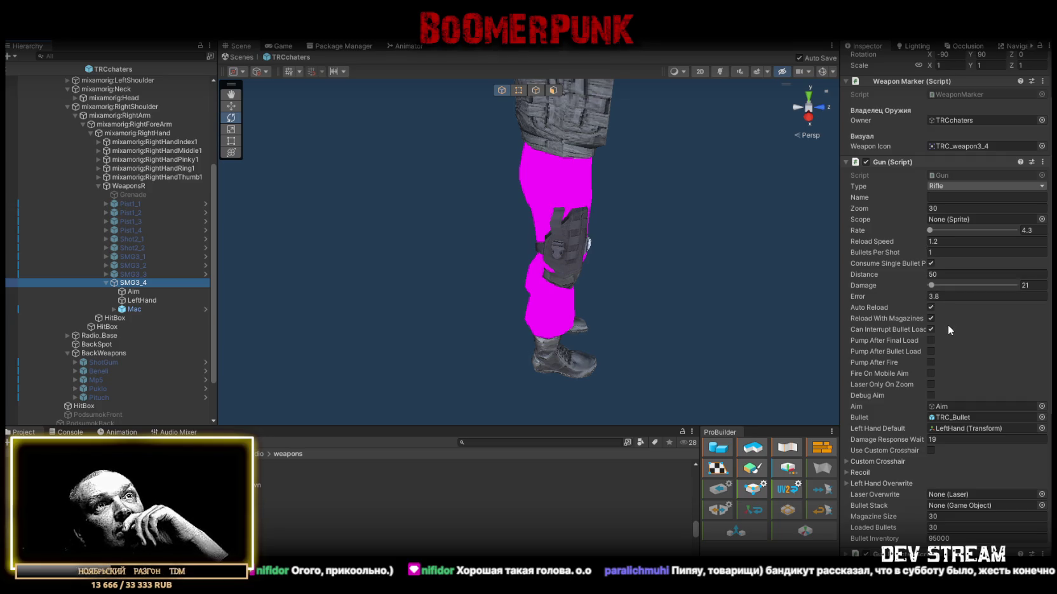
scroll(949, 336, down, 2)
scroll(949, 342, down, 2)
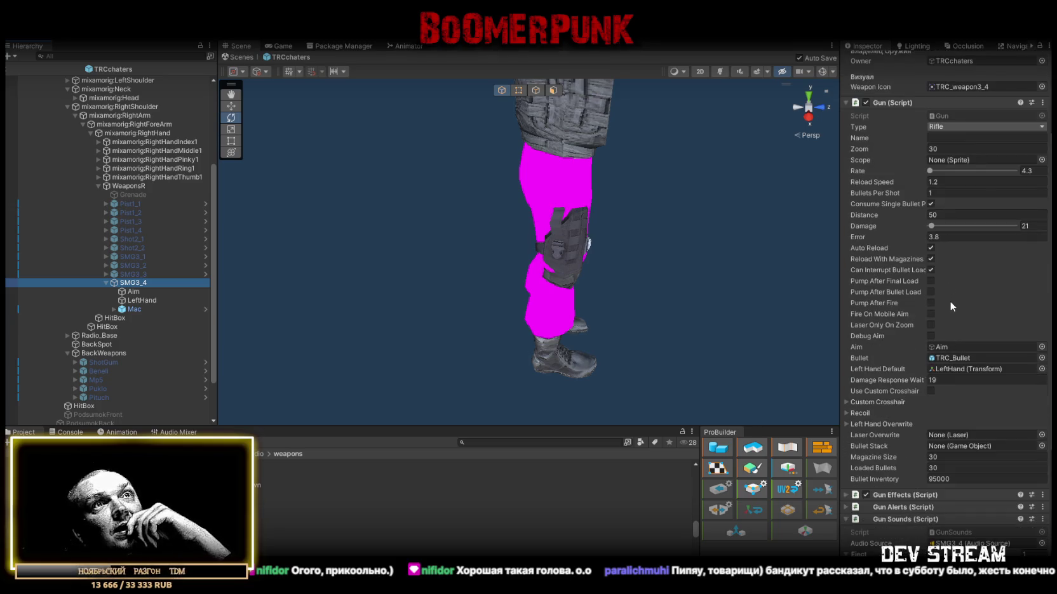
scroll(951, 328, down, 4)
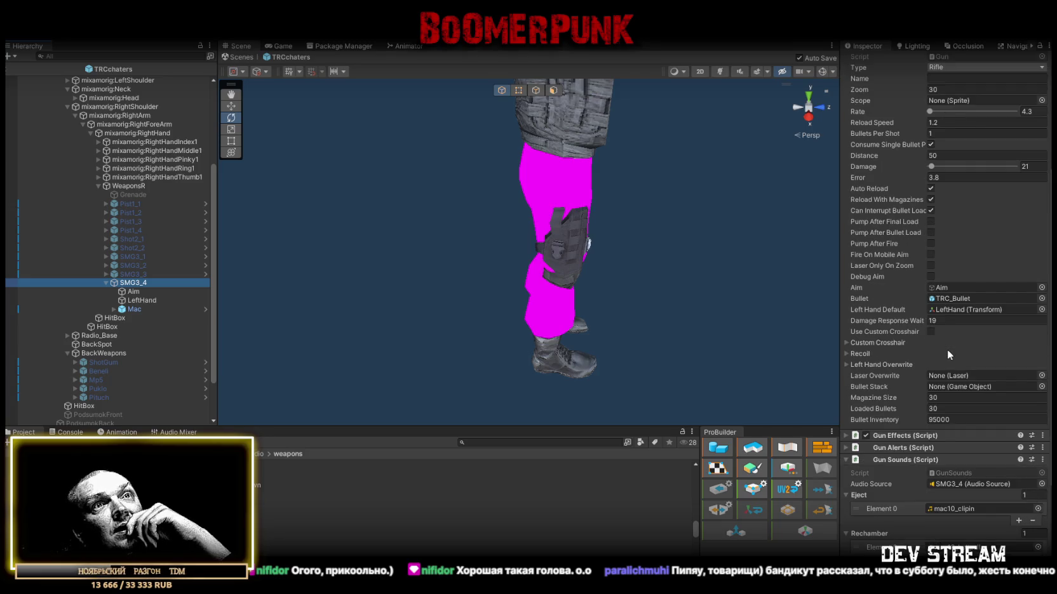
click(947, 324)
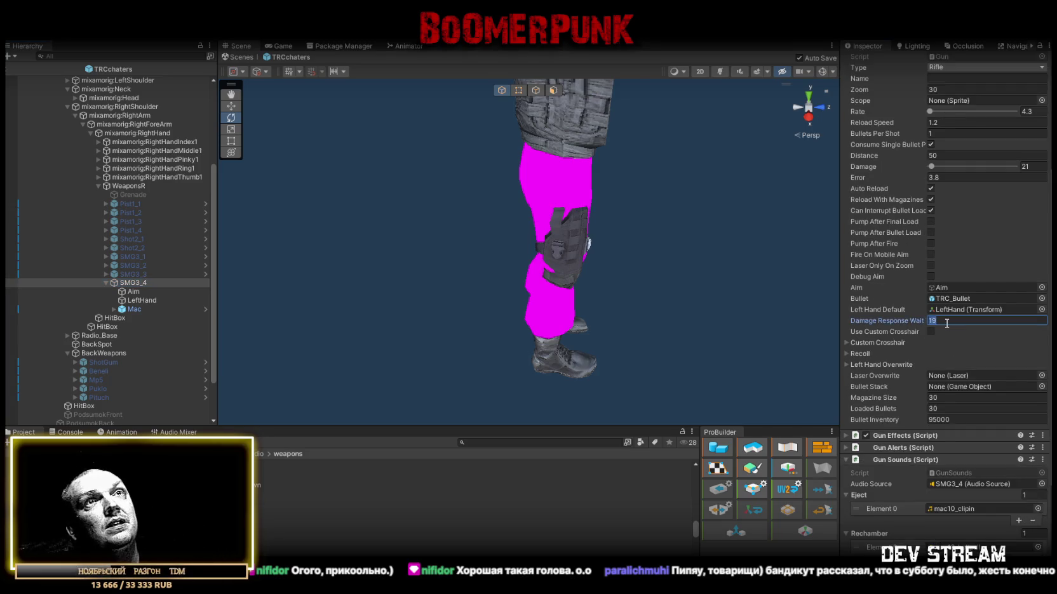
text(21)
key(Return)
Step: Deactivate the SMG3_4 weapon object
scroll(978, 325, down, 2)
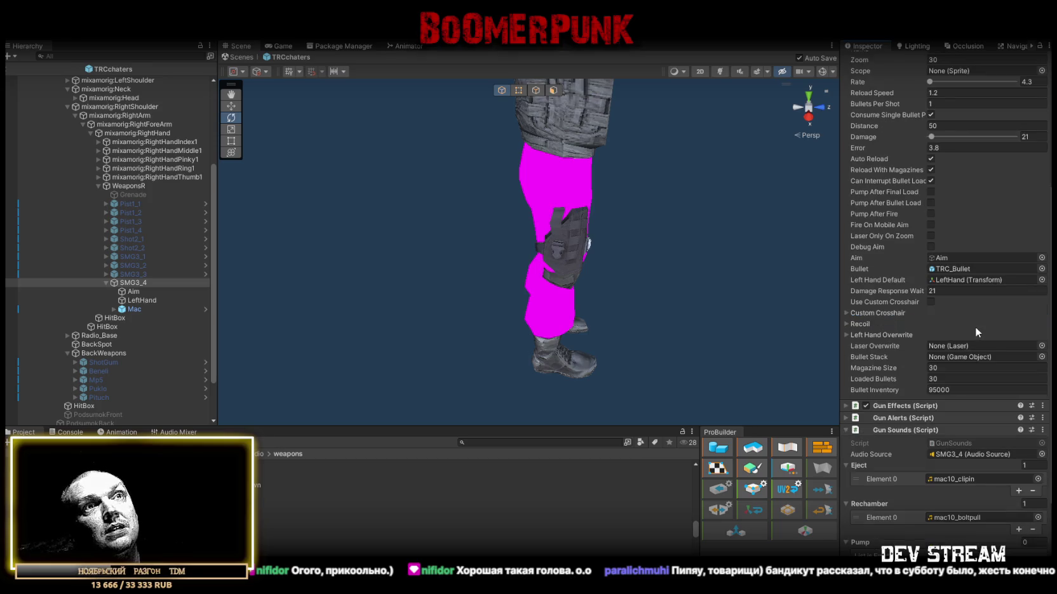
scroll(974, 327, down, 4)
scroll(959, 419, up, 5)
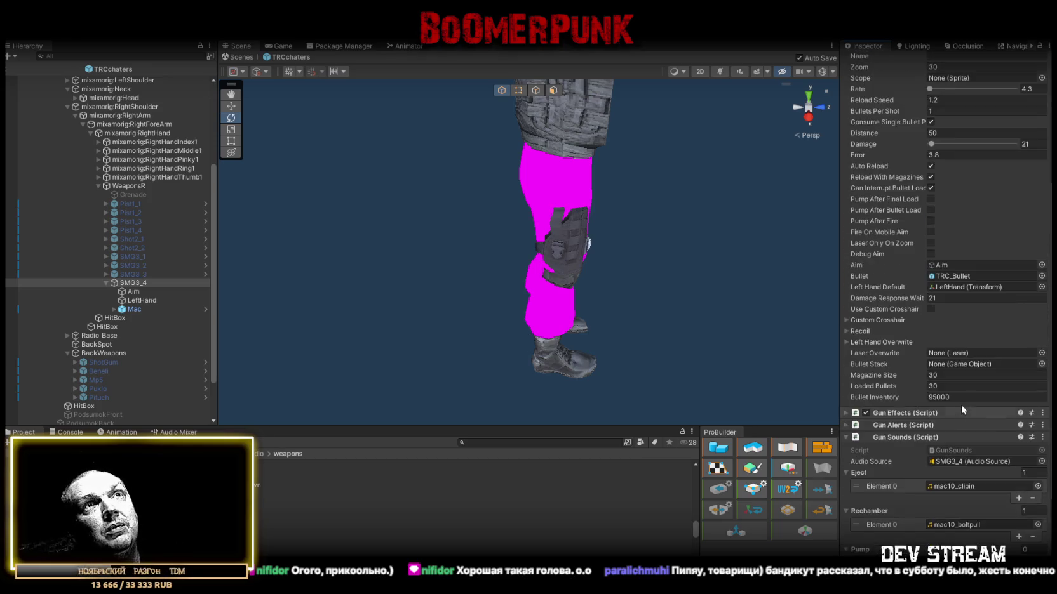
scroll(961, 406, up, 5)
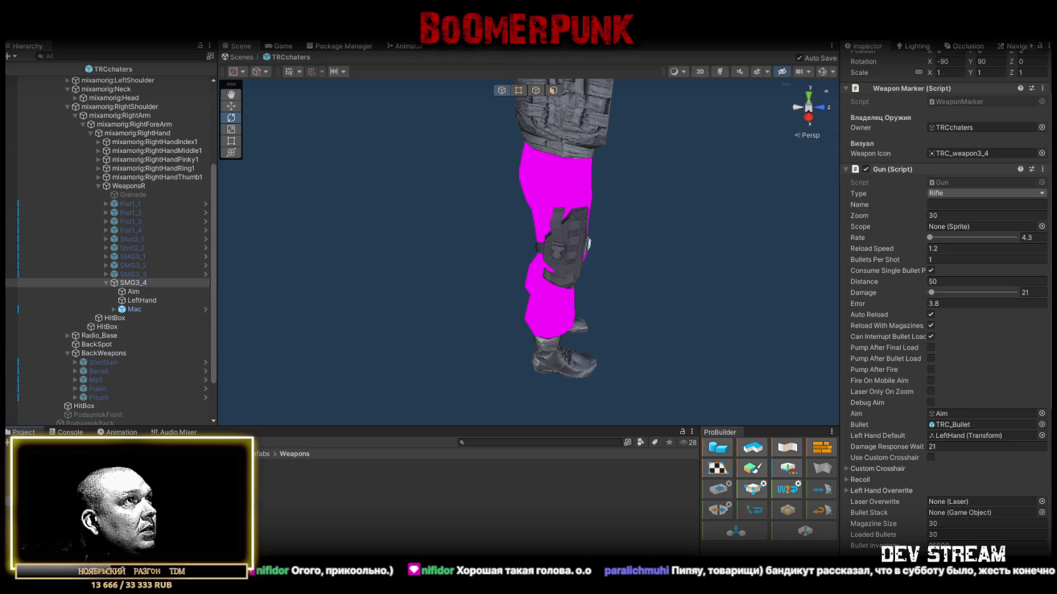
scroll(114, 337, up, 2)
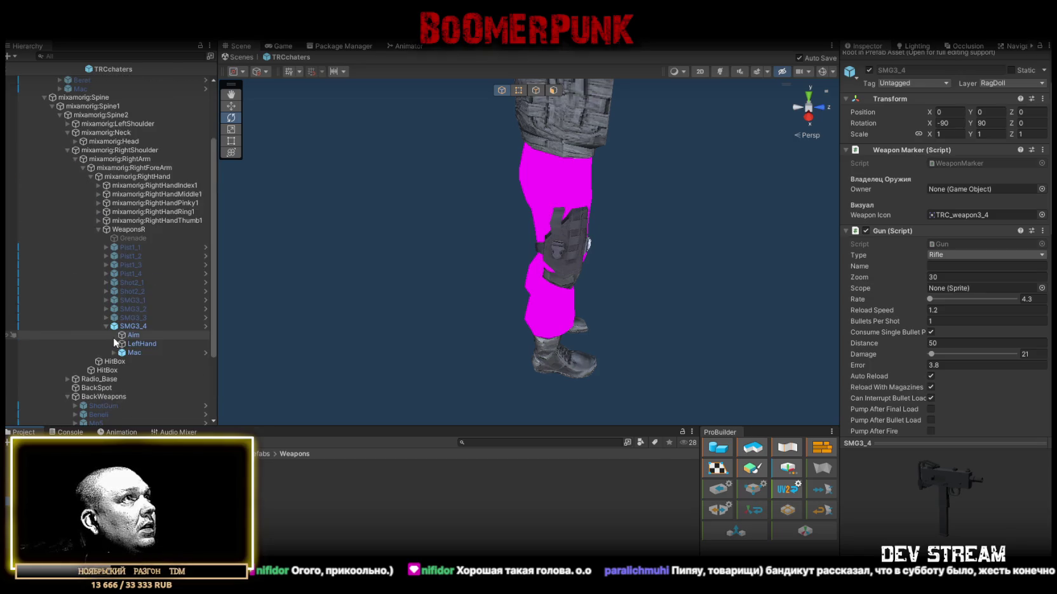
scroll(115, 342, up, 2)
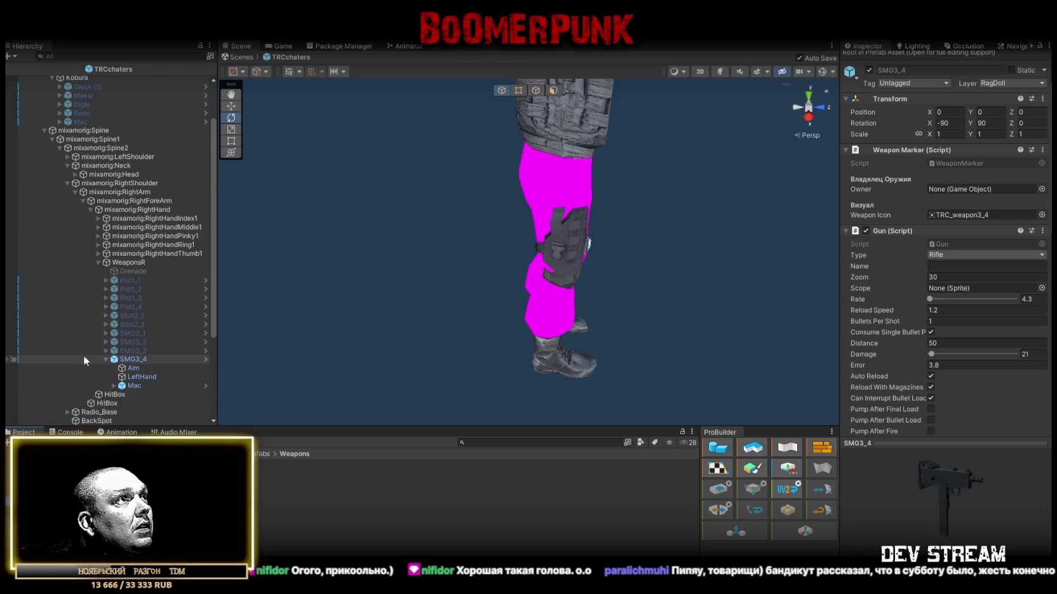
click(121, 362)
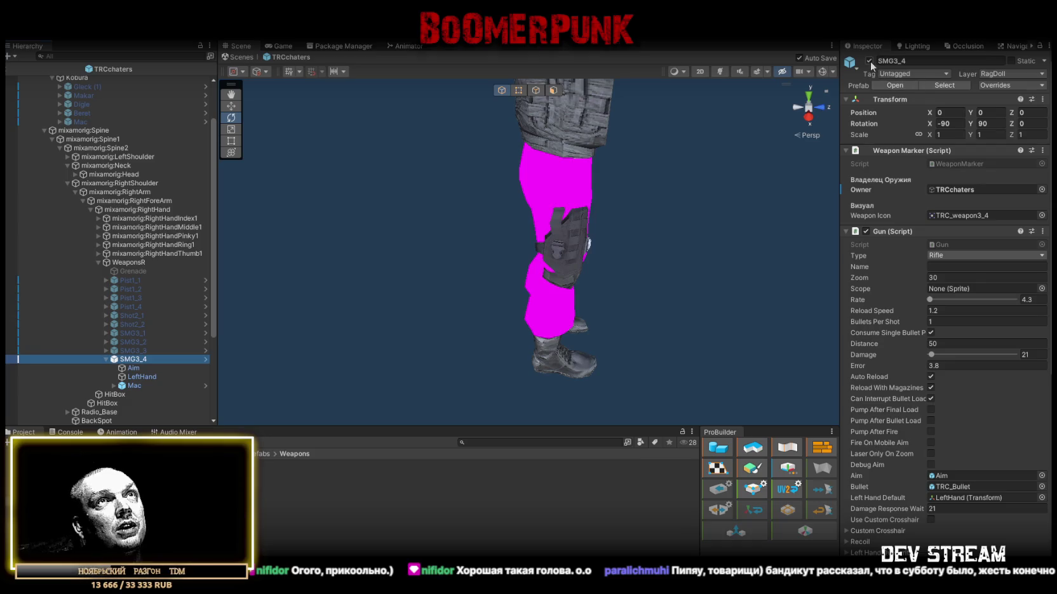
click(869, 61)
scroll(158, 328, down, 2)
click(68, 412)
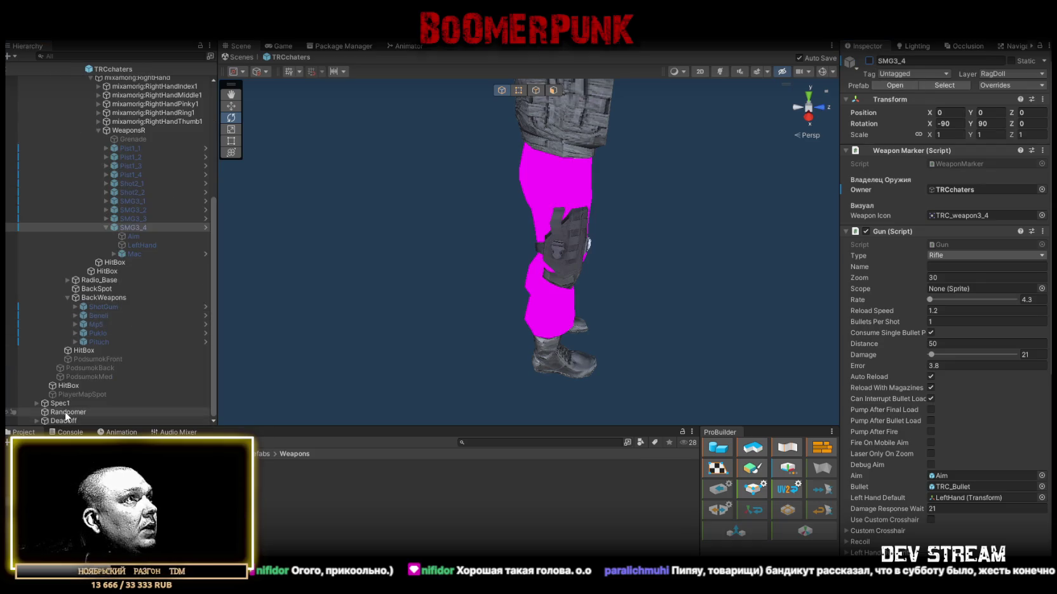
Step: Add a new Element 10 entry to the random weapon list and expand its details
scroll(923, 407, down, 10)
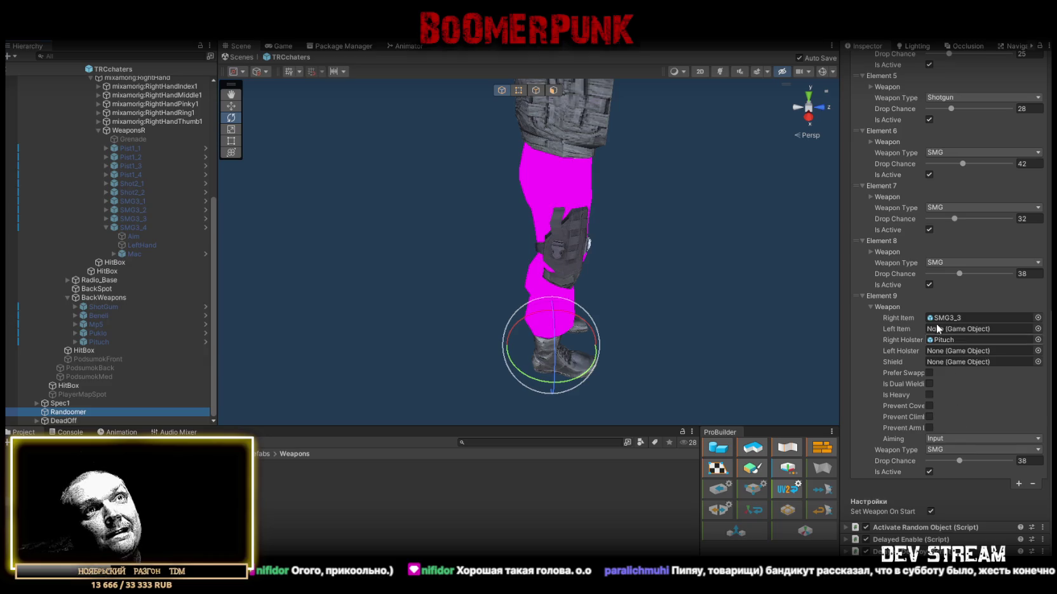
click(1019, 485)
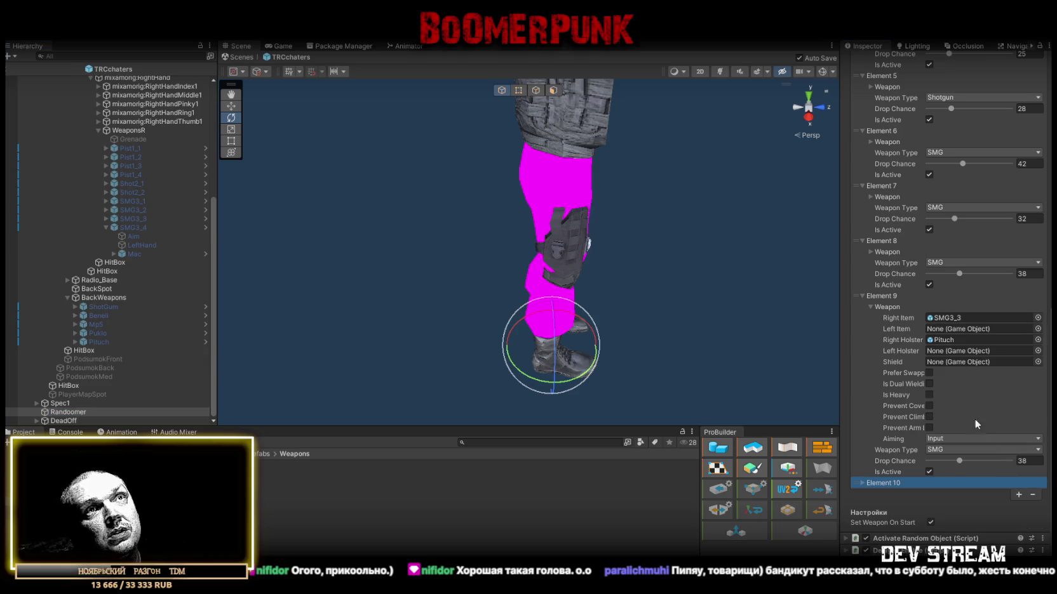
click(872, 307)
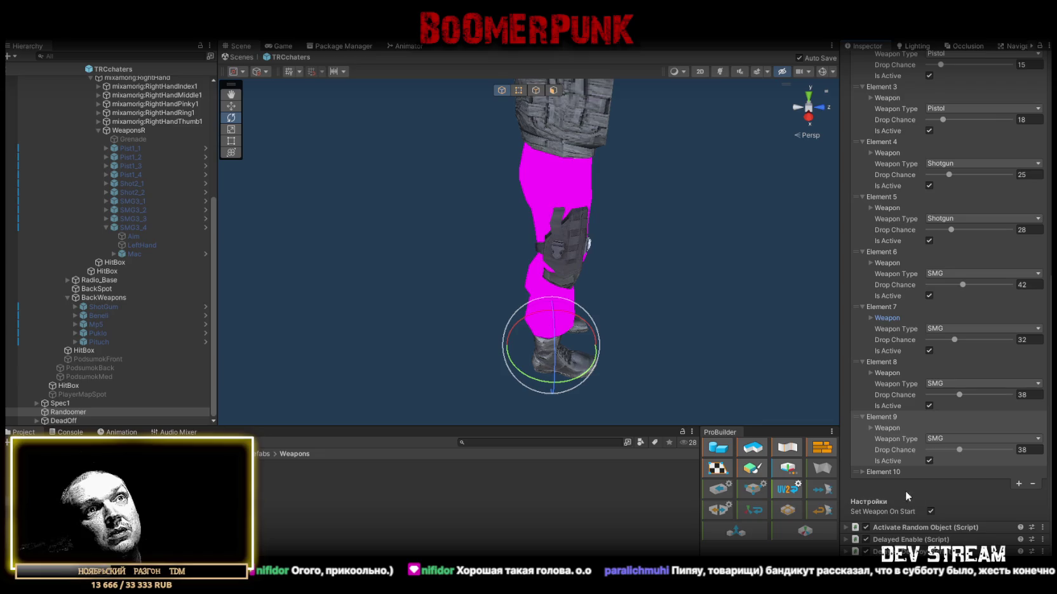
click(862, 472)
scroll(898, 476, down, 2)
click(871, 440)
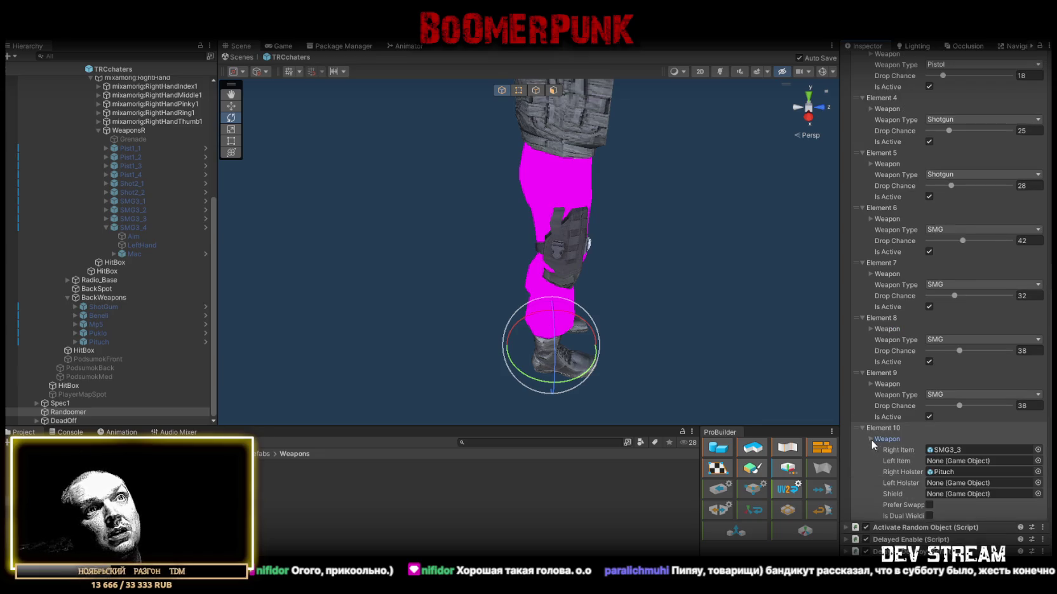
drag(872, 438, 965, 450)
scroll(140, 211, up, 5)
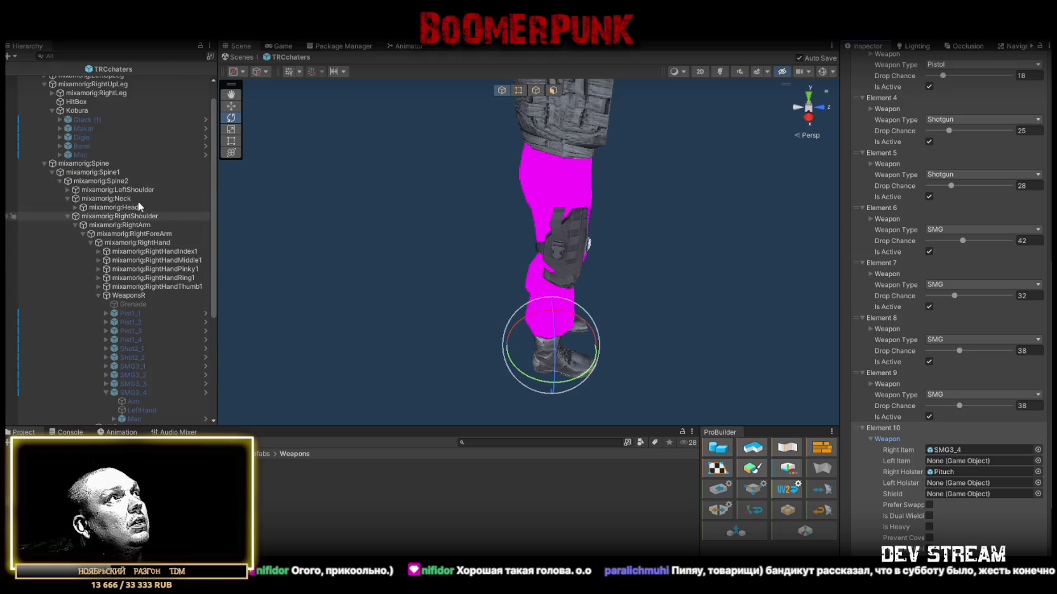
Step: Set Element 10's right holster to Mac and its drop chance to 35
mouse_move(80, 155)
mouse_down()
mouse_move(572, 318)
mouse_move(943, 477)
mouse_up()
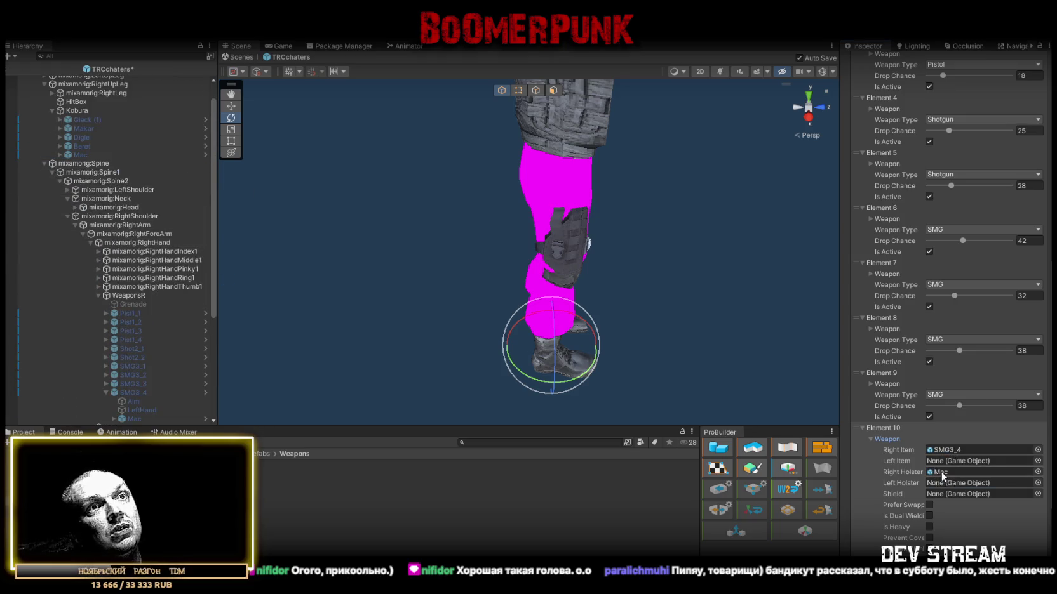
scroll(944, 476, down, 5)
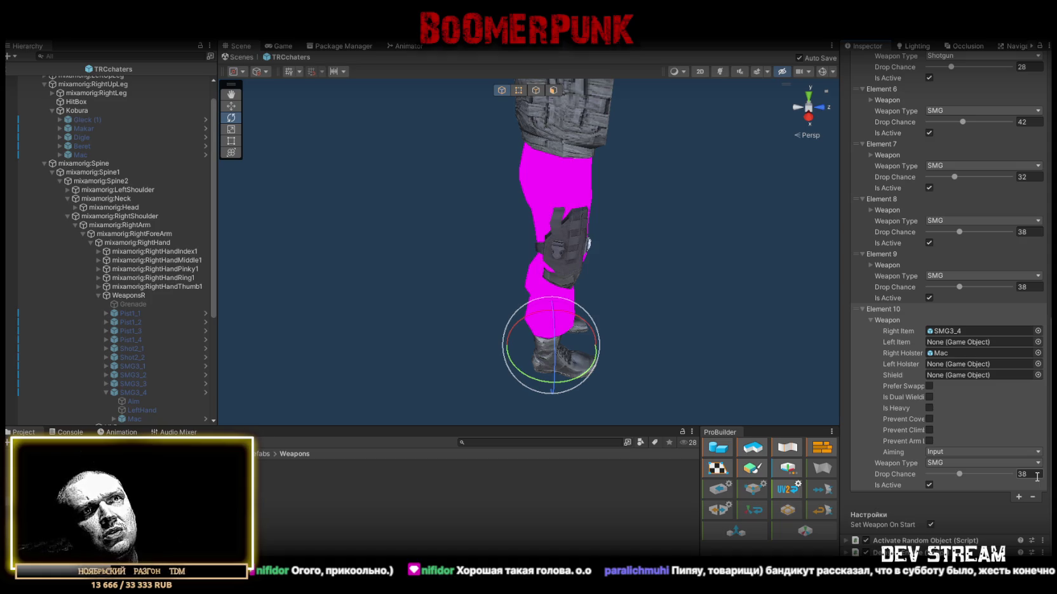
click(1032, 475)
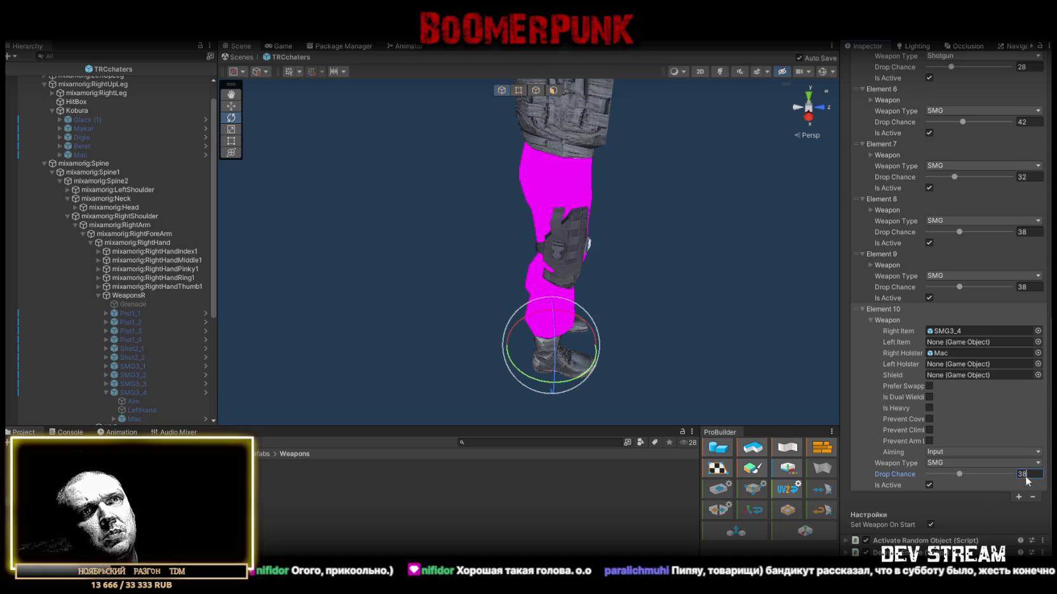
text(35)
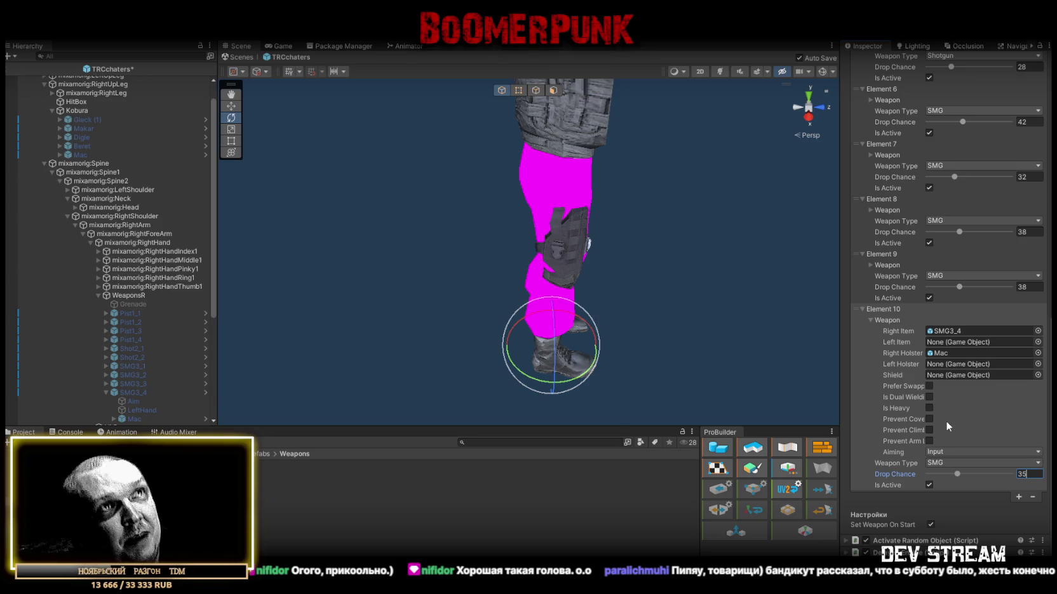
mouse_move(733, 249)
mouse_down()
mouse_move(473, 289)
mouse_move(566, 307)
mouse_move(686, 307)
mouse_move(663, 309)
mouse_up()
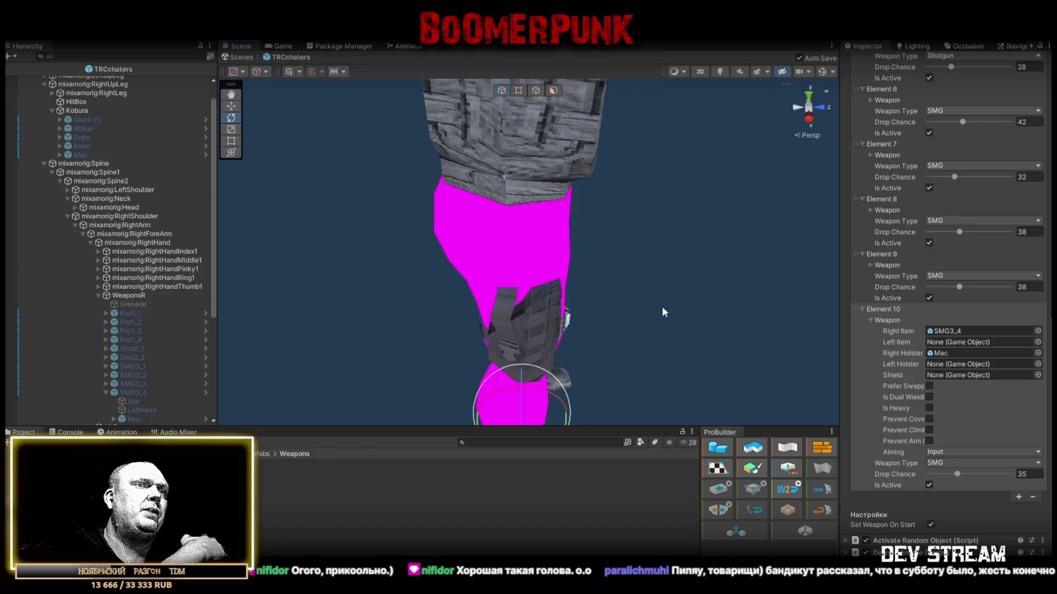
Step: Activate SMG3_4 so its gun appears in the character's hand
mouse_move(698, 122)
mouse_down()
mouse_move(595, 252)
mouse_move(582, 236)
mouse_move(522, 235)
mouse_up()
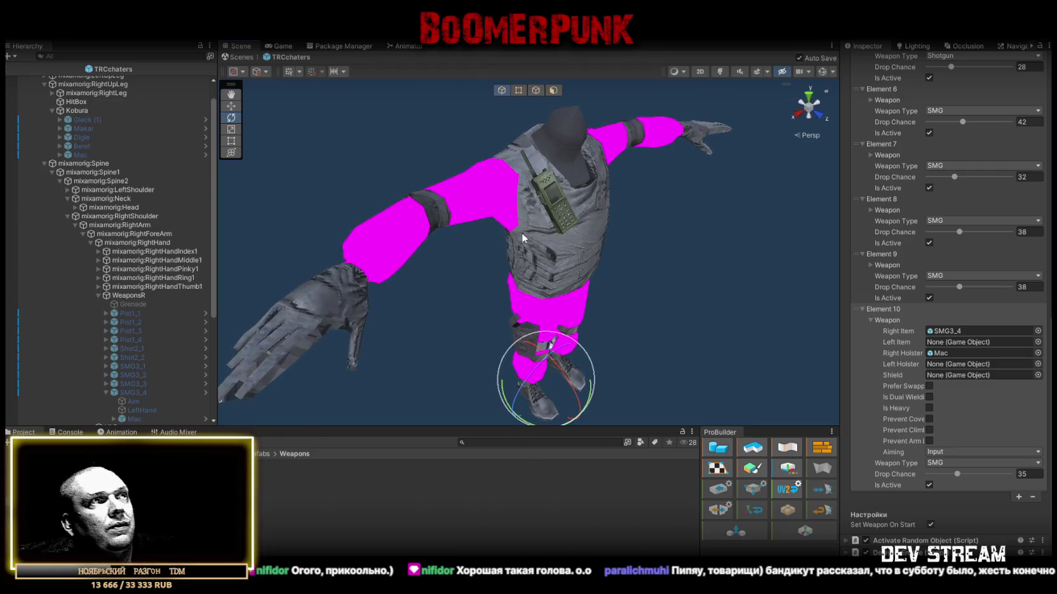
scroll(128, 355, up, 1)
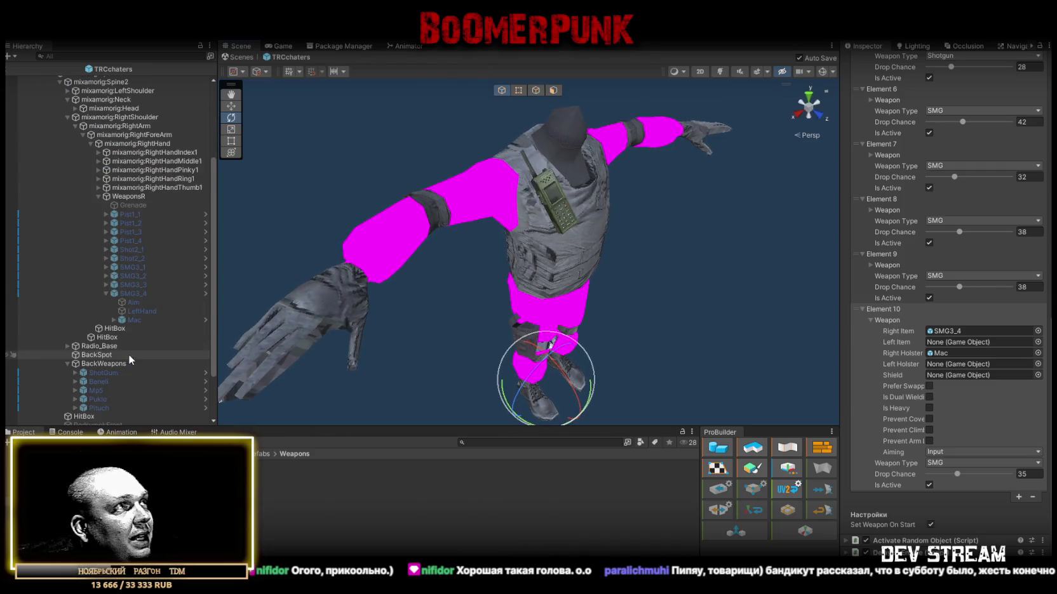
scroll(138, 298, up, 1)
scroll(132, 297, down, 5)
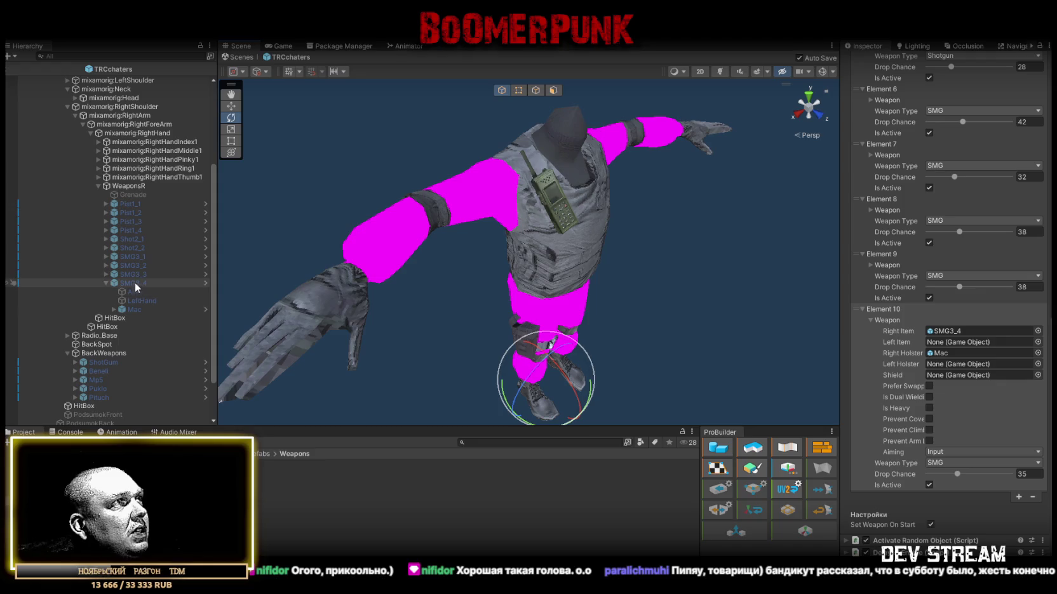
click(106, 283)
click(124, 283)
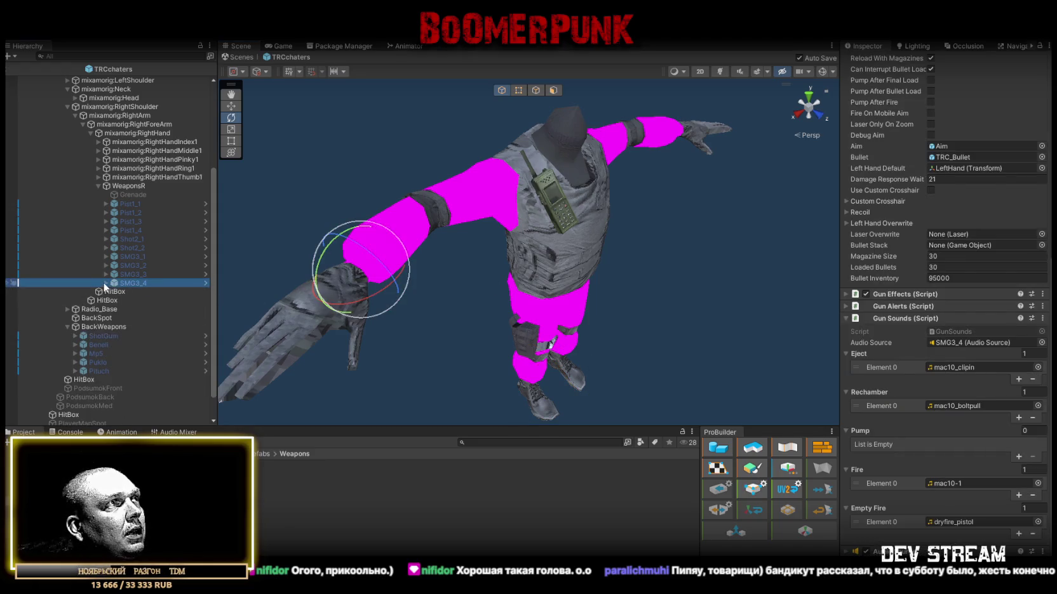
click(104, 282)
key(f)
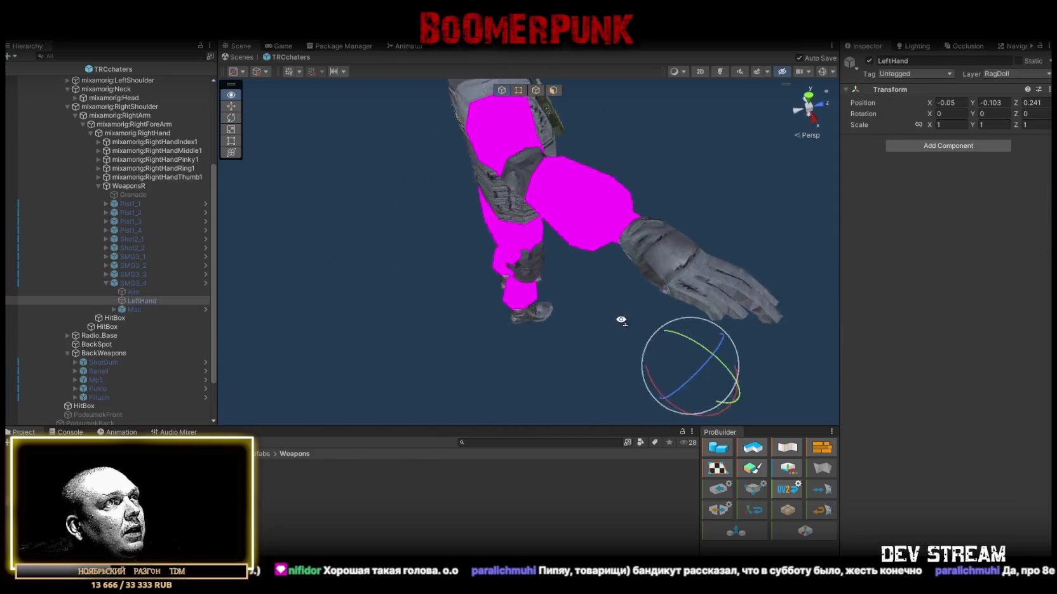
click(869, 60)
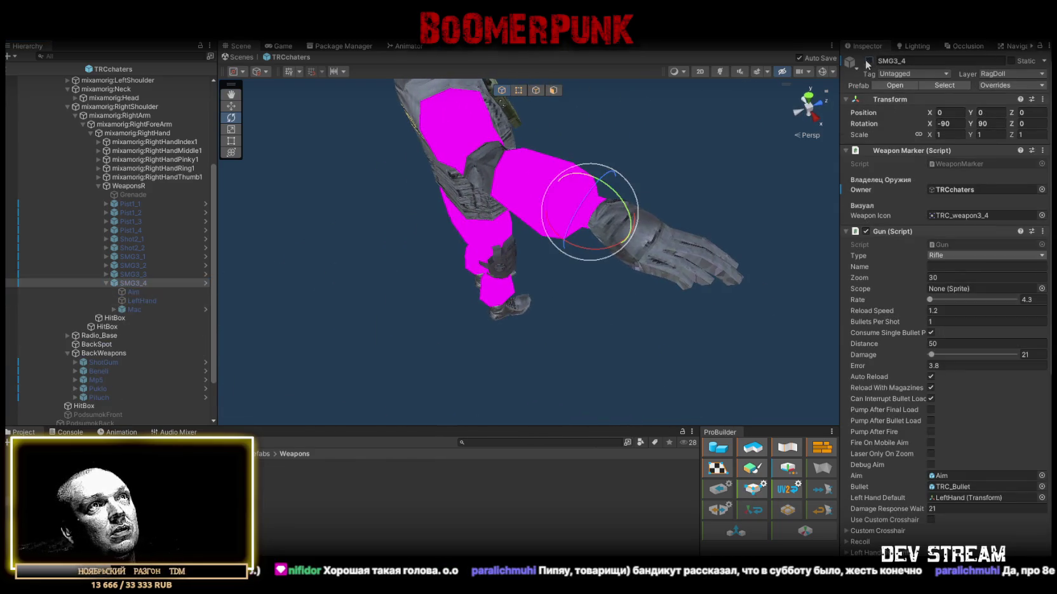
Step: Move SMG3_4's LeftHand point onto the gun and its Aim point to the muzzle
mouse_move(788, 209)
mouse_down()
mouse_move(737, 223)
mouse_move(735, 269)
mouse_up()
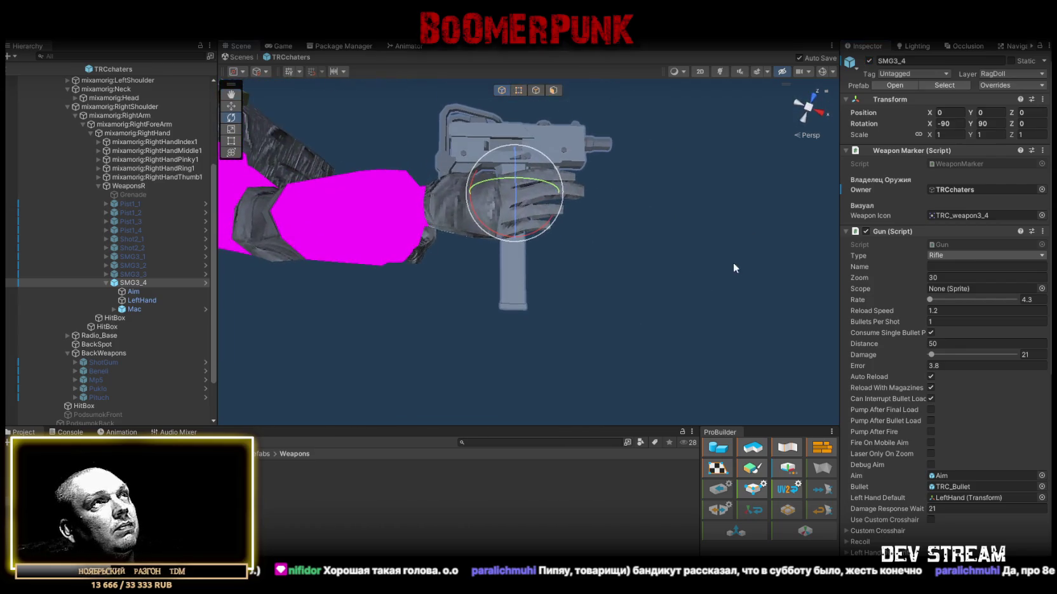
click(142, 301)
key(f)
key(w)
mouse_move(482, 322)
mouse_down()
mouse_move(476, 300)
mouse_move(460, 305)
mouse_up()
click(134, 291)
drag(603, 252, 534, 227)
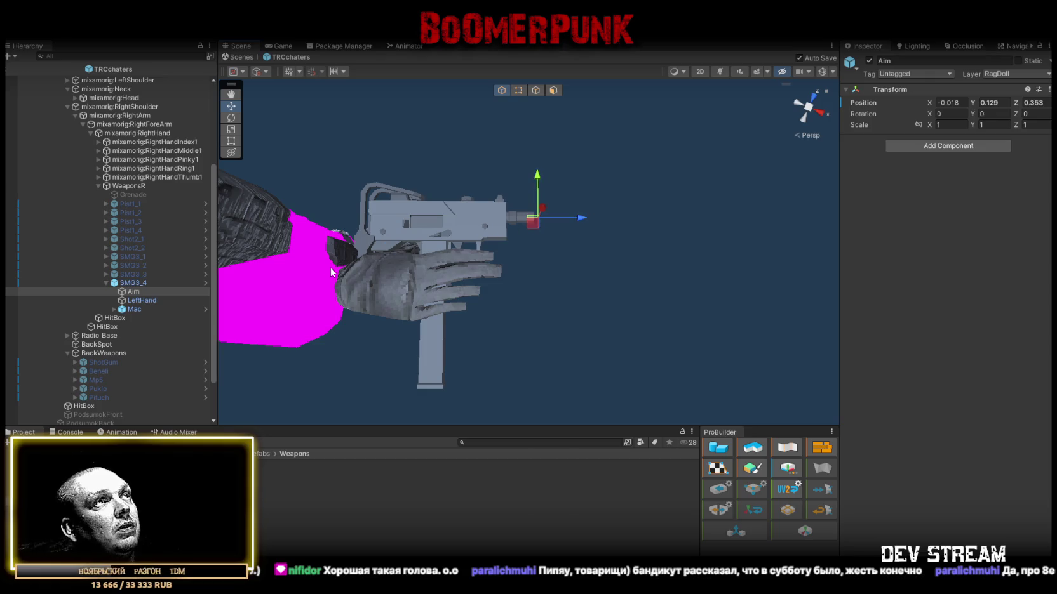
Step: Apply all prefab overrides to SMG3_4
click(134, 283)
click(1009, 83)
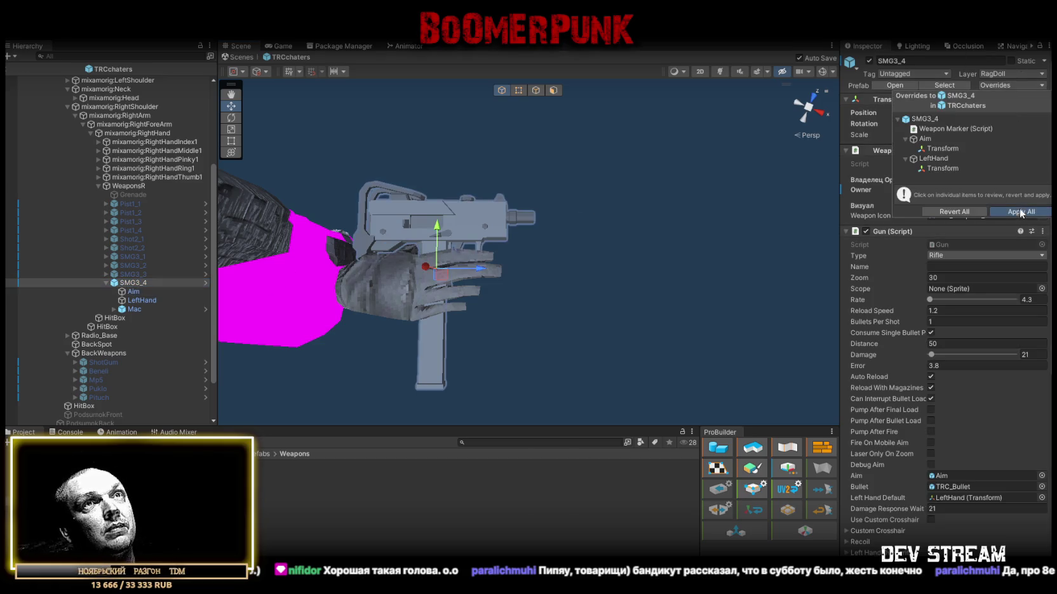
click(1020, 209)
Step: Activate SMG3_3 and inspect its Aim point to compare with SMG3_4
click(105, 283)
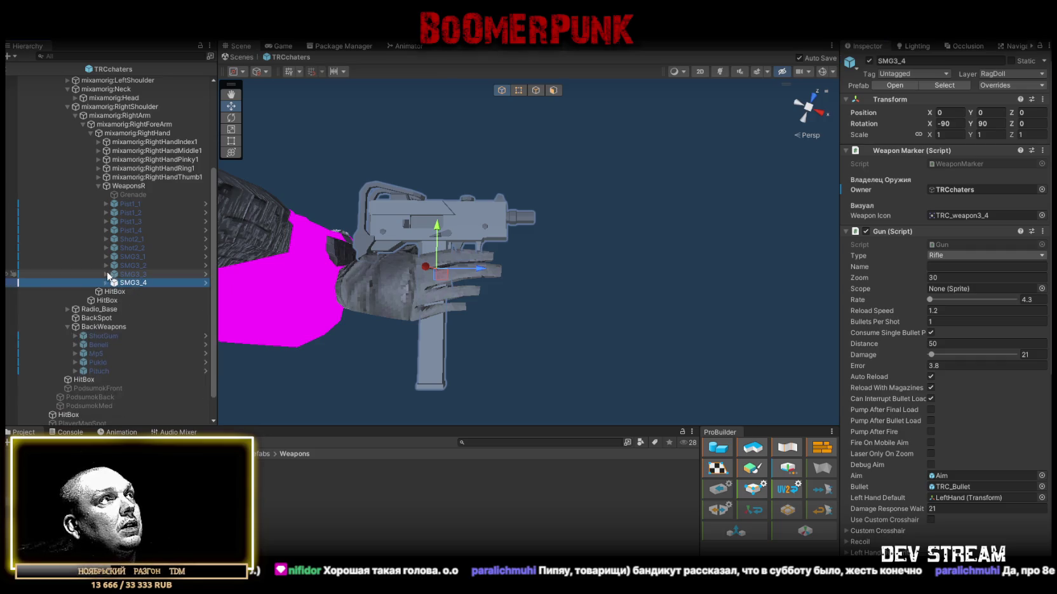
click(106, 274)
click(134, 274)
click(869, 60)
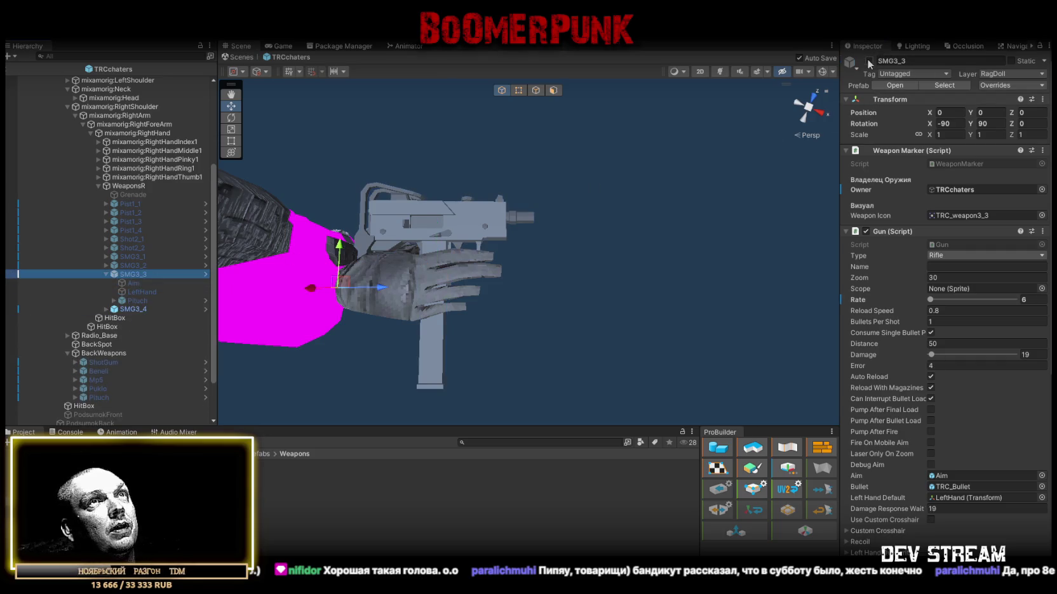
click(131, 283)
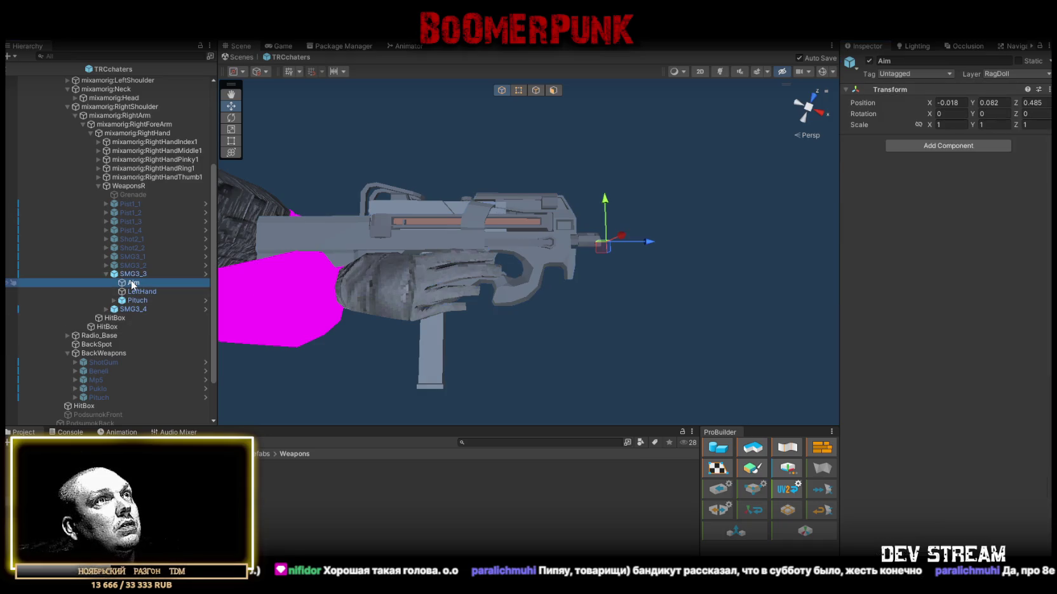
Step: Deactivate both SMG3_3 and SMG3_4, leaving the right hand without a gun
click(106, 274)
click(132, 275)
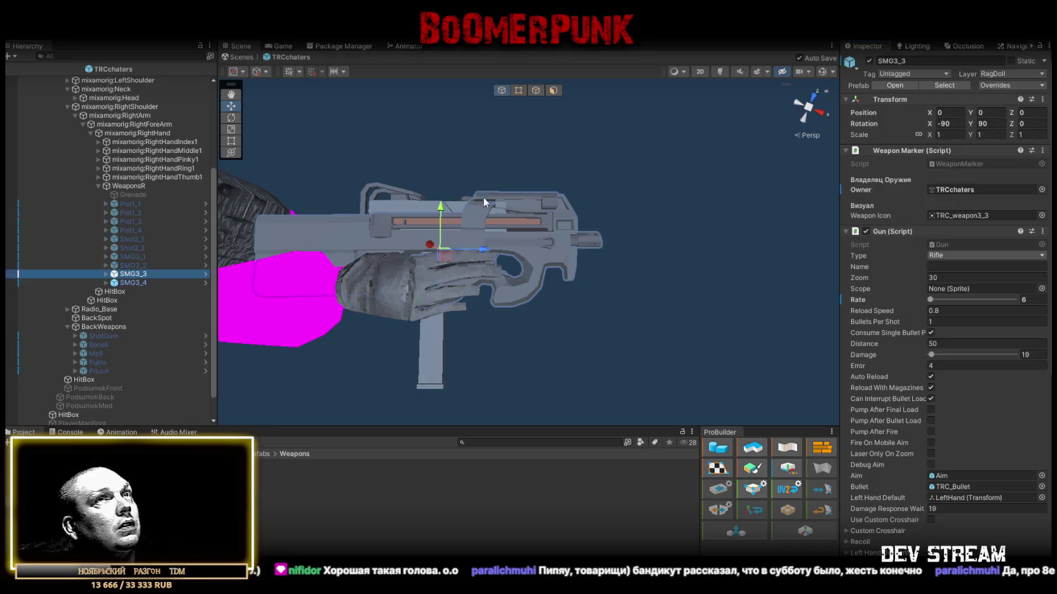
shift+click(148, 283)
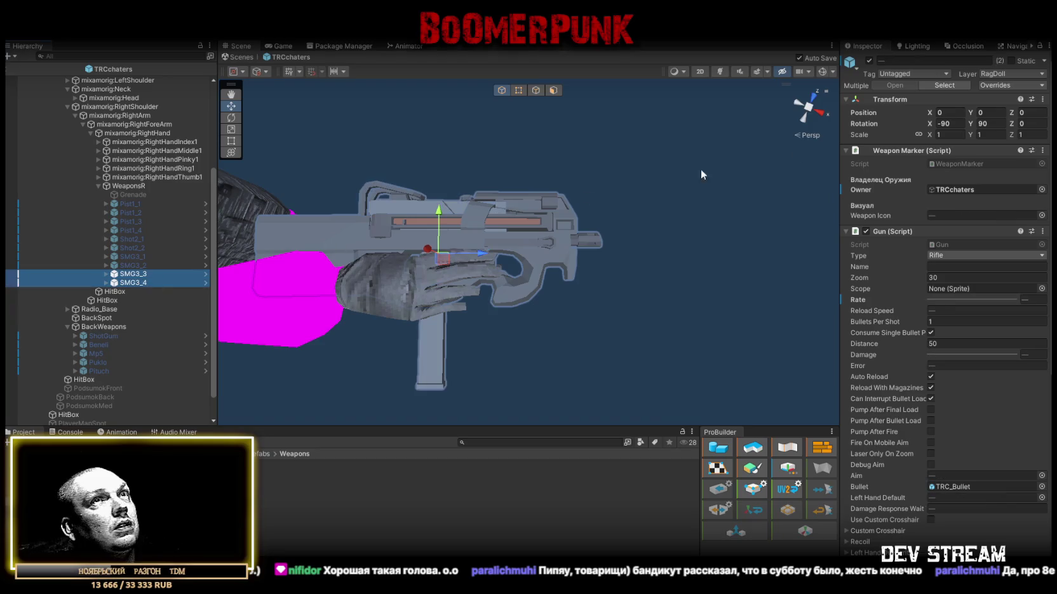
click(869, 60)
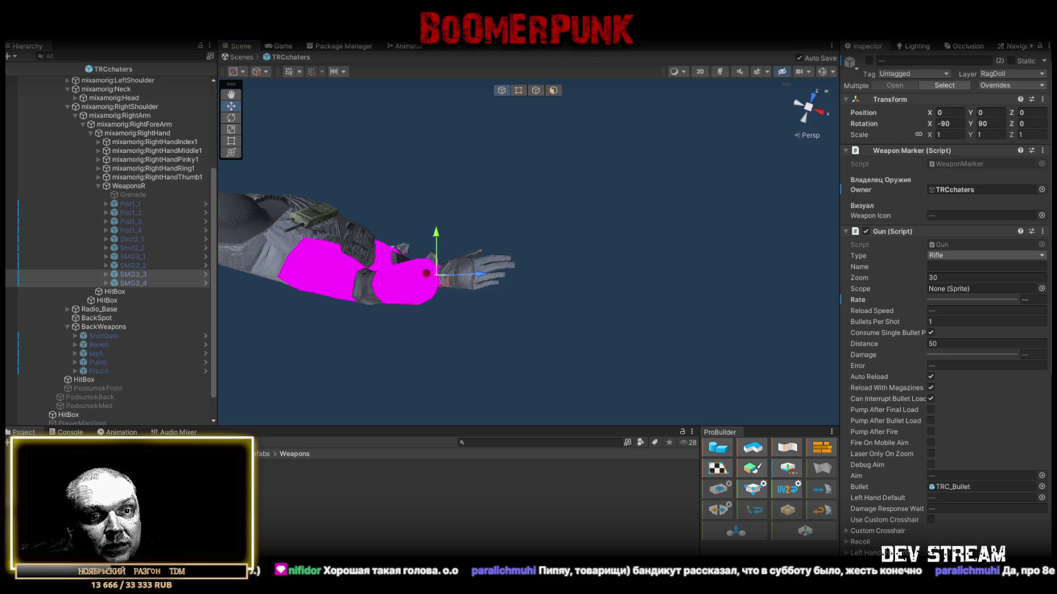
drag(442, 348, 352, 239)
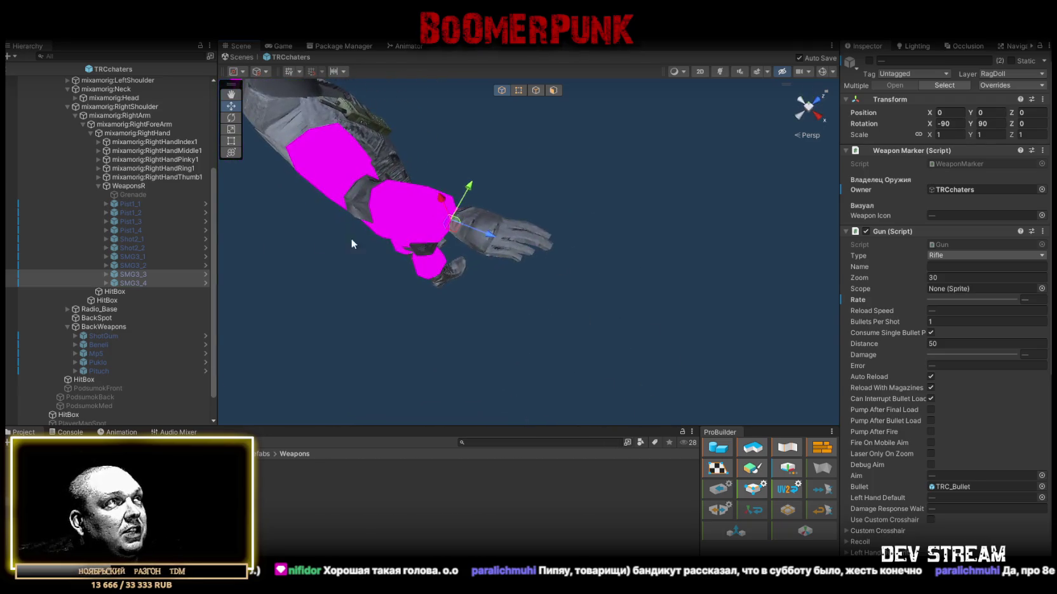
click(138, 282)
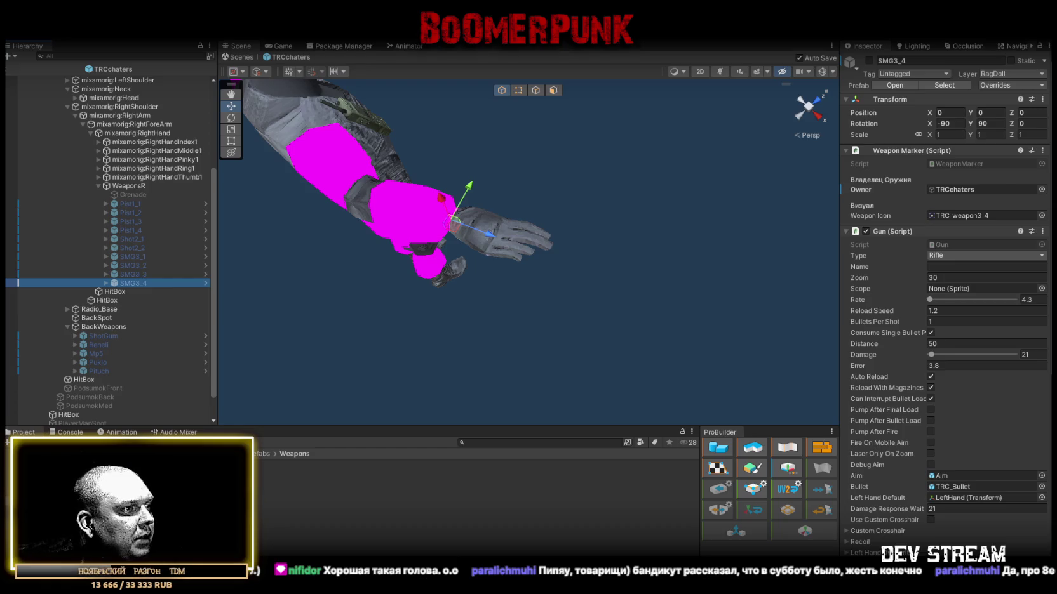